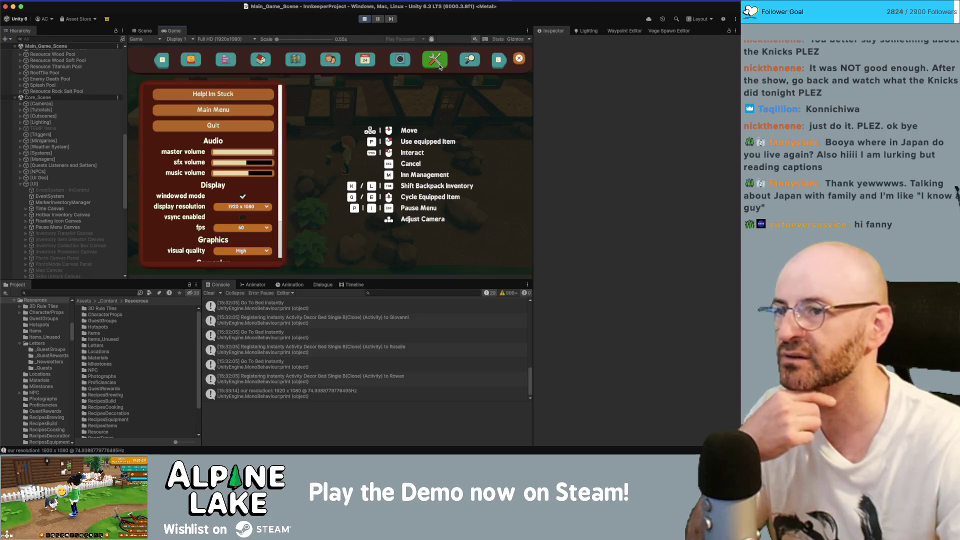
# Step: Scroll through the magnifier-tab help page, then close the pause menu to resume gameplay
pyautogui.click(470, 61)
pyautogui.scroll(-5, 462, 106)
pyautogui.scroll(1, 463, 106)
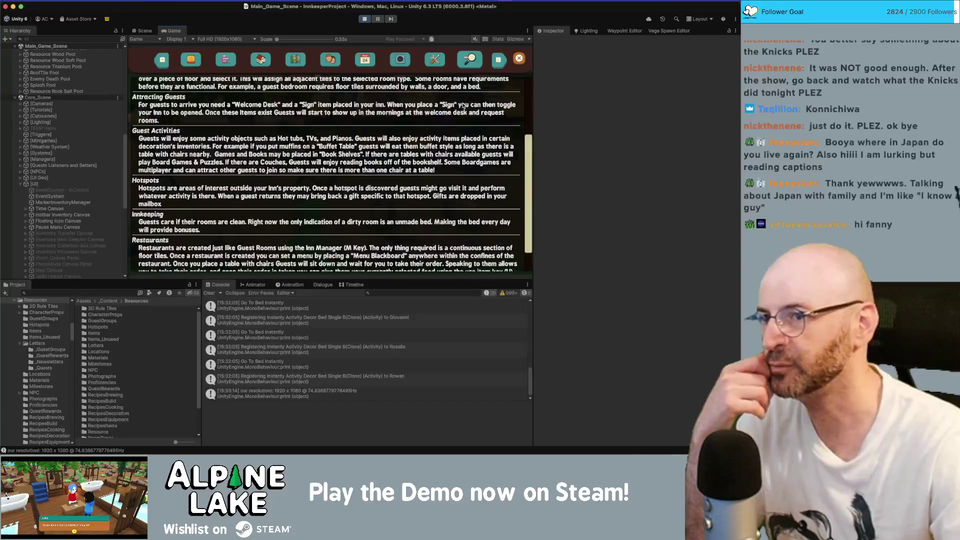
pyautogui.scroll(4, 463, 106)
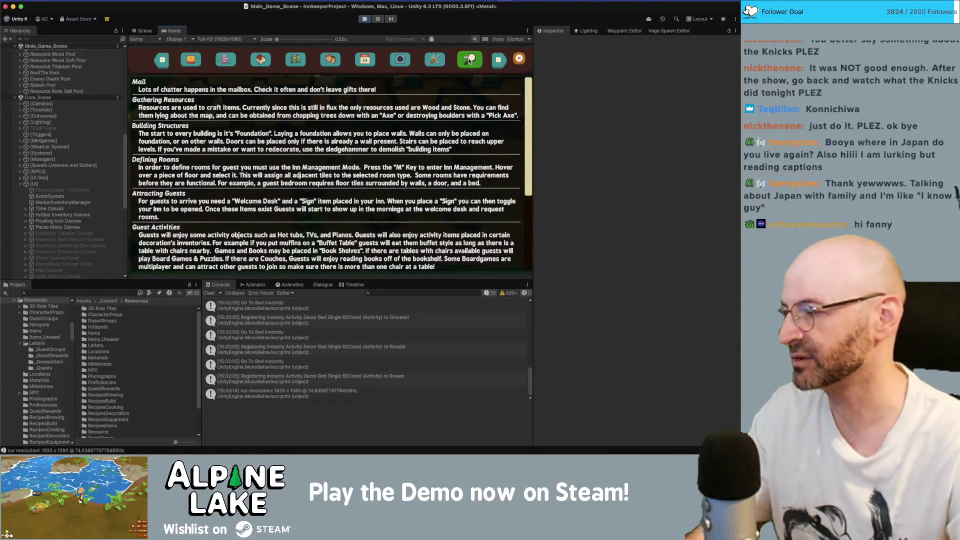
pyautogui.press('Escape')
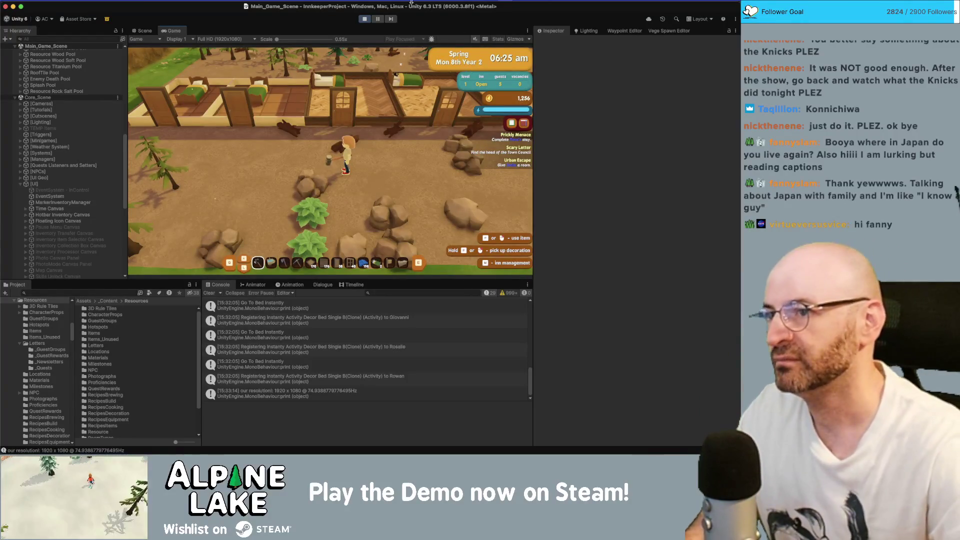
# Step: Stop the game and expand Pause Menu Canvas in the Hierarchy, collapsing Tabs
pyautogui.click(364, 19)
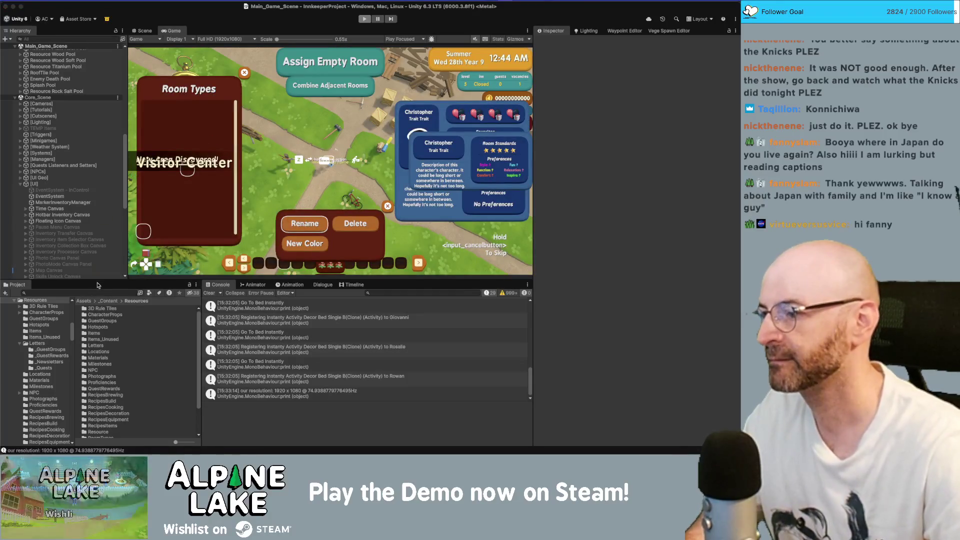
pyautogui.scroll(-5, 84, 223)
pyautogui.scroll(5, 84, 223)
pyautogui.click(81, 183)
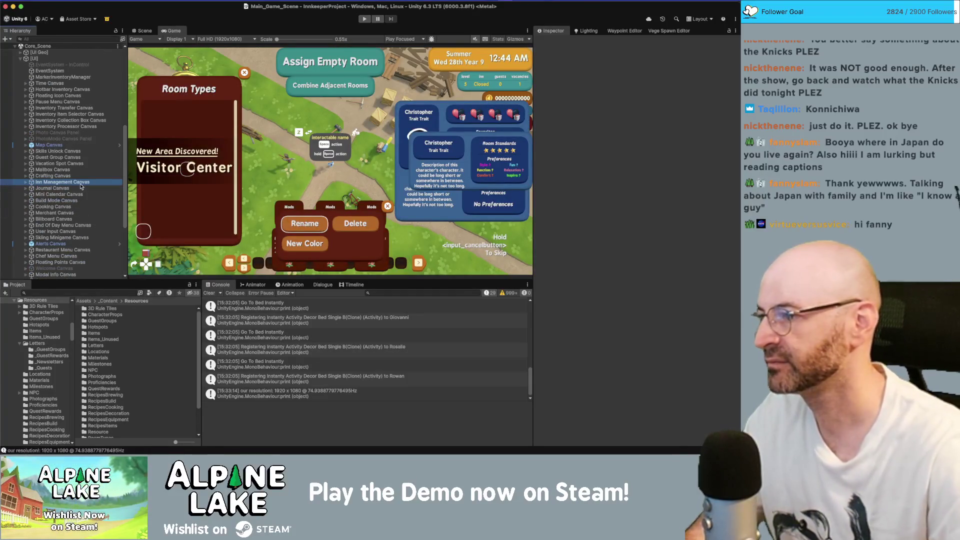
pyautogui.press('Up')
pyautogui.press('Up')
pyautogui.press('Up')
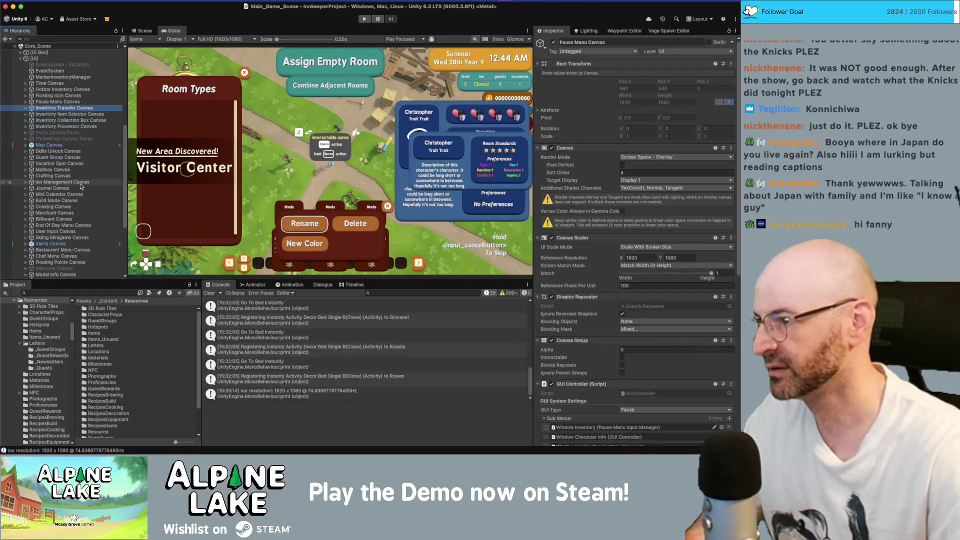
pyautogui.hotkey('alt', 'Right')
pyautogui.press('Down')
pyautogui.press('Down')
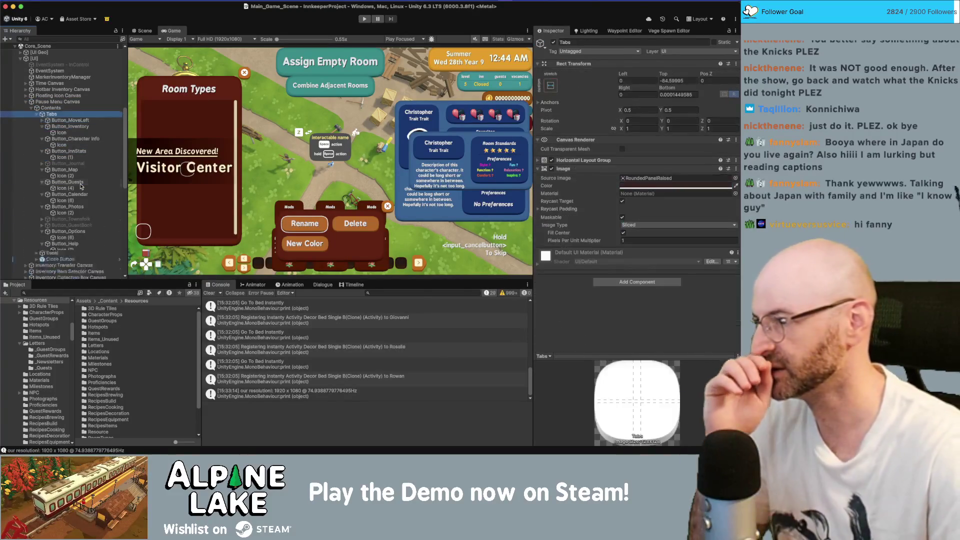
pyautogui.press('Left')
# Step: Expand Panel and Window Map, open the Window Map prefab, and widen the Hierarchy
pyautogui.press('Down')
pyautogui.press('Right')
pyautogui.press('Down')
pyautogui.press('Down')
pyautogui.press('Down')
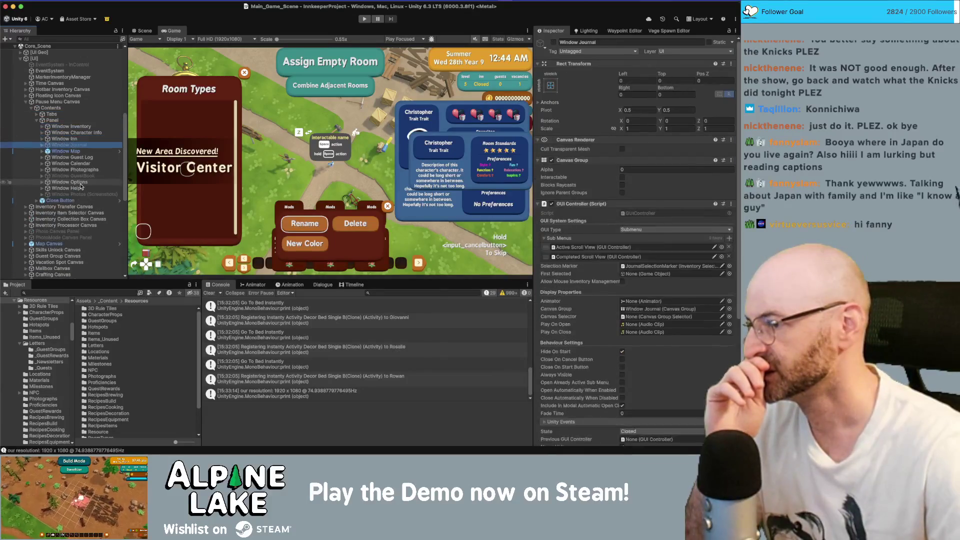
pyautogui.press('Down')
pyautogui.press('Right')
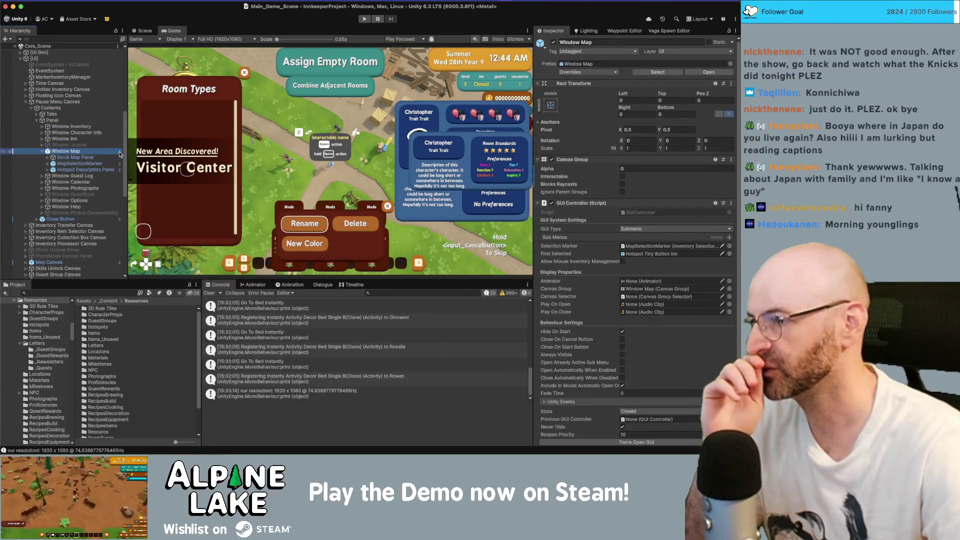
pyautogui.click(120, 152)
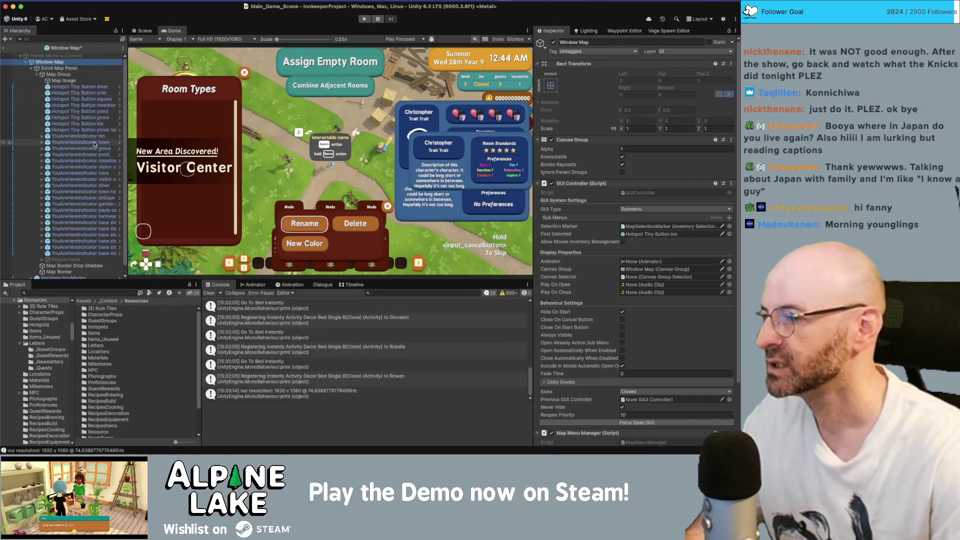
pyautogui.scroll(-1, 93, 142)
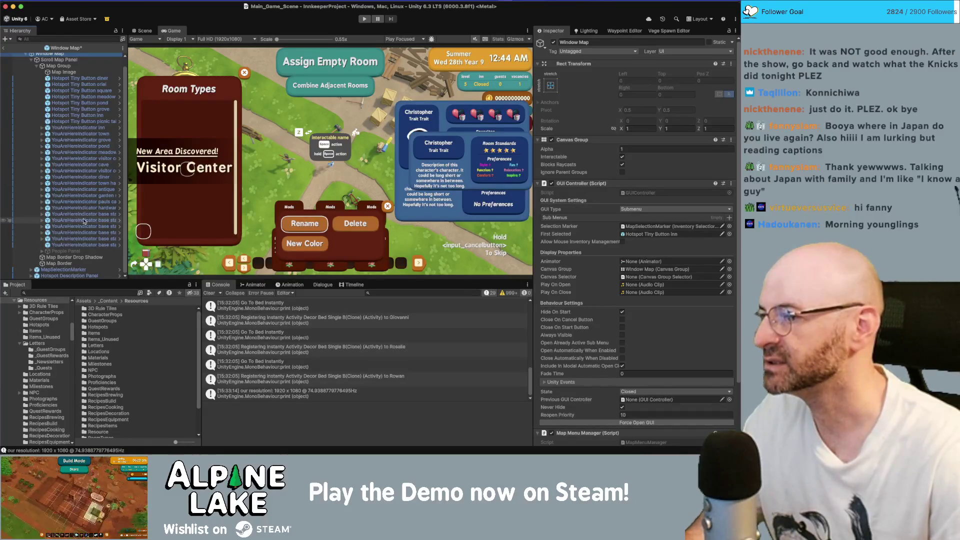
pyautogui.moveTo(126, 215); pyautogui.dragTo(160, 216)
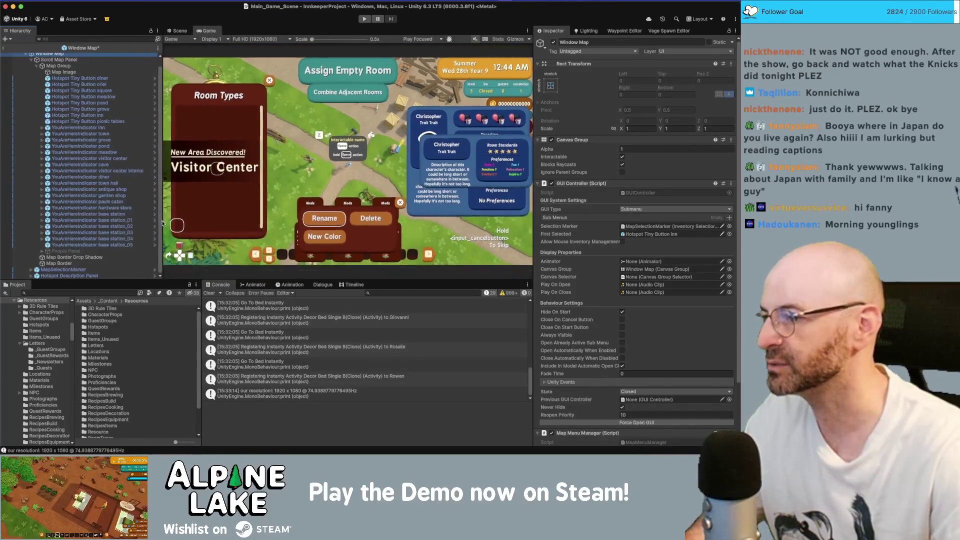
# Step: Rename the base station_01 indicator to 'ski slope beginner'
pyautogui.click(127, 225)
pyautogui.press('Down')
pyautogui.press('Down')
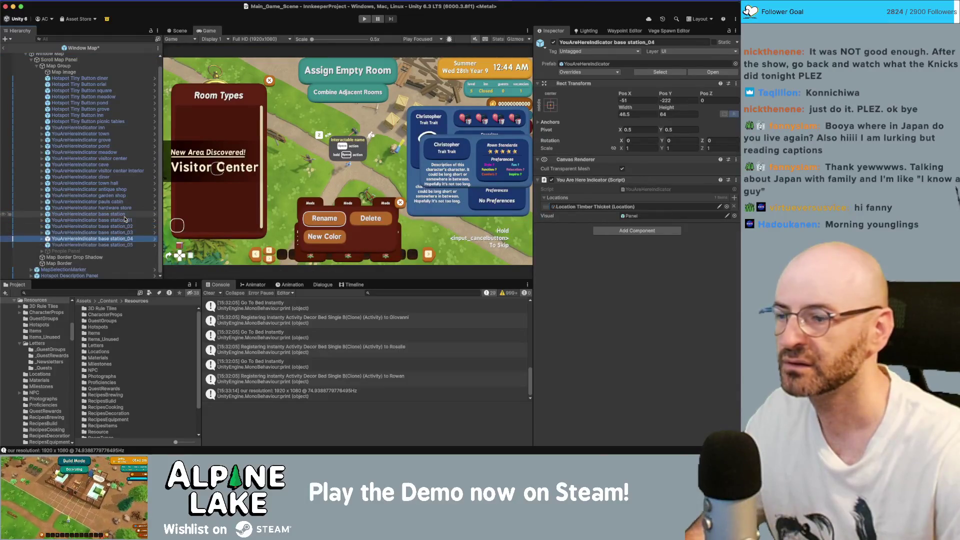
pyautogui.press('Up')
pyautogui.press('Up')
pyautogui.press('Up')
pyautogui.press('Down')
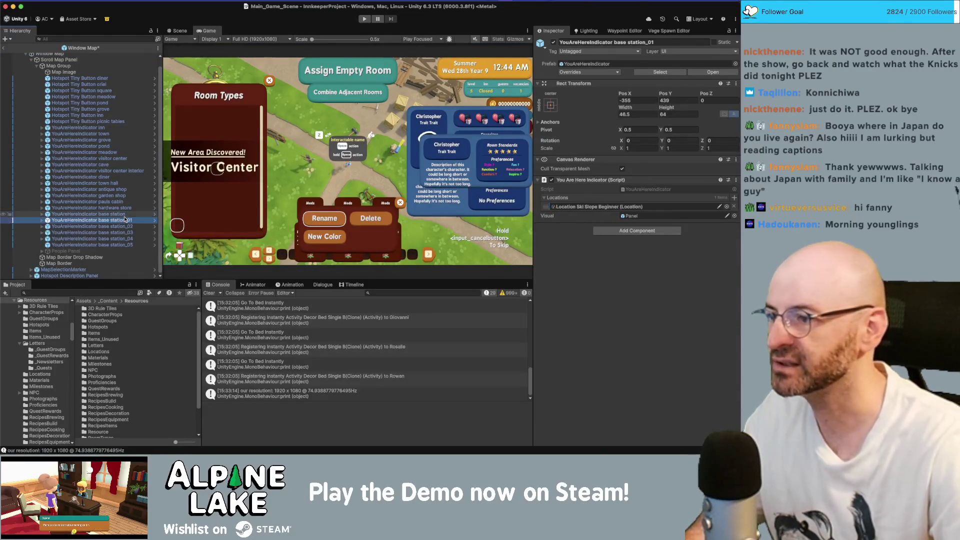
pyautogui.press('Return')
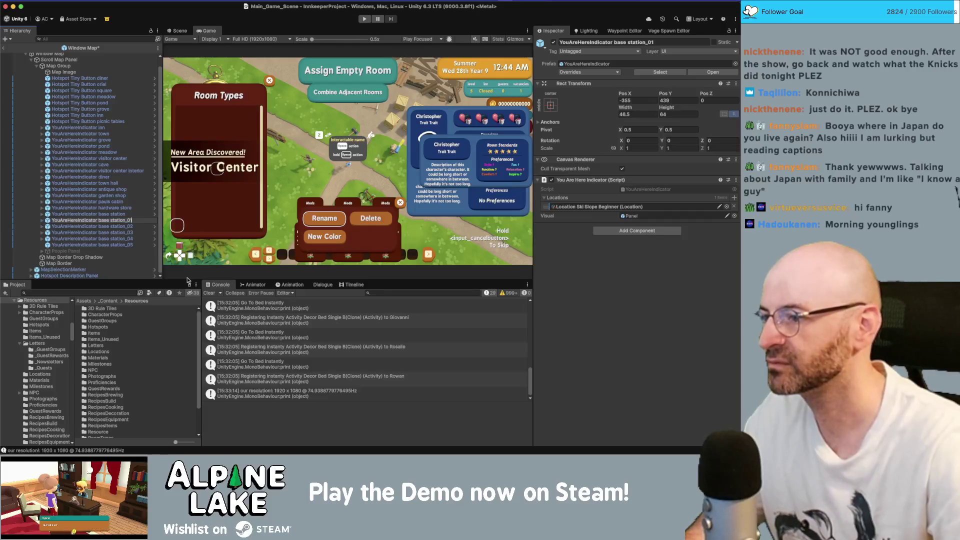
pyautogui.press('BackSpace')
pyautogui.press('BackSpace')
pyautogui.press('BackSpace')
pyautogui.write('ski slop')
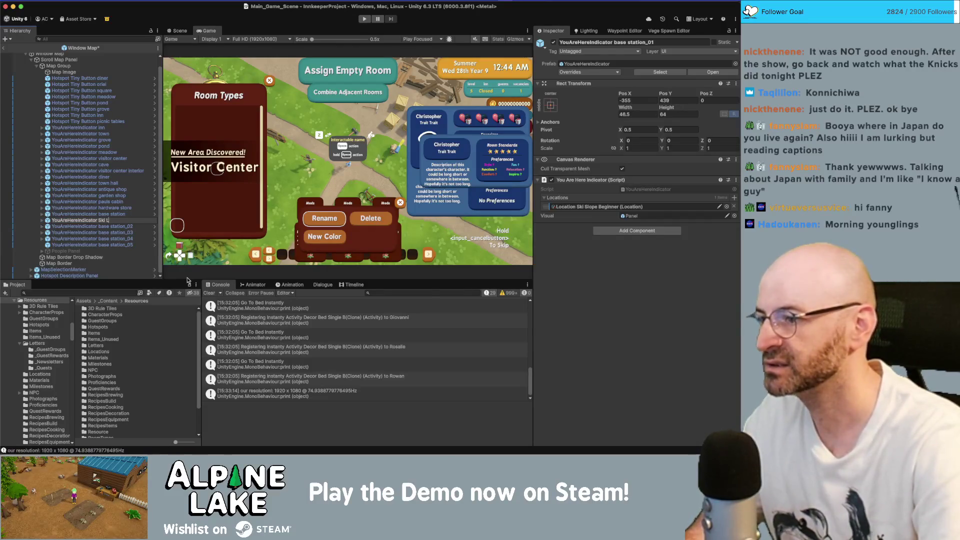
pyautogui.write('e beginner')
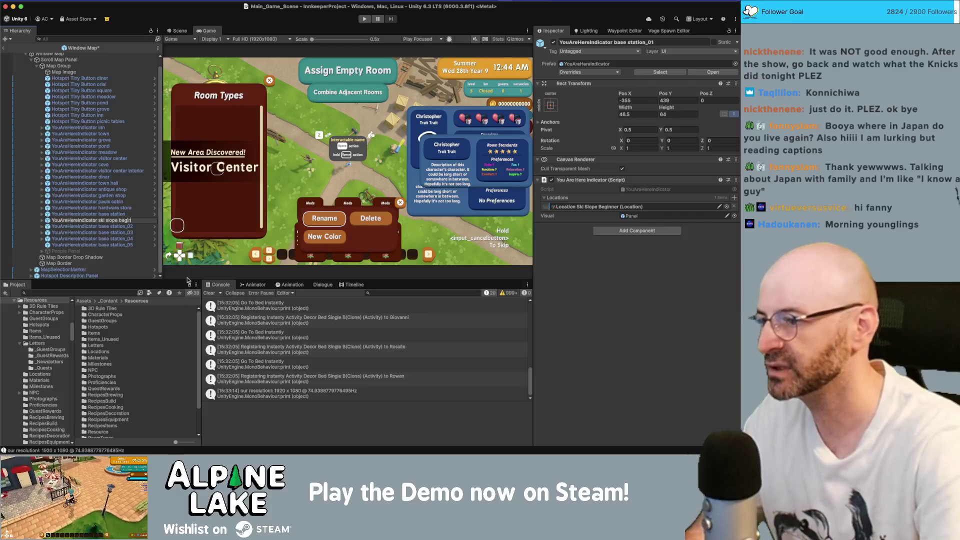
pyautogui.press('Return')
# Step: Rename the base station_02 indicator to 'lake shore'
pyautogui.press('Down')
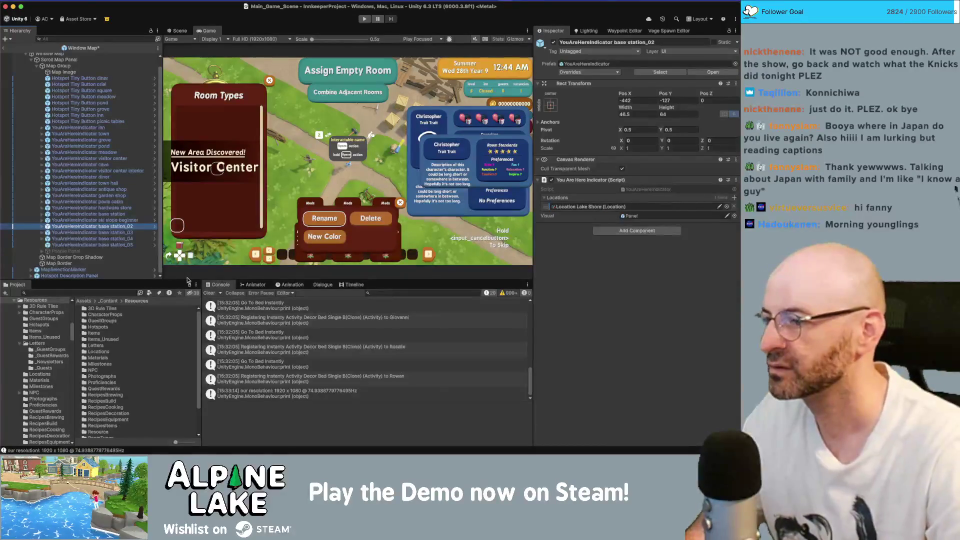
pyautogui.press('Return')
pyautogui.hotkey('shift', 'alt', 'Left')
pyautogui.hotkey('shift', 'alt', 'Left')
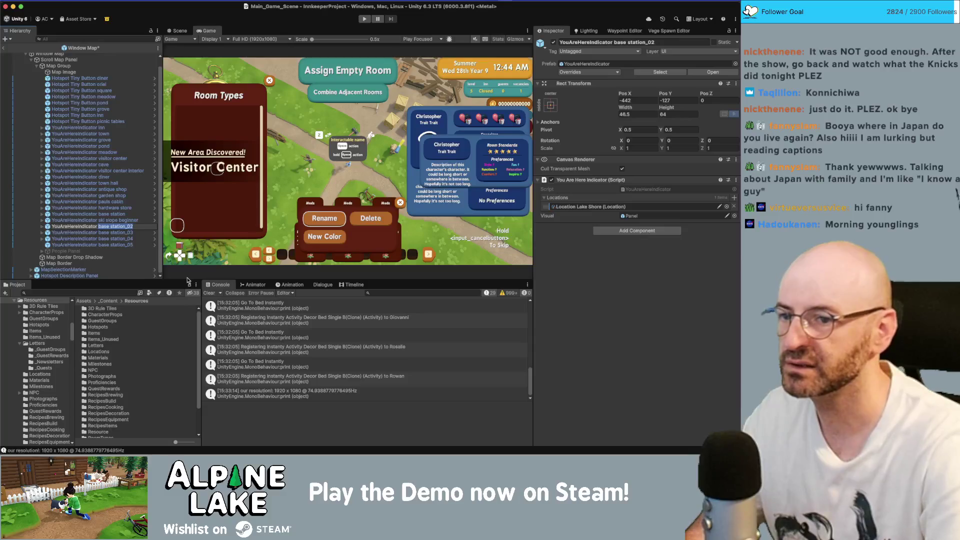
pyautogui.press('BackSpace')
pyautogui.write('hore')
pyautogui.press('Return')
pyautogui.press('Down')
pyautogui.press('Return')
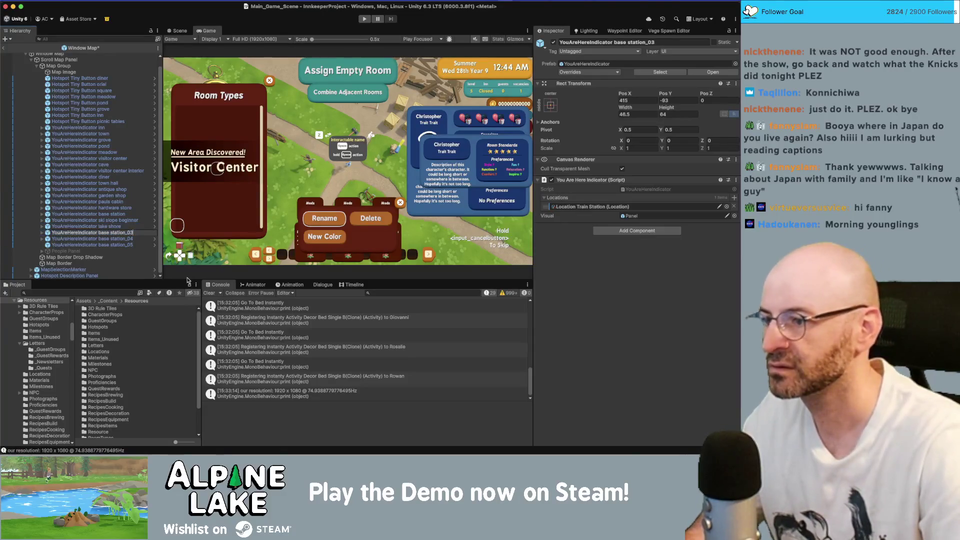
# Step: Rename base station_03 and _04 indicators to 'train station' and 'timber thicket'
pyautogui.hotkey('shift', 'alt', 'Left')
pyautogui.hotkey('shift', 'alt', 'Left')
pyautogui.write('train s')
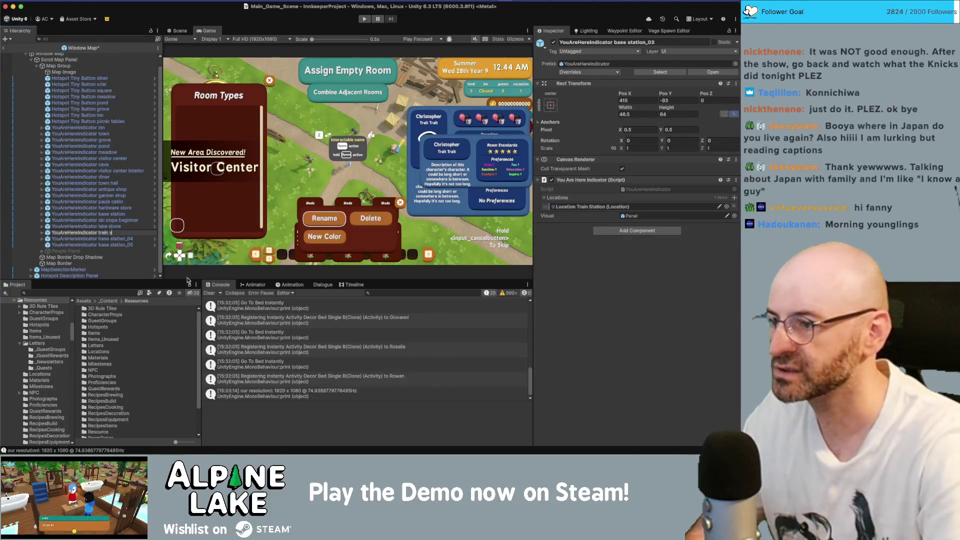
pyautogui.press('Return')
pyautogui.press('Down')
pyautogui.press('Return')
pyautogui.hotkey('shift', 'alt', 'Left')
pyautogui.hotkey('shift', 'alt', 'Left')
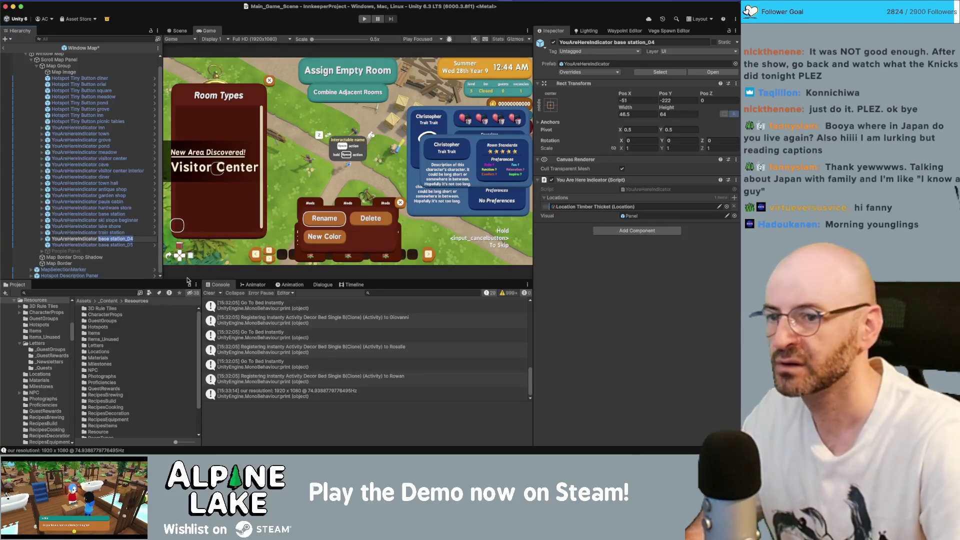
pyautogui.write('timber thicket')
pyautogui.press('Return')
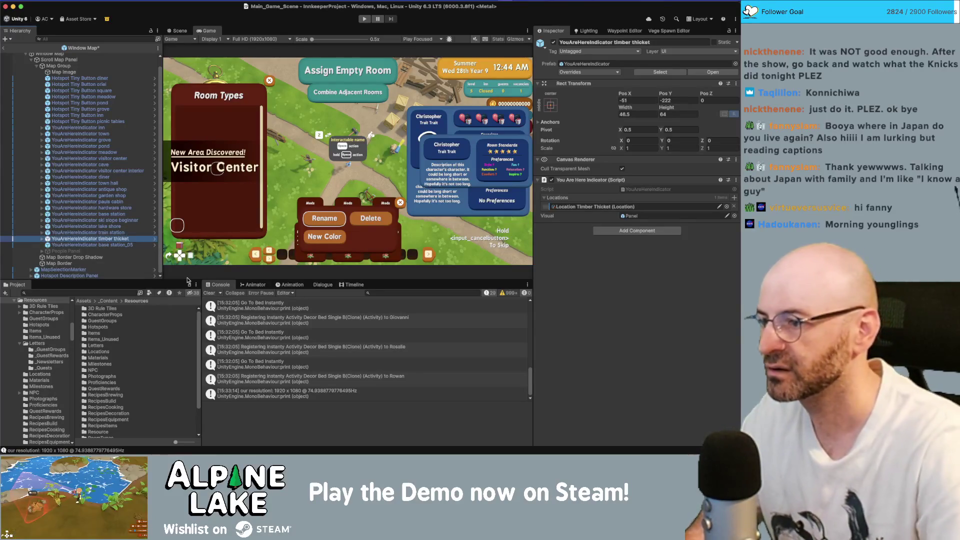
# Step: Rename base station_05 to 'underground passage', then select the parent Window Map
pyautogui.press('Down')
pyautogui.press('Return')
pyautogui.write('und')
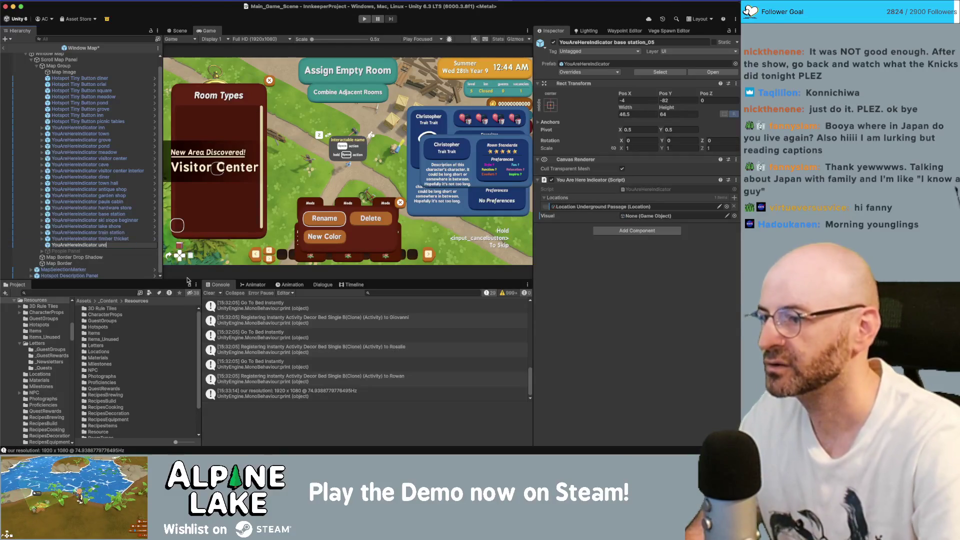
pyautogui.write('erground passage')
pyautogui.press('Return')
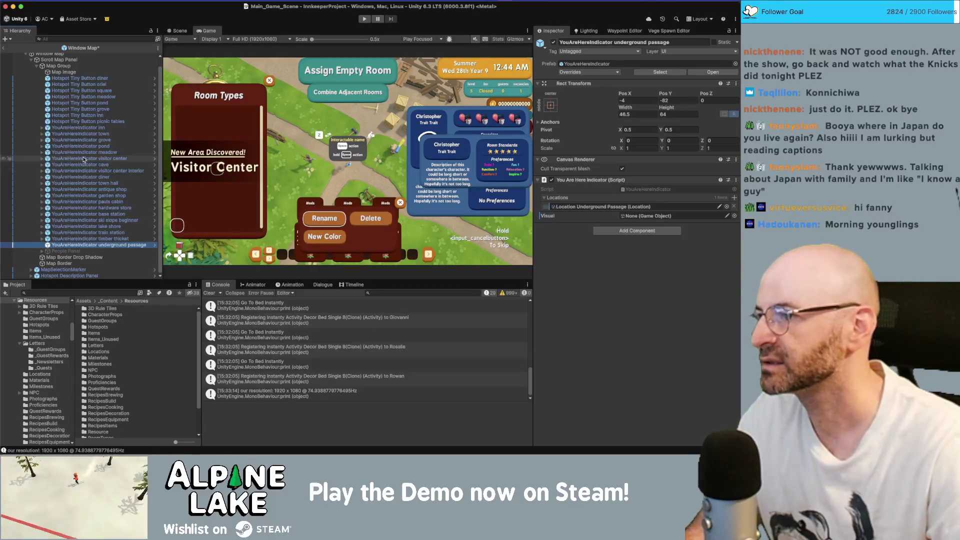
pyautogui.click(59, 66)
pyautogui.press('Up')
pyautogui.press('Up')
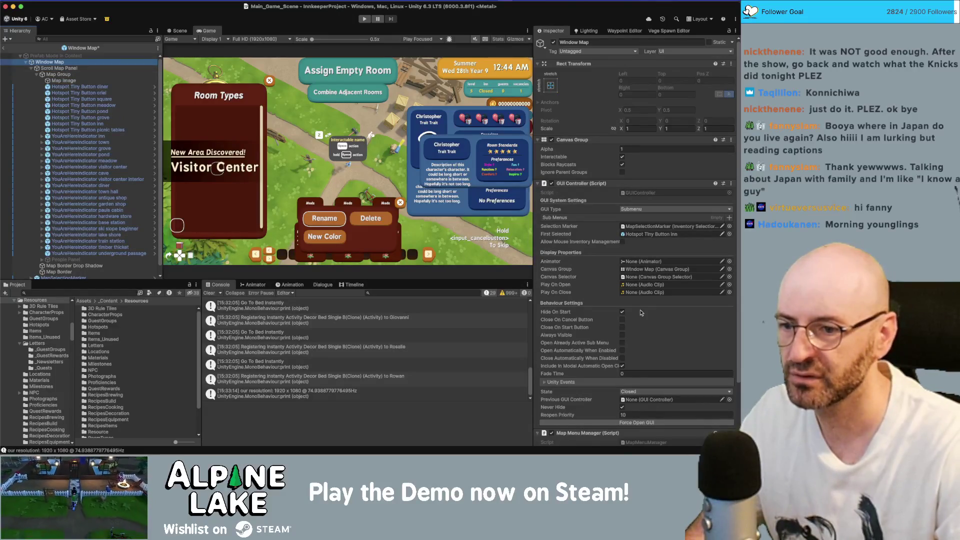
# Step: Expand the You Are Here Indicators list and clear its existing entries
pyautogui.scroll(-3, 641, 313)
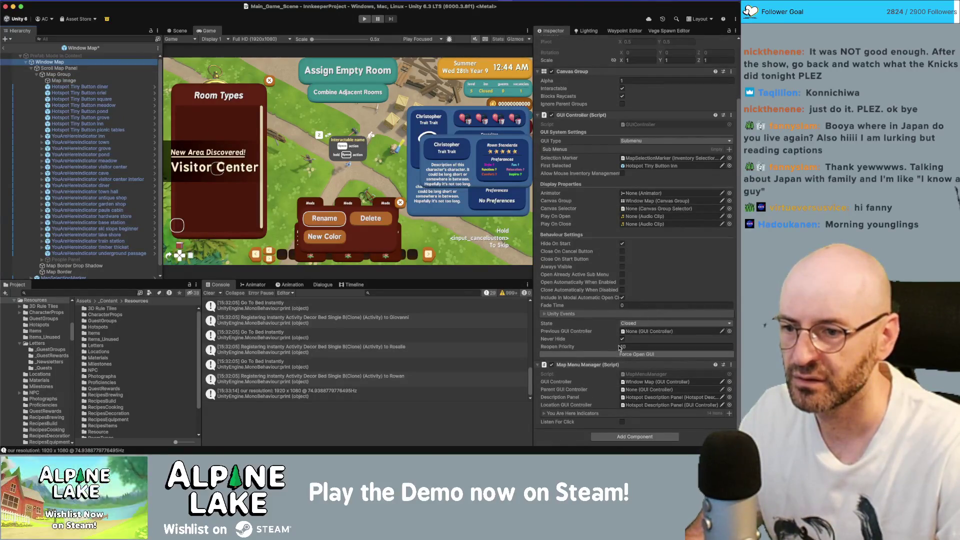
pyautogui.click(544, 413)
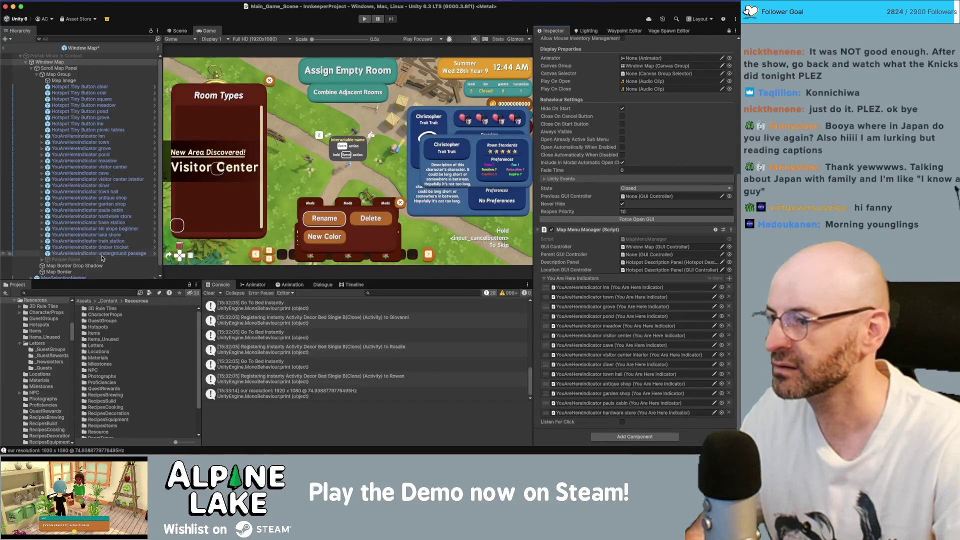
pyautogui.rightClick(643, 281)
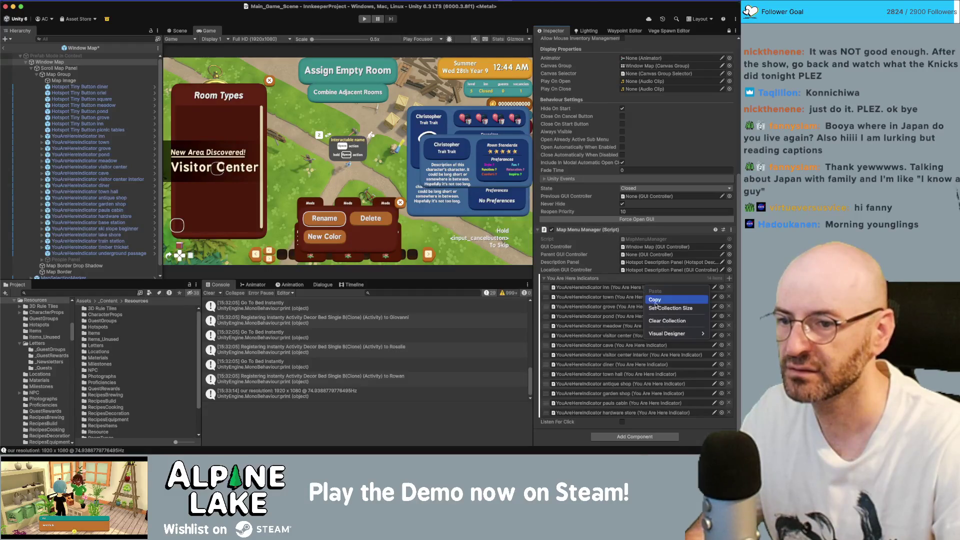
pyautogui.click(676, 320)
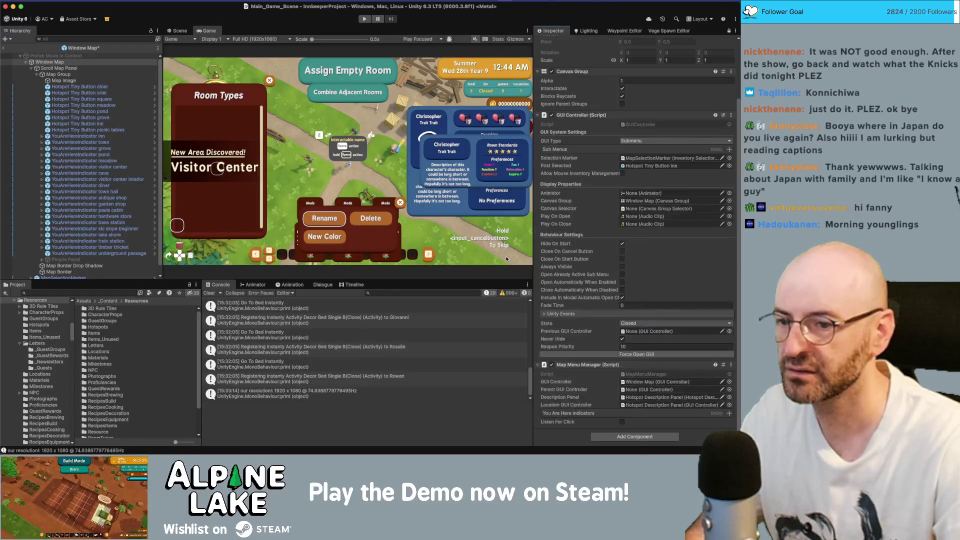
# Step: Drag every YouAreHereIndicator from inn to underground passage into the list, then exit the prefab
pyautogui.click(80, 136)
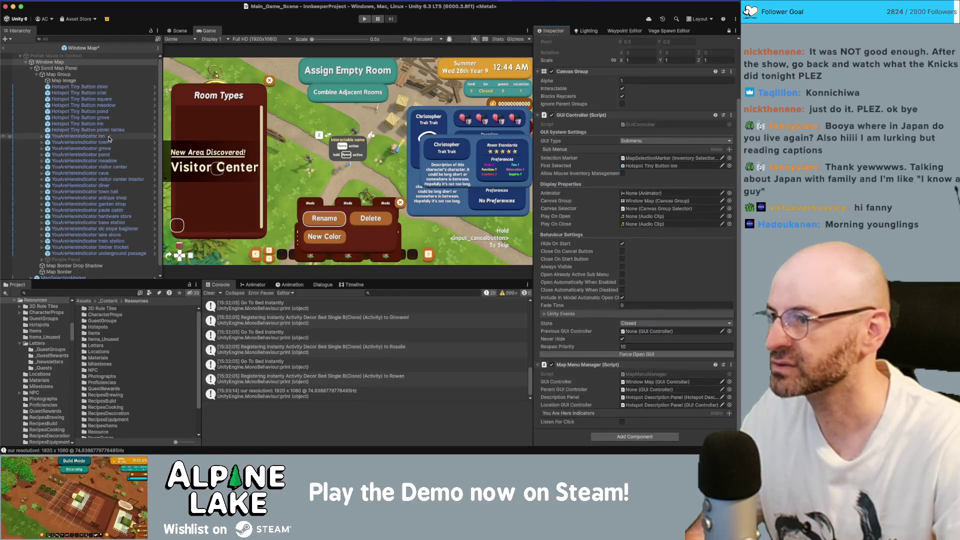
pyautogui.keyDown('shift'); pyautogui.click(100, 253); pyautogui.keyUp('shift')
pyautogui.moveTo(110, 191)
pyautogui.mouseDown()
pyautogui.moveTo(578, 329)
pyautogui.moveTo(572, 413)
pyautogui.mouseUp()
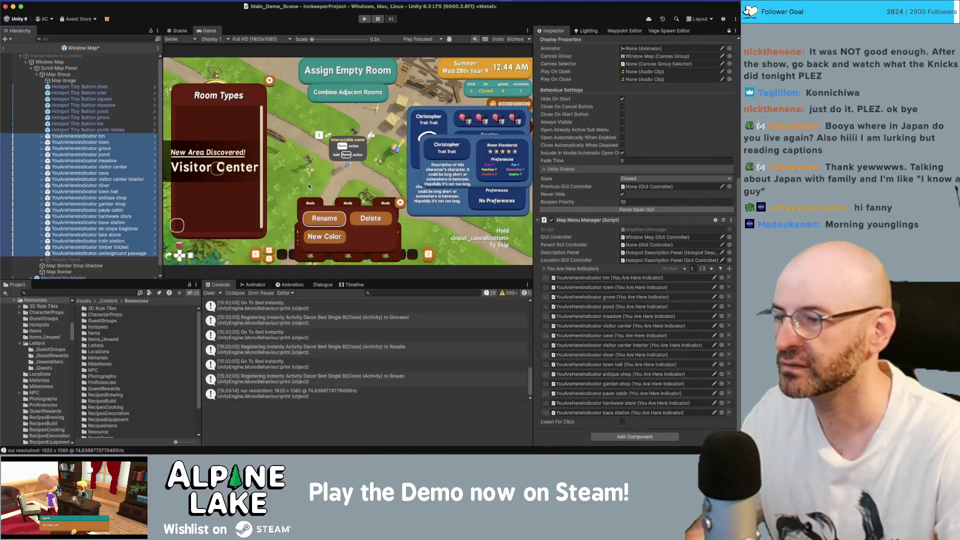
pyautogui.click(121, 217)
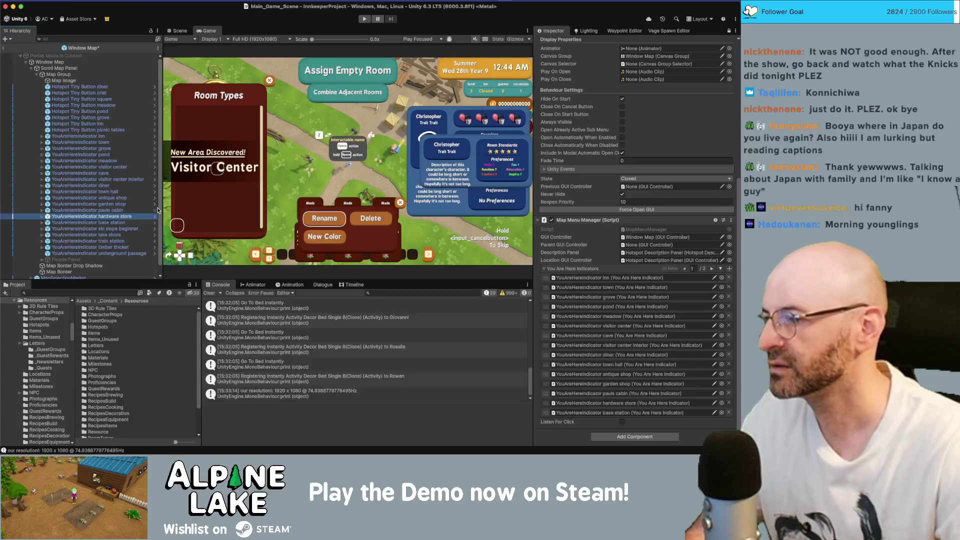
pyautogui.press('Down')
pyautogui.press('Down')
pyautogui.press('Down')
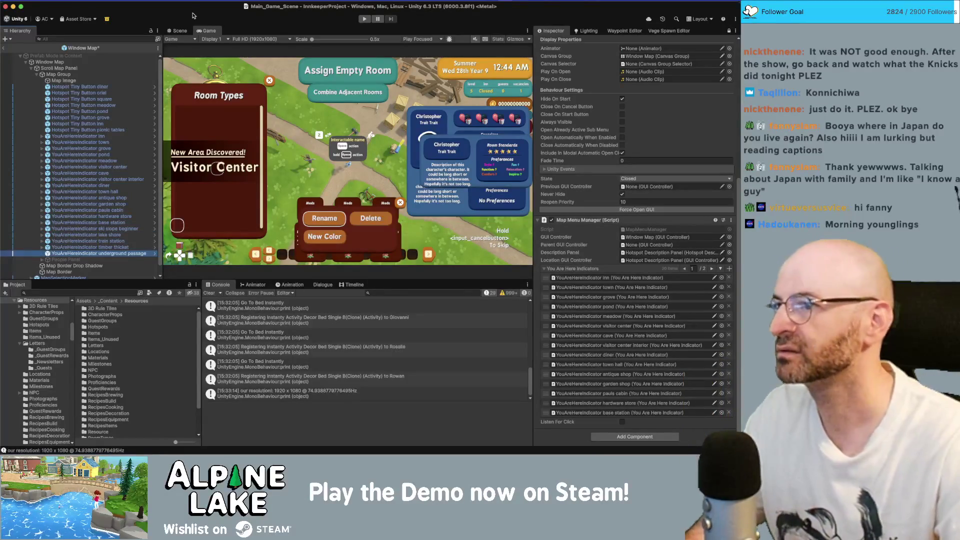
pyautogui.click(5, 48)
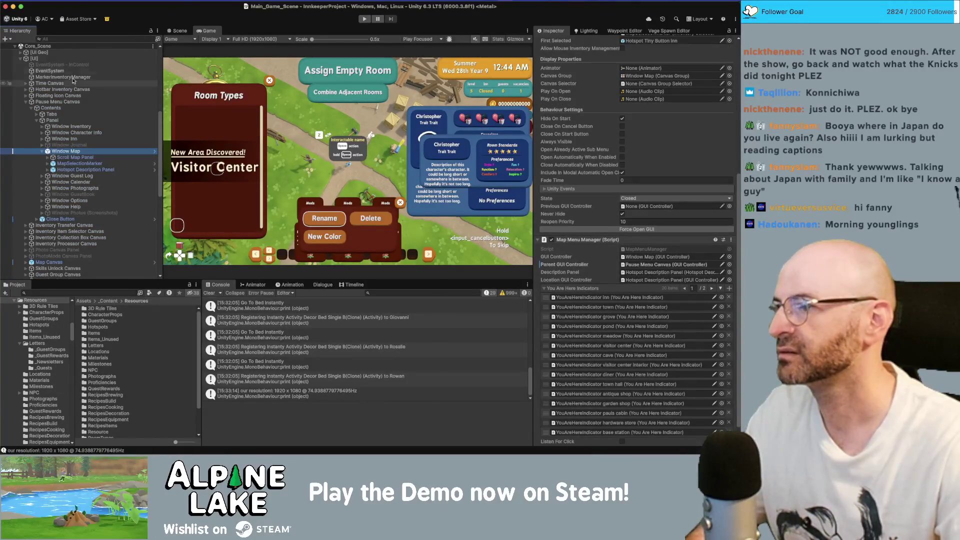
# Step: Walk the character north into the inn and around its rooms
pyautogui.scroll(10, 73, 81)
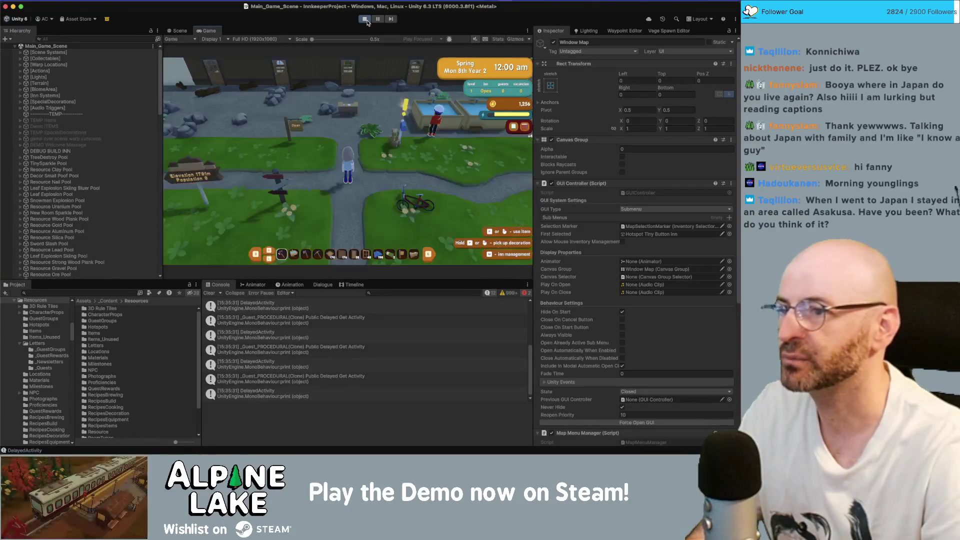
pyautogui.press('w')
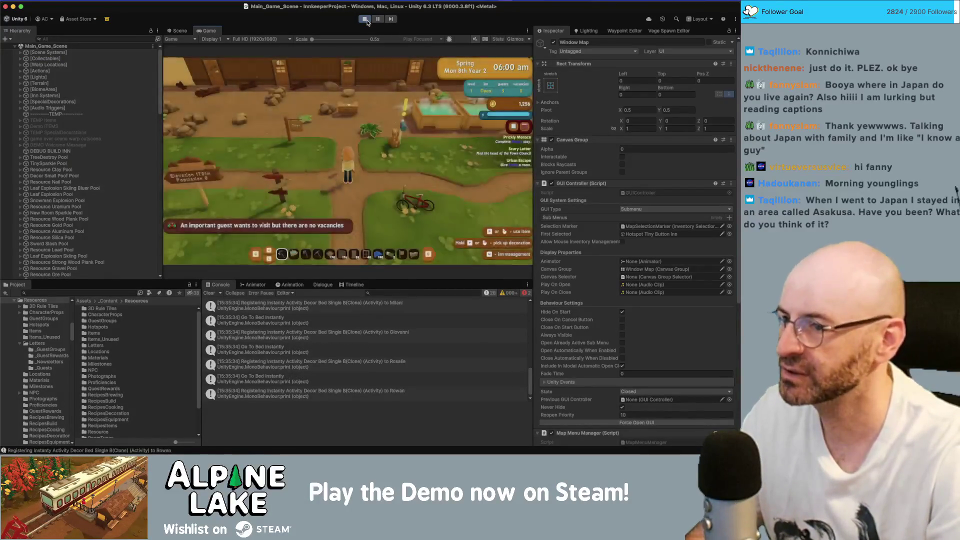
pyautogui.press('w')
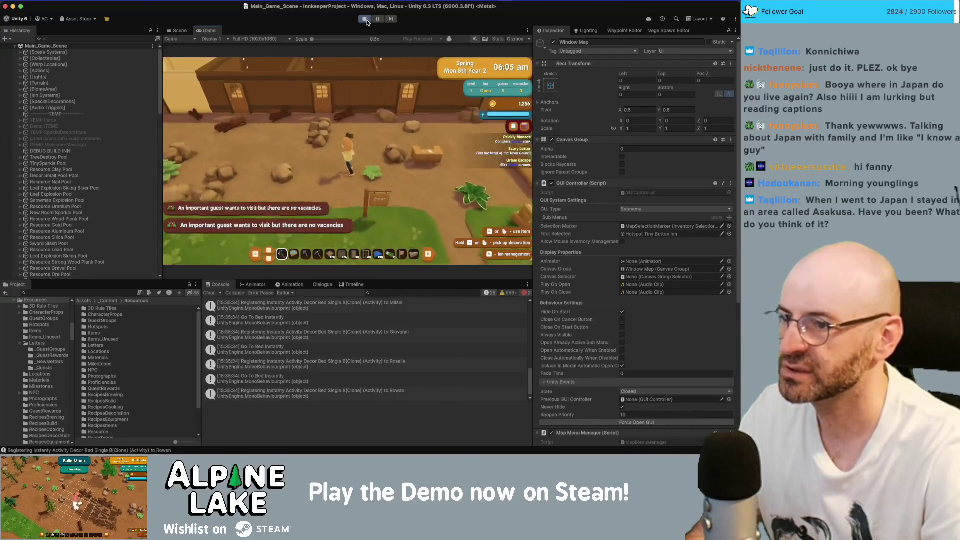
pyautogui.press('w')
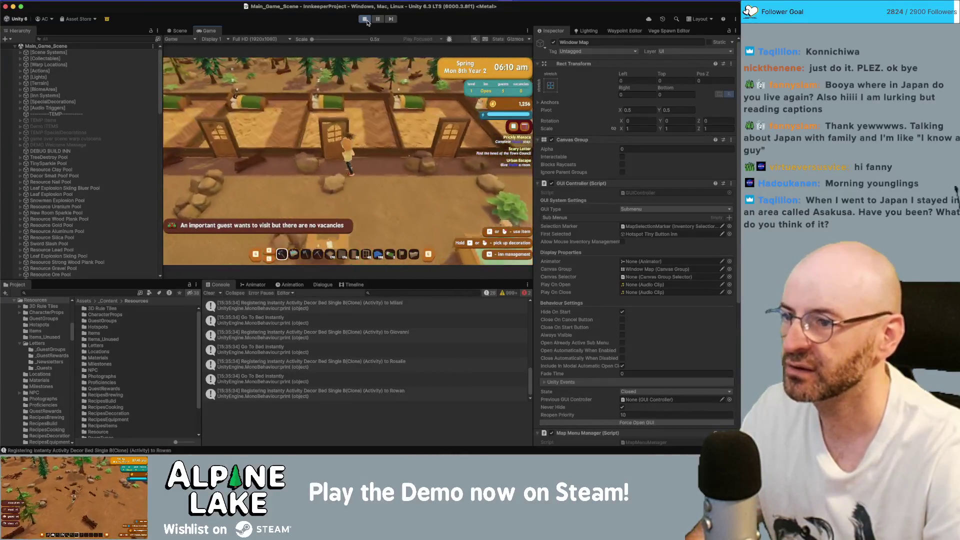
pyautogui.press('d')
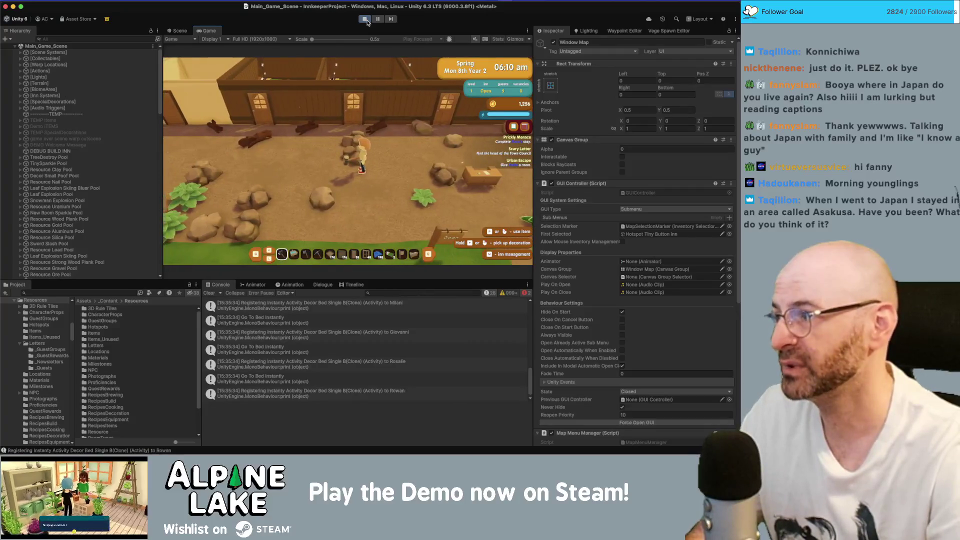
pyautogui.press('w')
pyautogui.press('a')
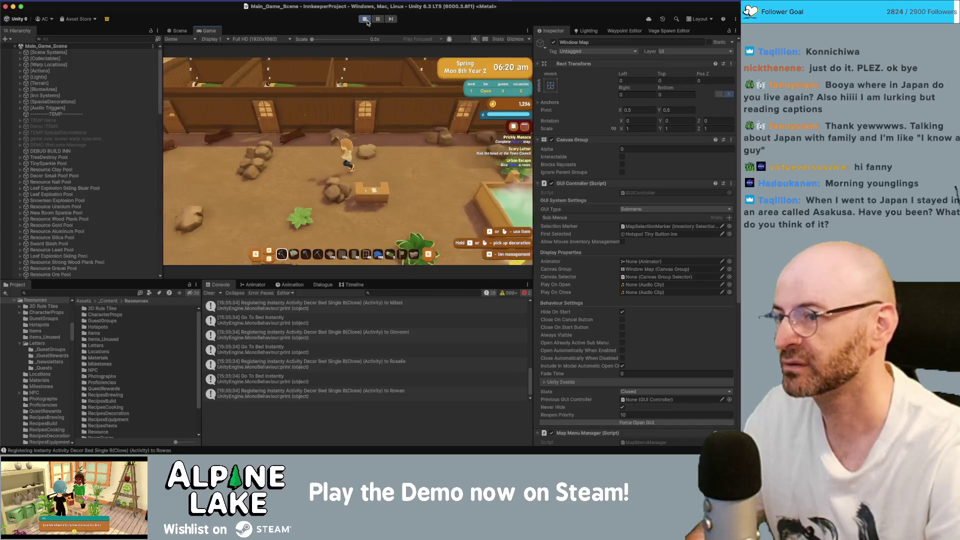
# Step: Check the pause menu's Map tab in the inn, maximize the Game view, then close the map
pyautogui.press('i')
pyautogui.press('Escape')
pyautogui.press('Escape')
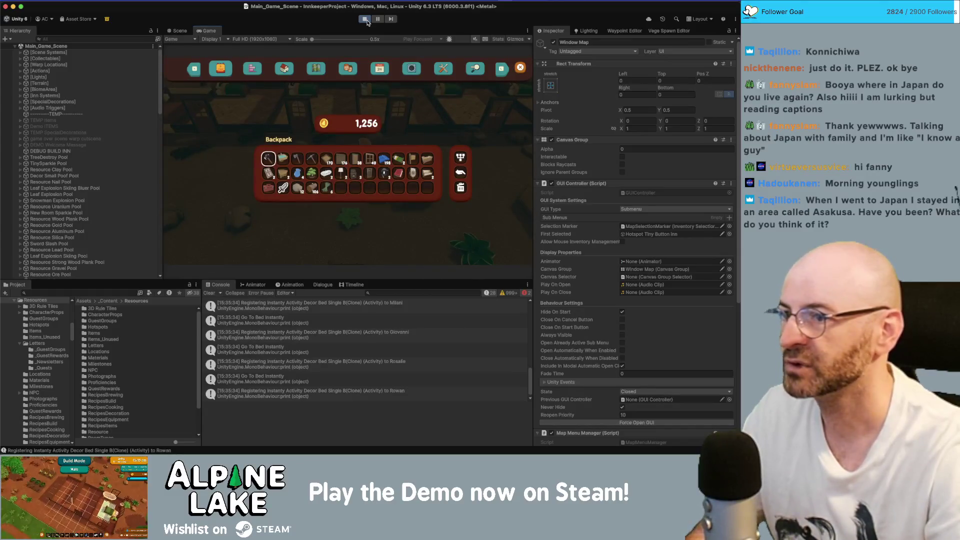
pyautogui.press('e')
pyautogui.press('e')
pyautogui.press('e')
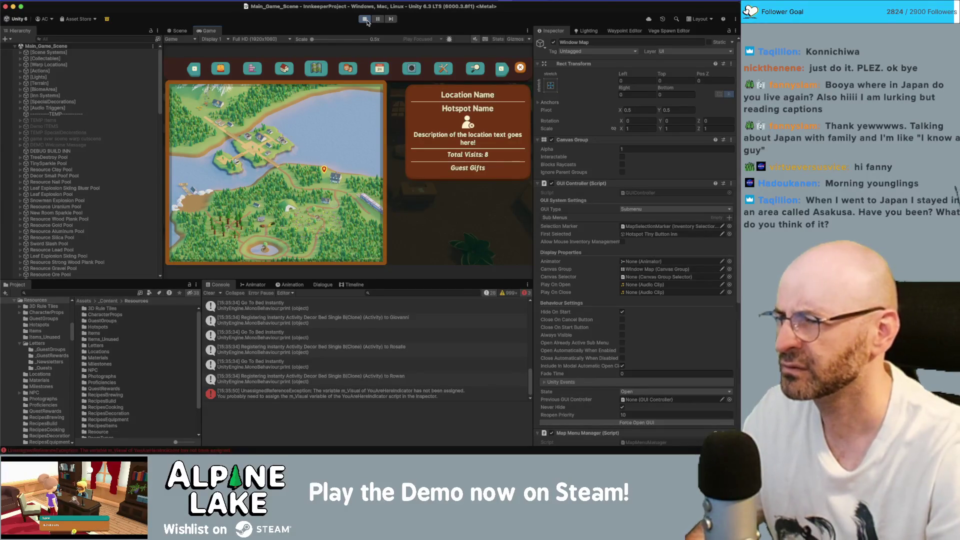
pyautogui.doubleClick(207, 31)
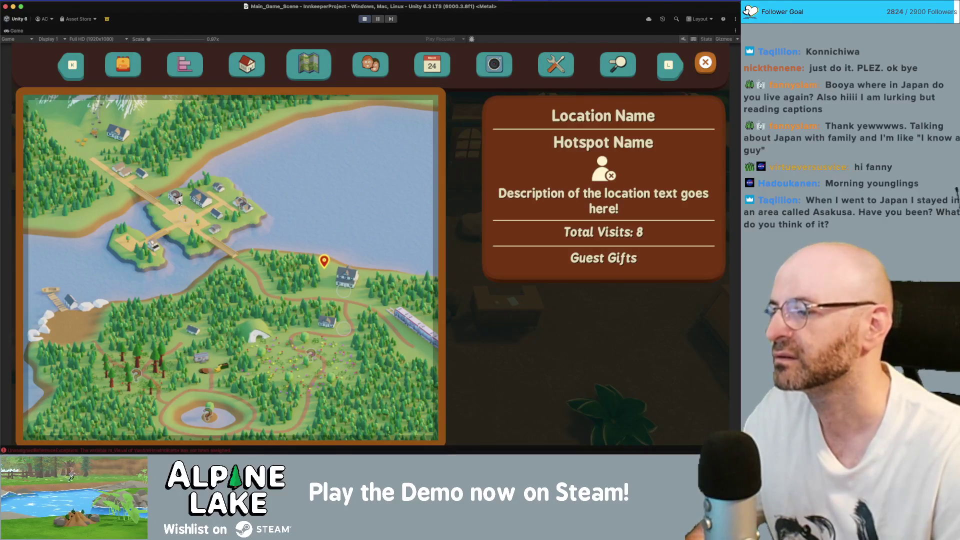
pyautogui.press('Escape')
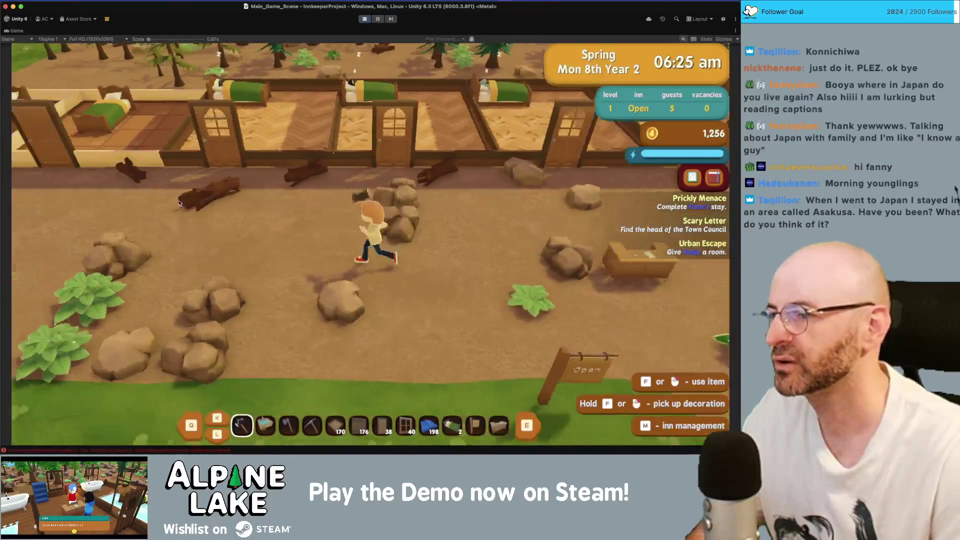
# Step: Walk out into the town plaza and open the map to check the town marker
pyautogui.press('s')
pyautogui.press('a')
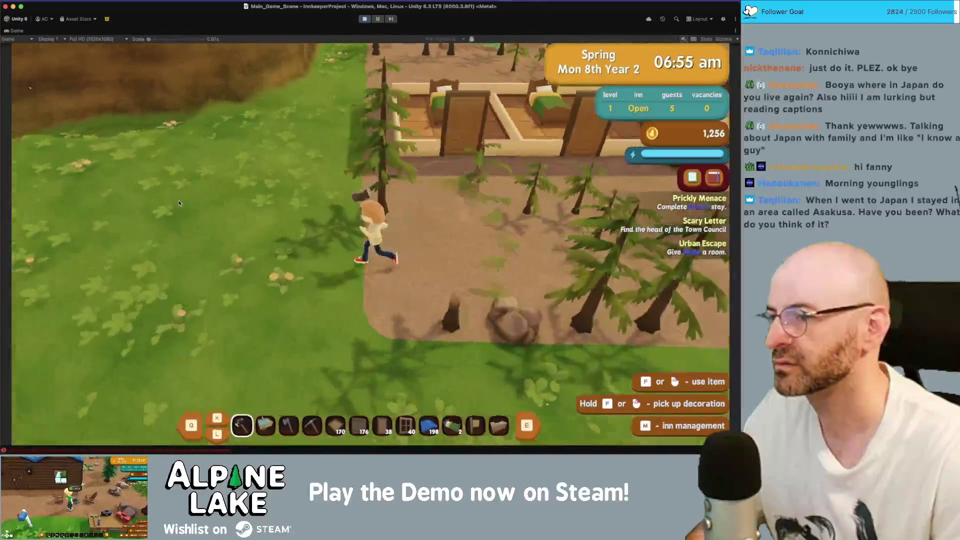
pyautogui.press('a')
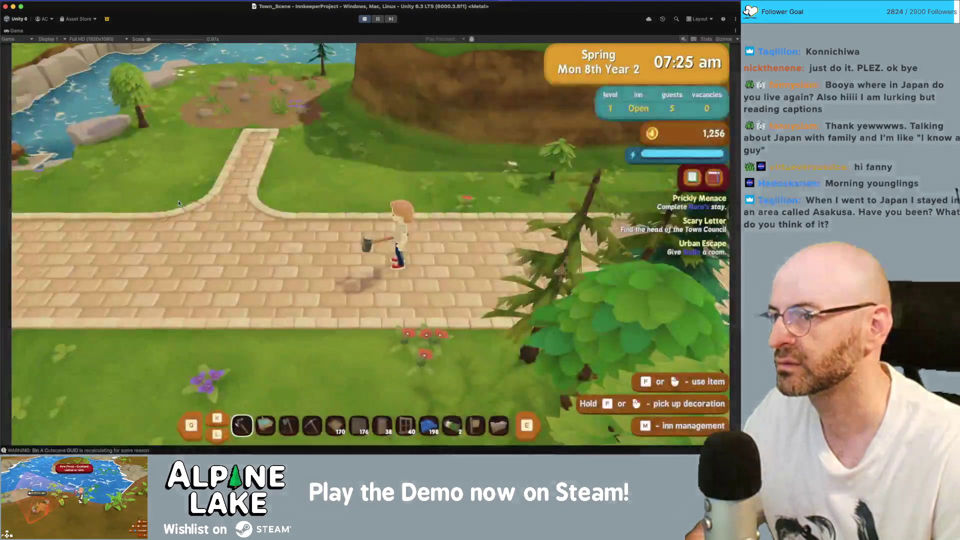
pyautogui.press('a')
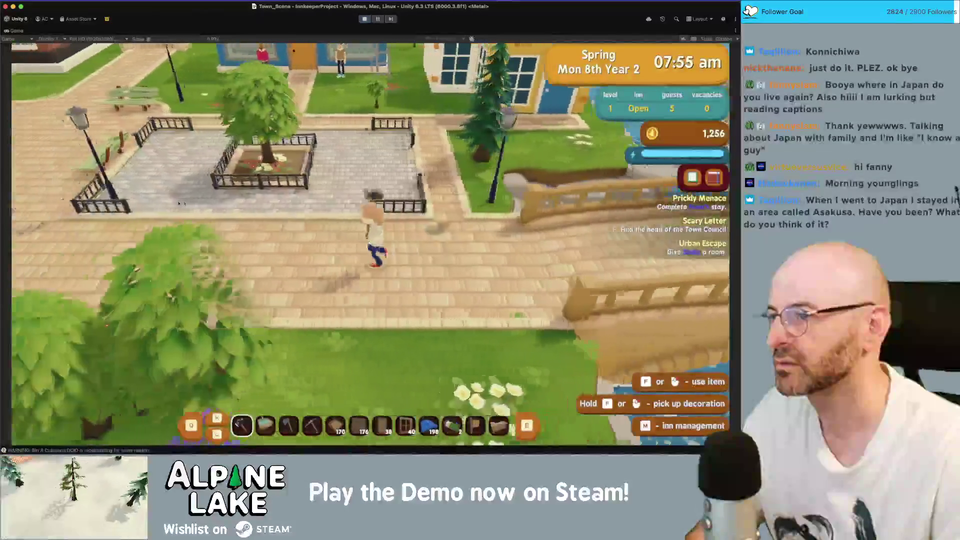
pyautogui.press('m')
pyautogui.press('m')
pyautogui.press('m')
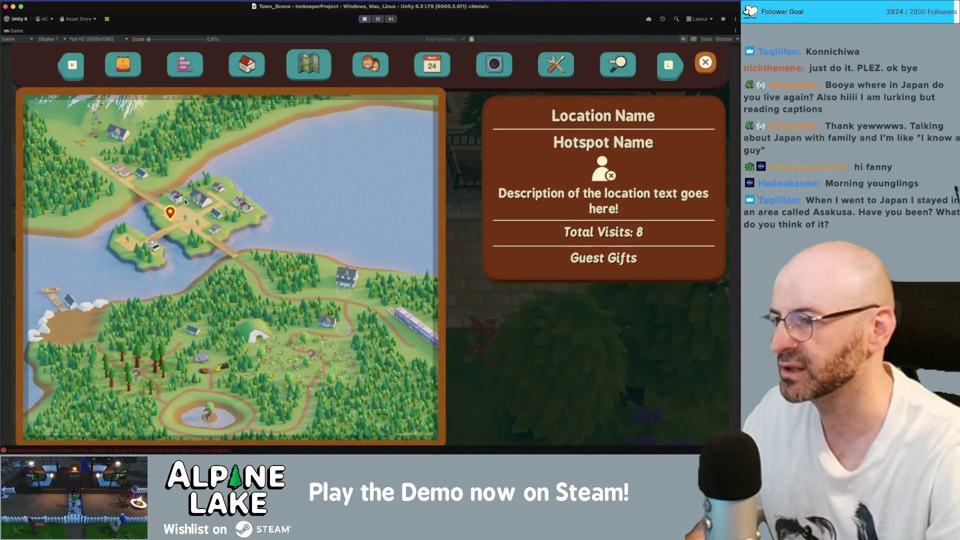
pyautogui.press('m')
pyautogui.press('a')
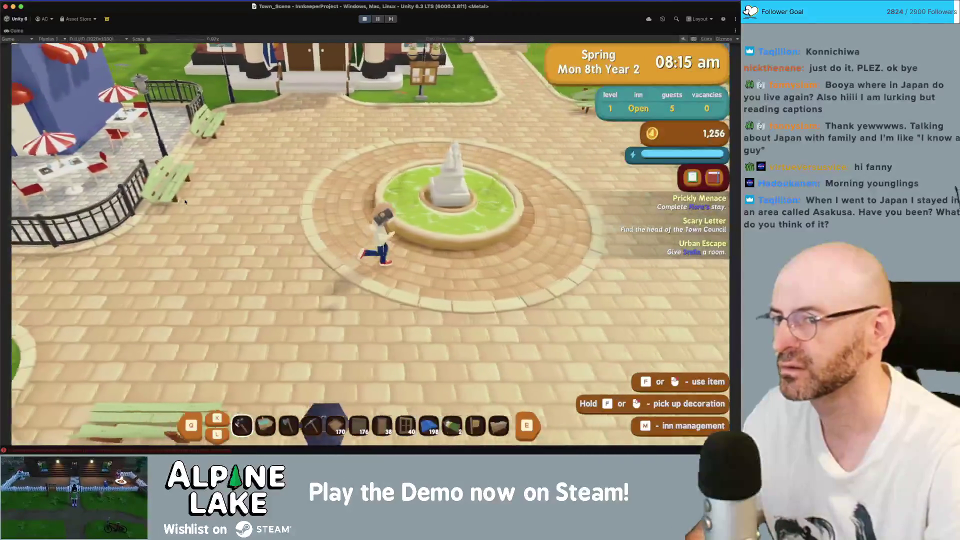
pyautogui.press('d')
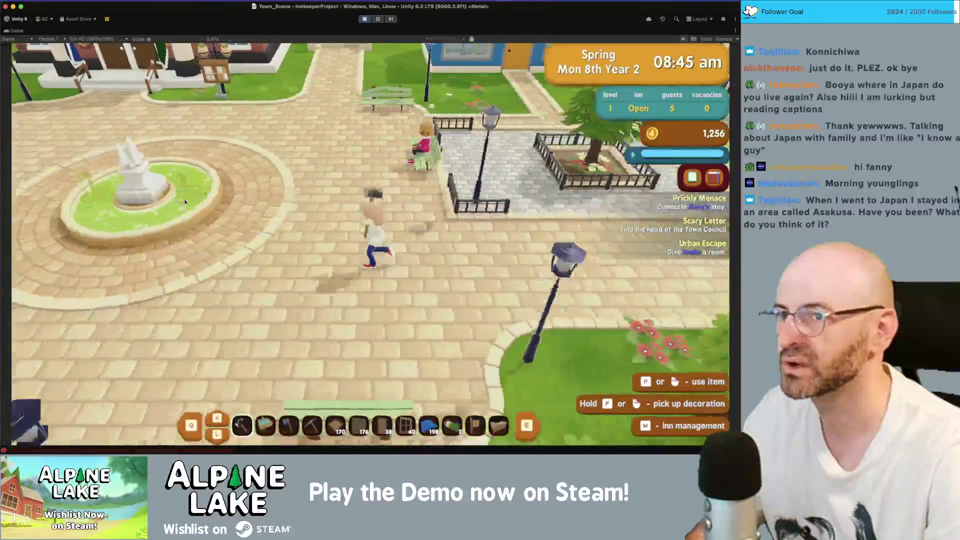
pyautogui.press('m')
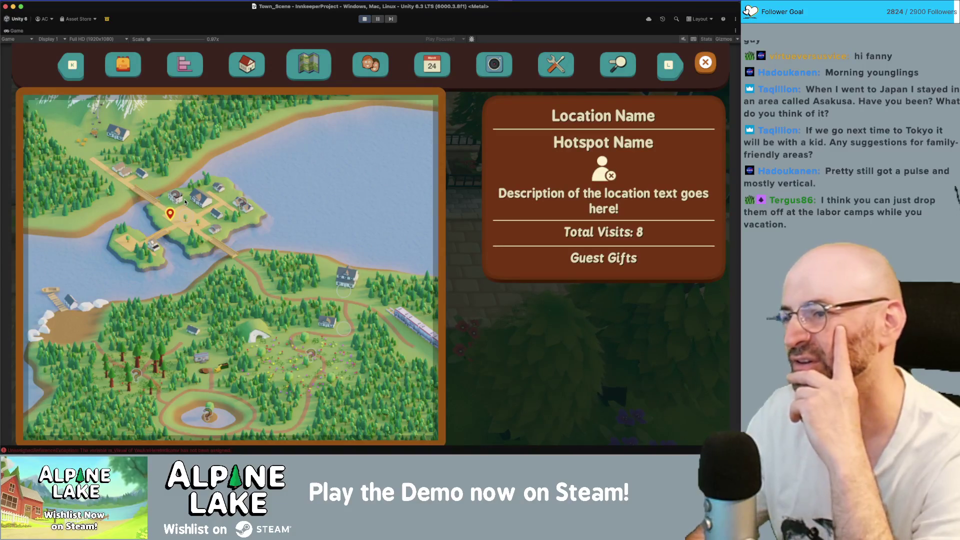
# Step: Close the map, walk left across the plaza, and exit Play mode
pyautogui.press('Escape')
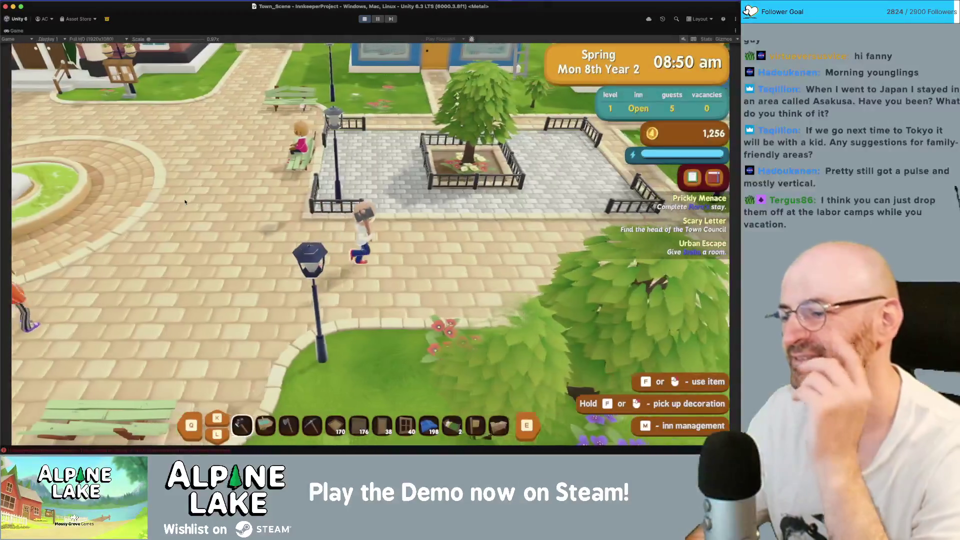
pyautogui.press('a')
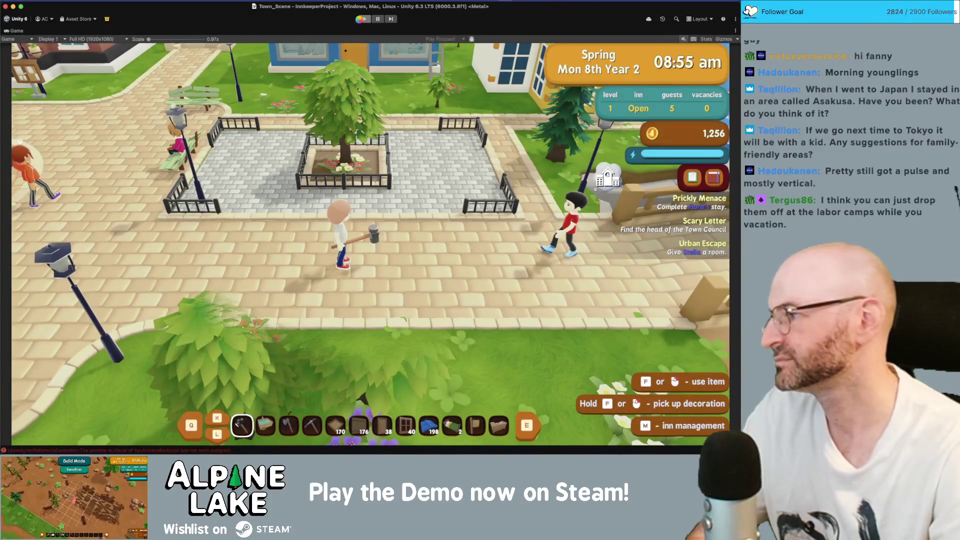
pyautogui.click(362, 19)
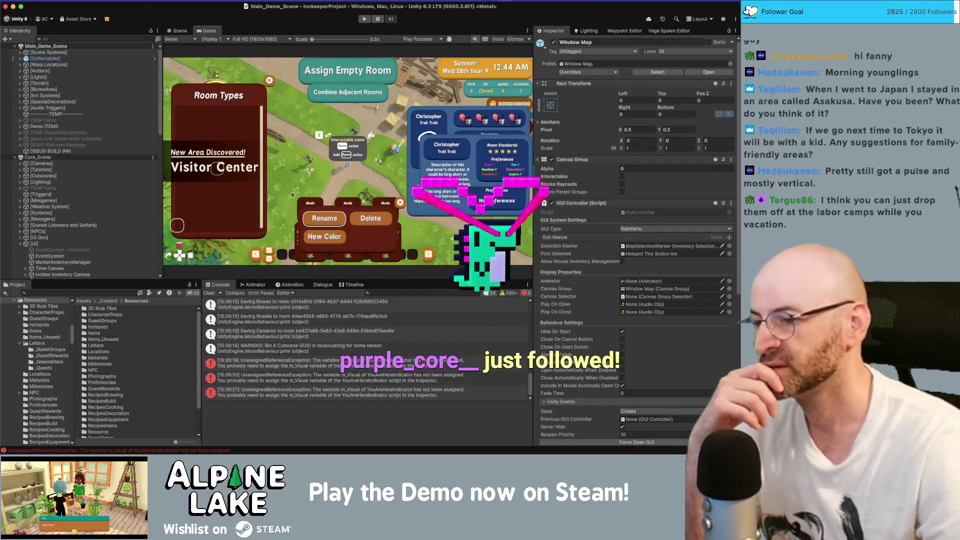
# Step: Inspect the m_Visual UnassignedReferenceException entries, open YouAreHereIndicator.cs, then select Window Map
pyautogui.click(299, 366)
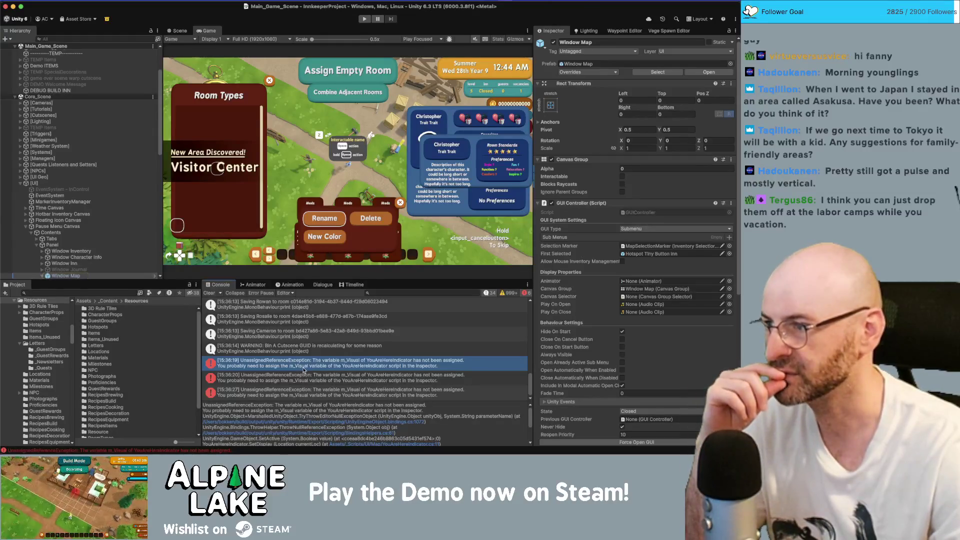
pyautogui.scroll(-8, 135, 107)
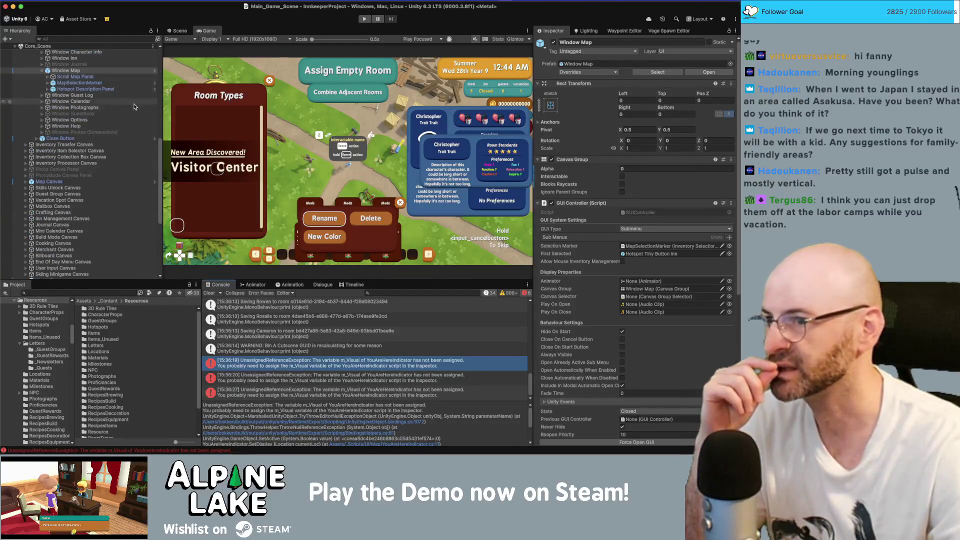
pyautogui.scroll(5, 135, 106)
pyautogui.click(253, 376)
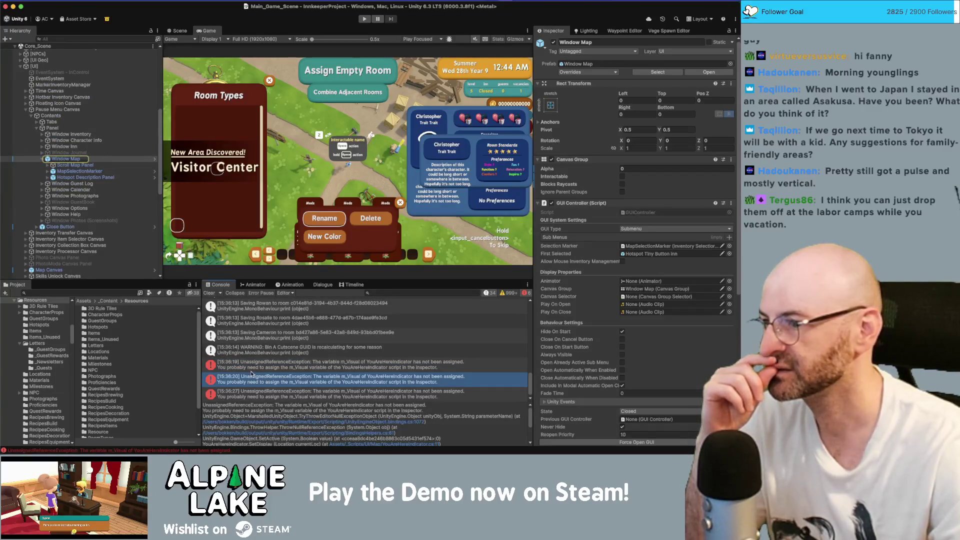
pyautogui.click(252, 363)
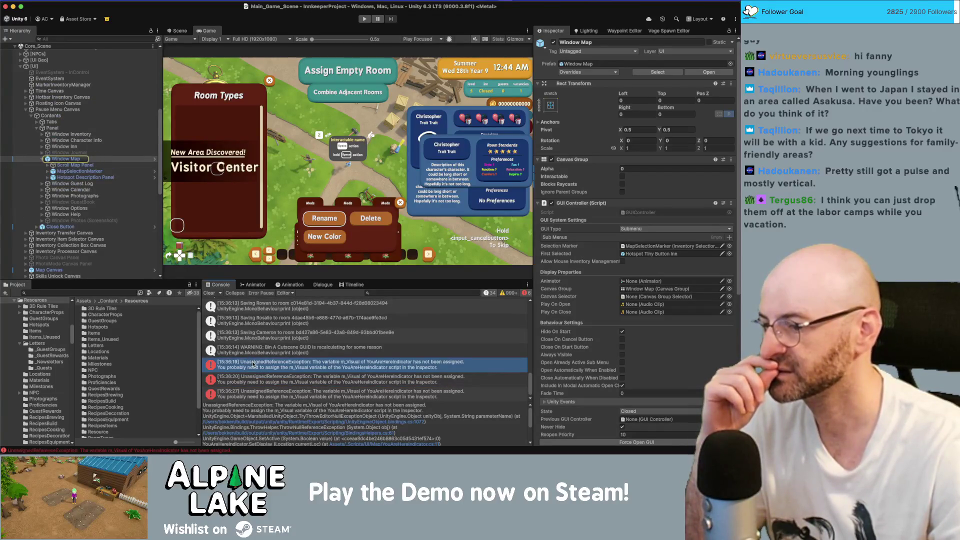
pyautogui.scroll(-2, 376, 435)
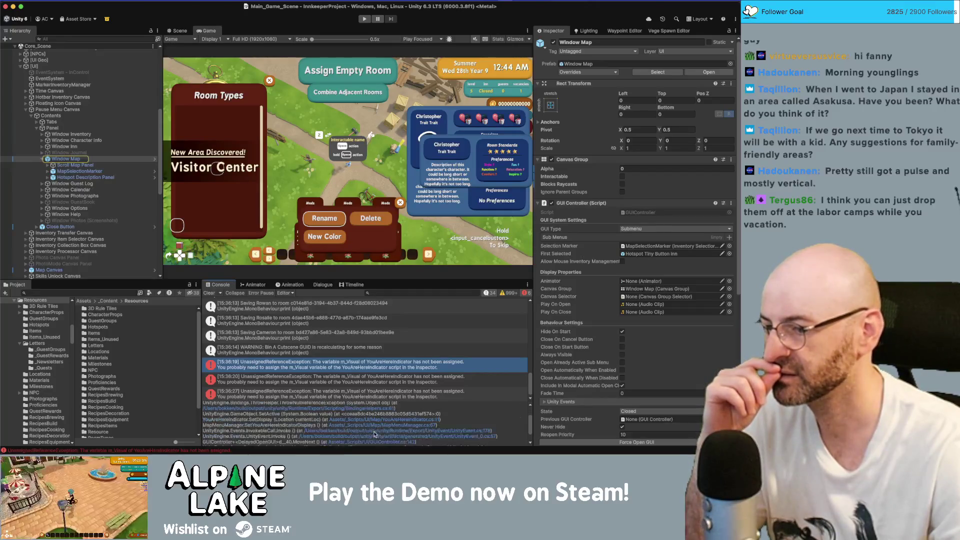
pyautogui.click(397, 422)
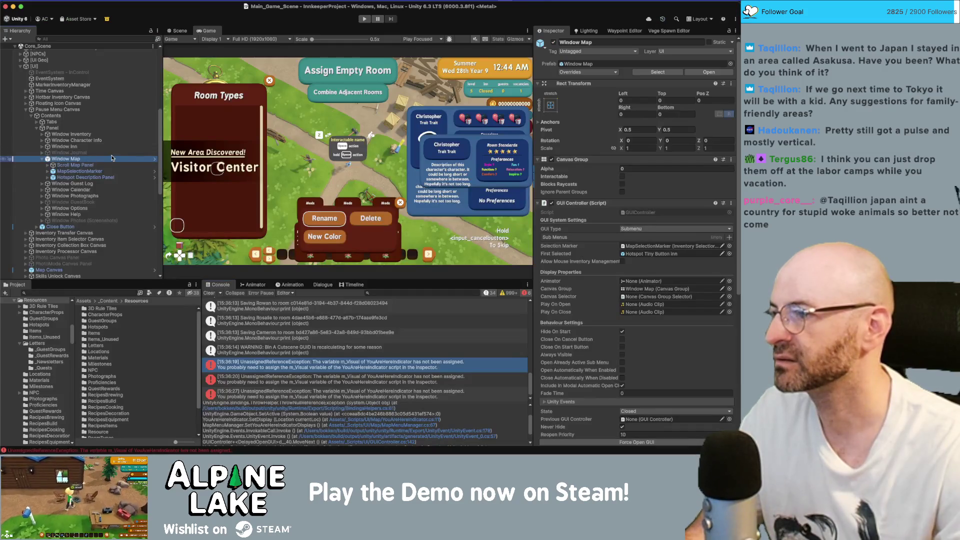
pyautogui.click(112, 158)
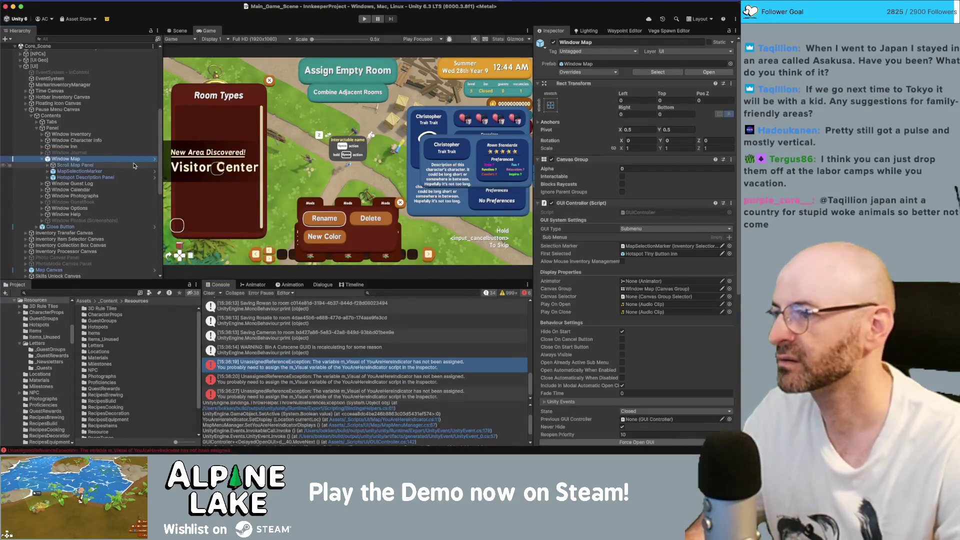
# Step: Delete the underground passage indicator from Window Map, save the prefab, and enter Play mode
pyautogui.click(154, 162)
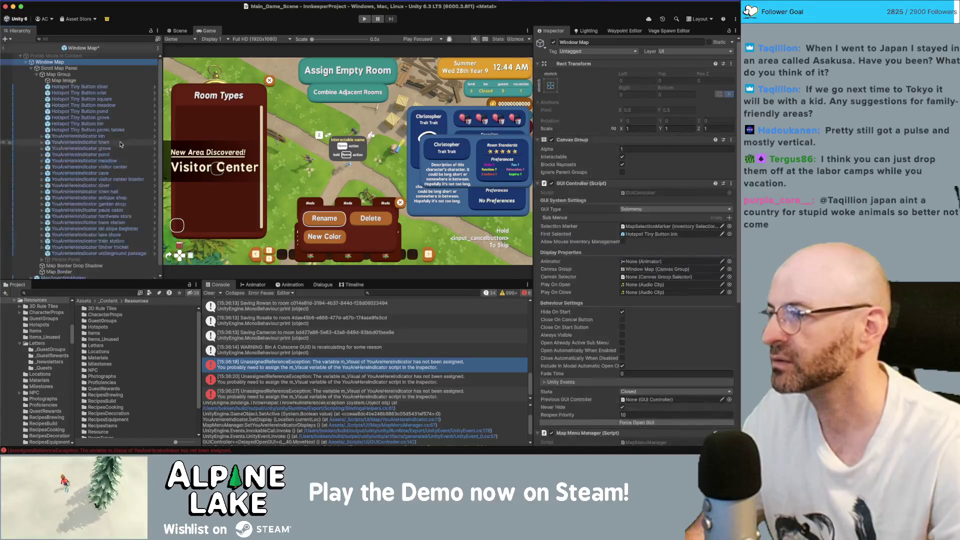
pyautogui.press('Down')
pyautogui.press('Down')
pyautogui.press('Down')
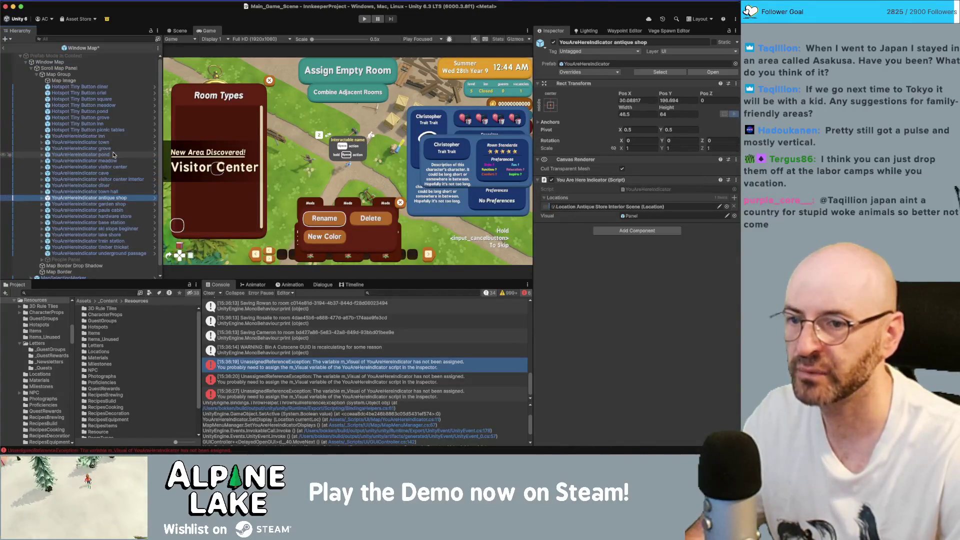
pyautogui.press('Up')
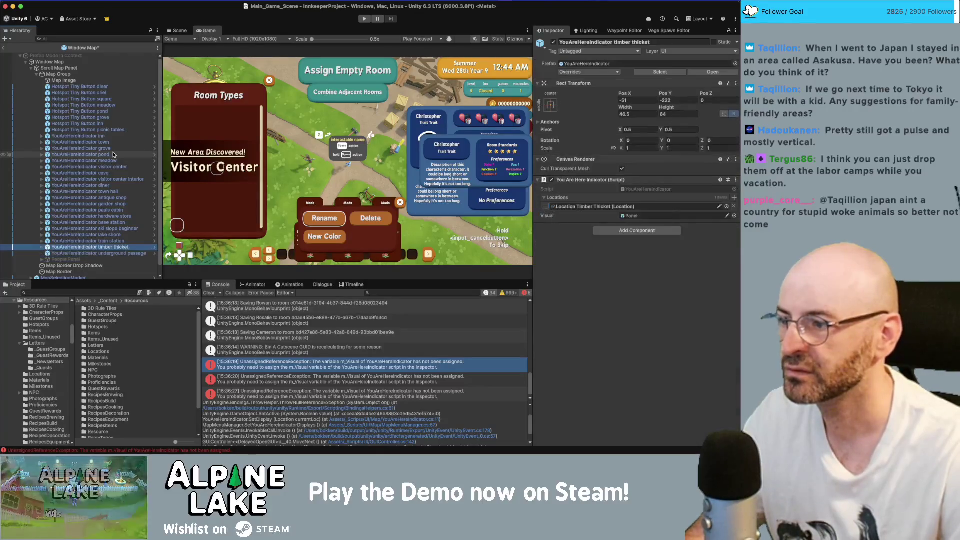
pyautogui.press('Delete')
pyautogui.press('super+s')
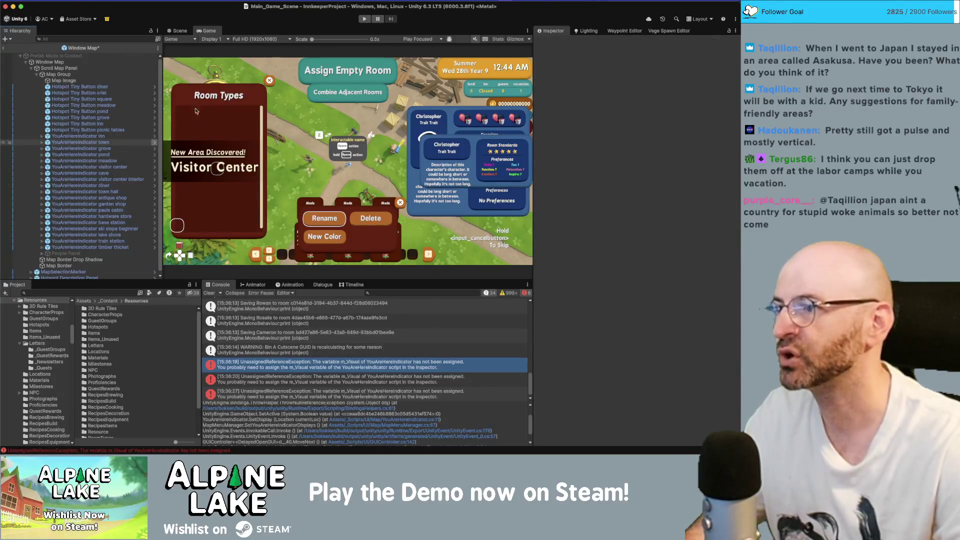
pyautogui.click(4, 47)
pyautogui.click(364, 20)
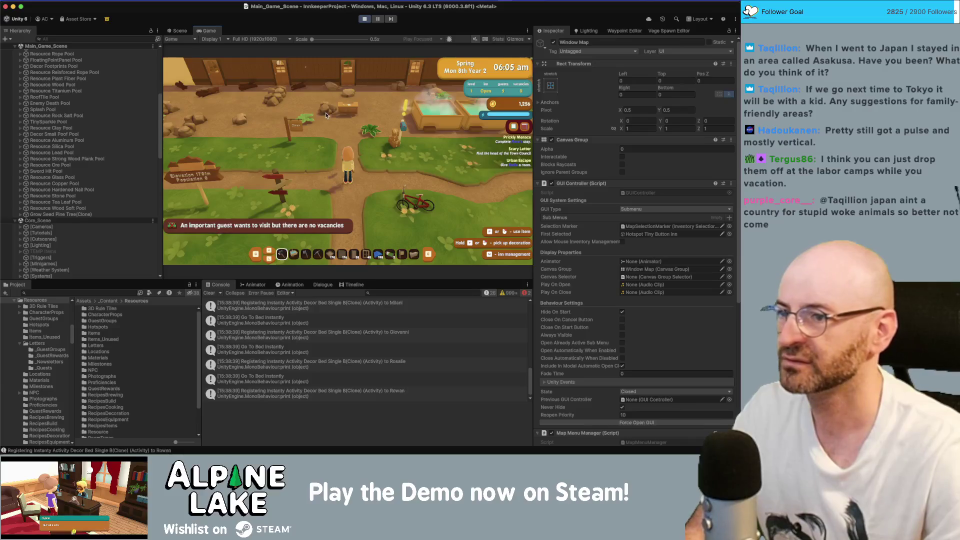
# Step: Walk the character around the inn, past the hot tubs and through the rocky room
pyautogui.press('w')
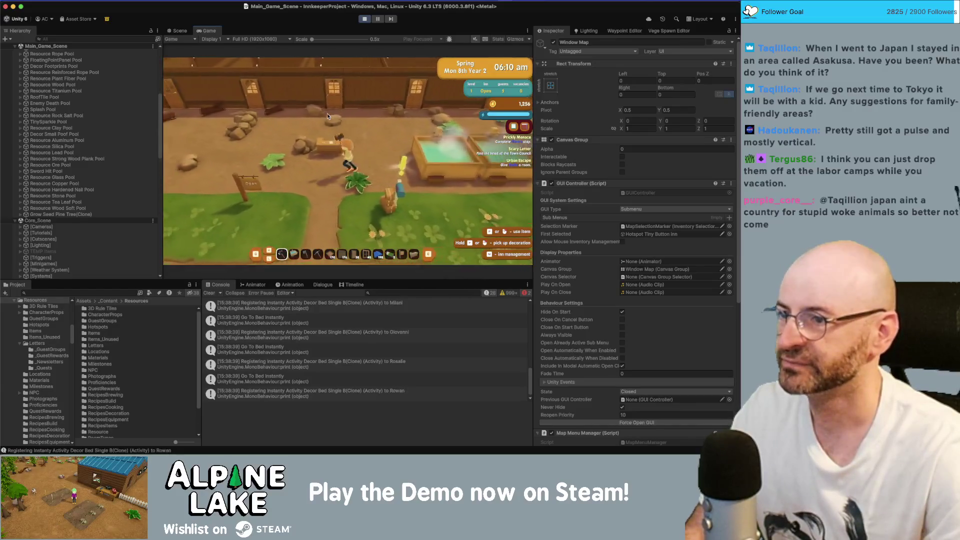
pyautogui.press('a')
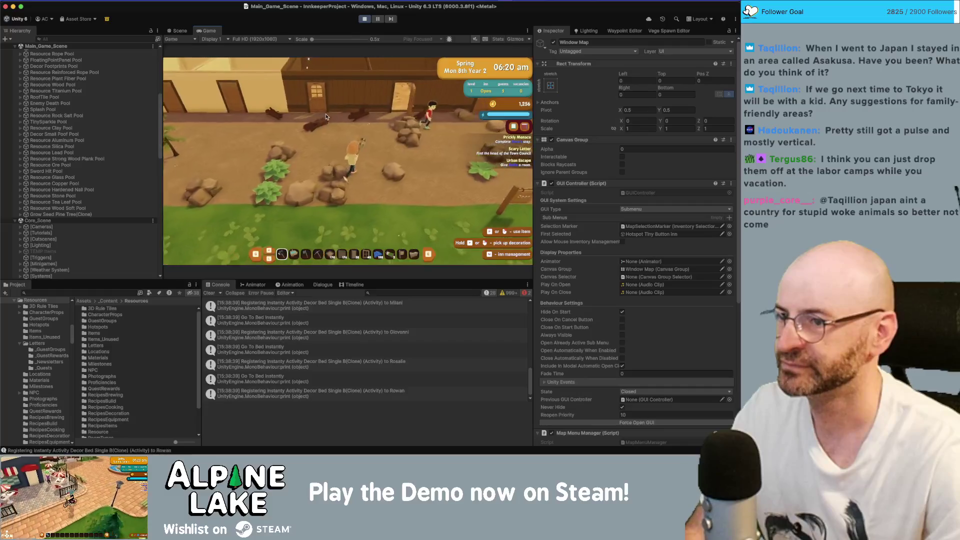
pyautogui.press('a')
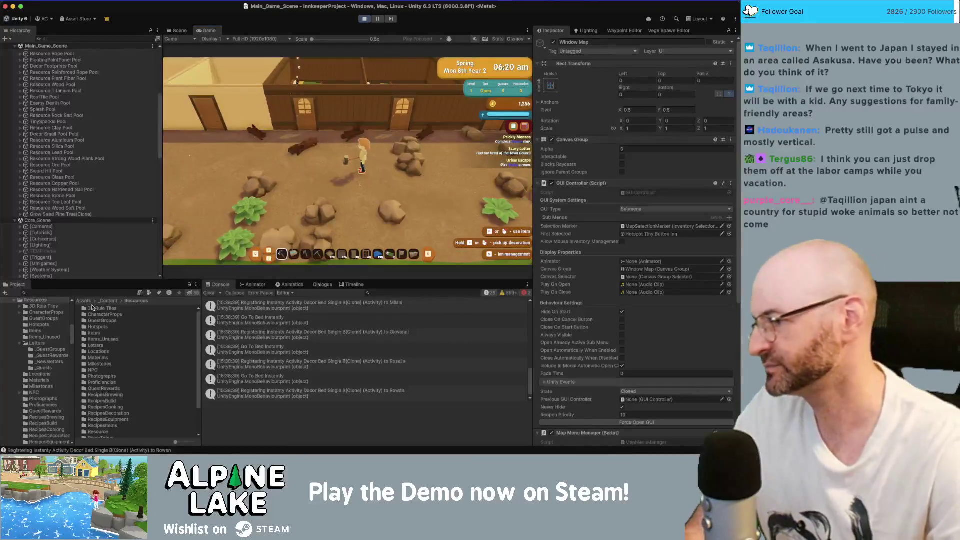
pyautogui.press('d')
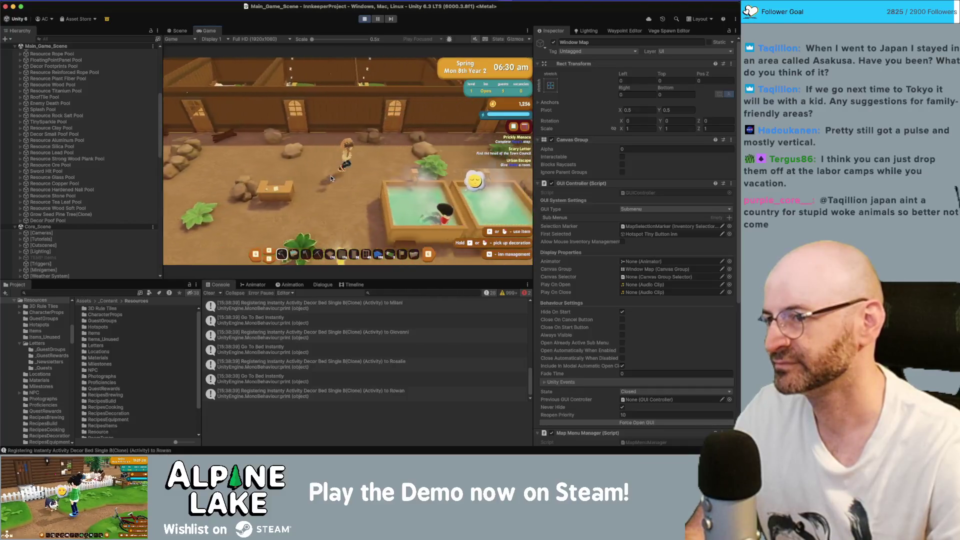
pyautogui.press('s')
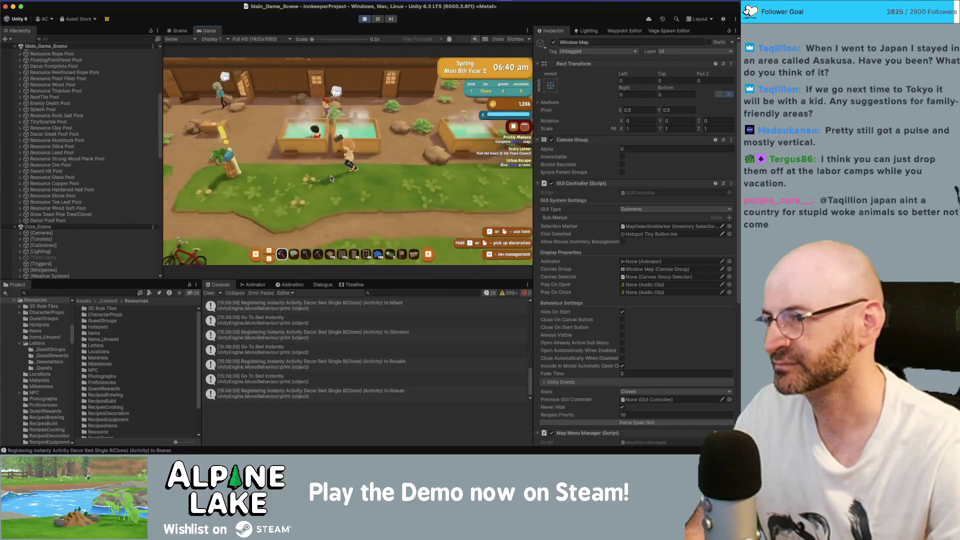
pyautogui.press('a')
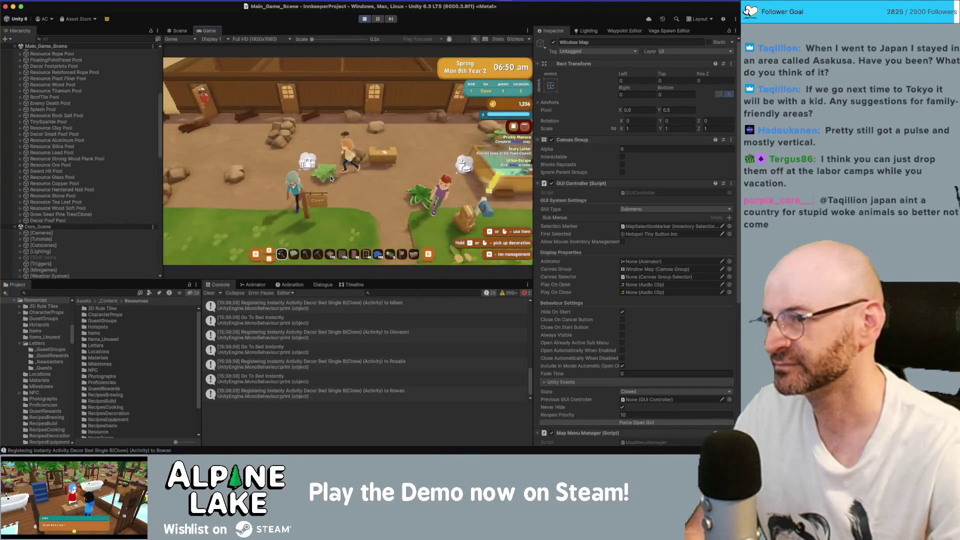
pyautogui.press('d')
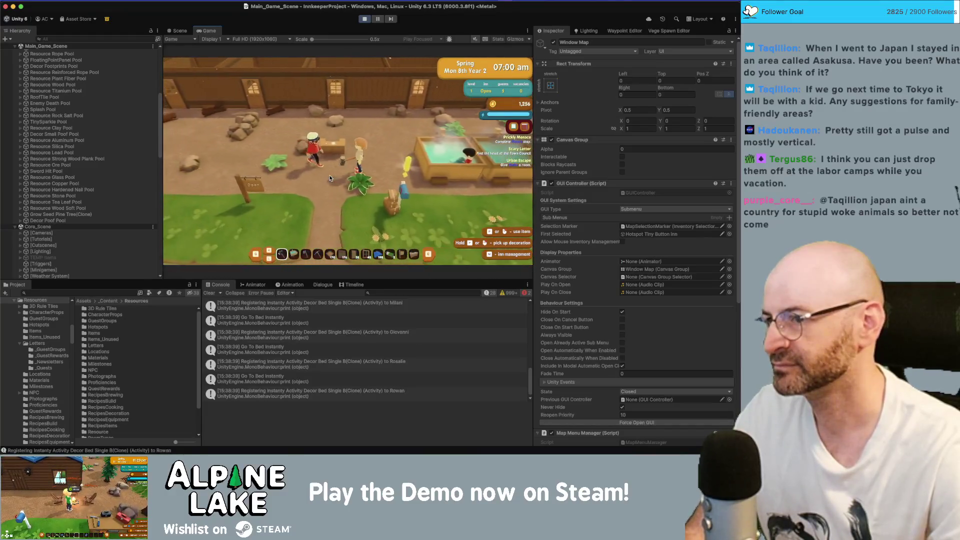
pyautogui.press('a')
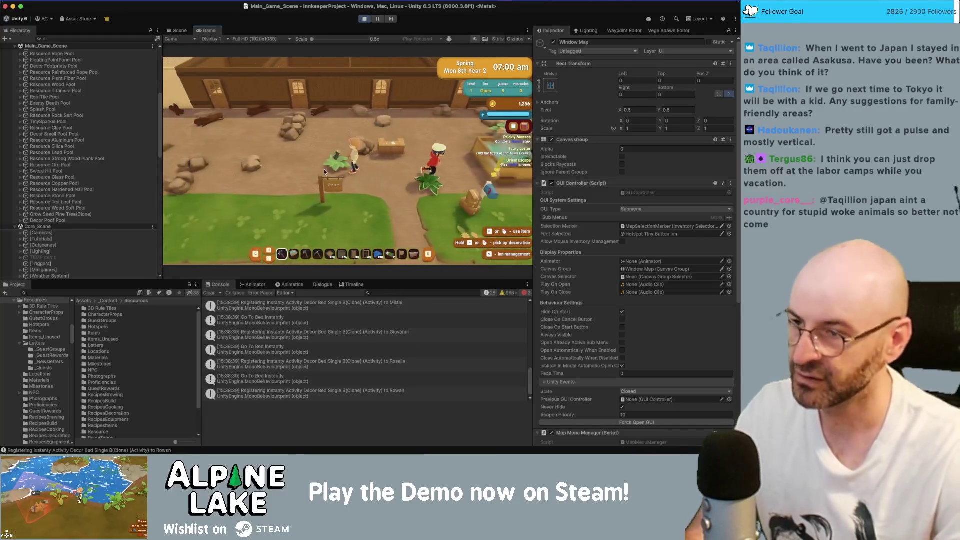
pyautogui.press('a')
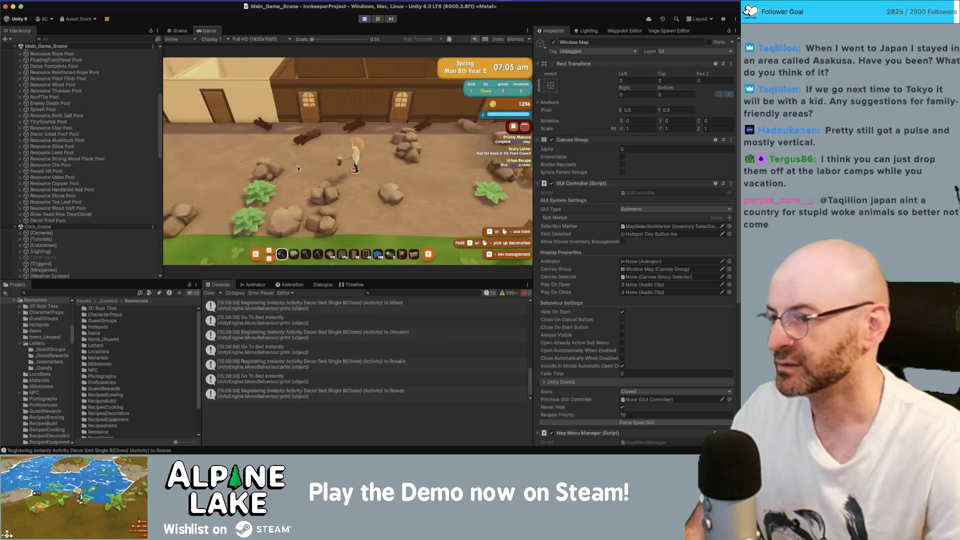
pyautogui.press('d')
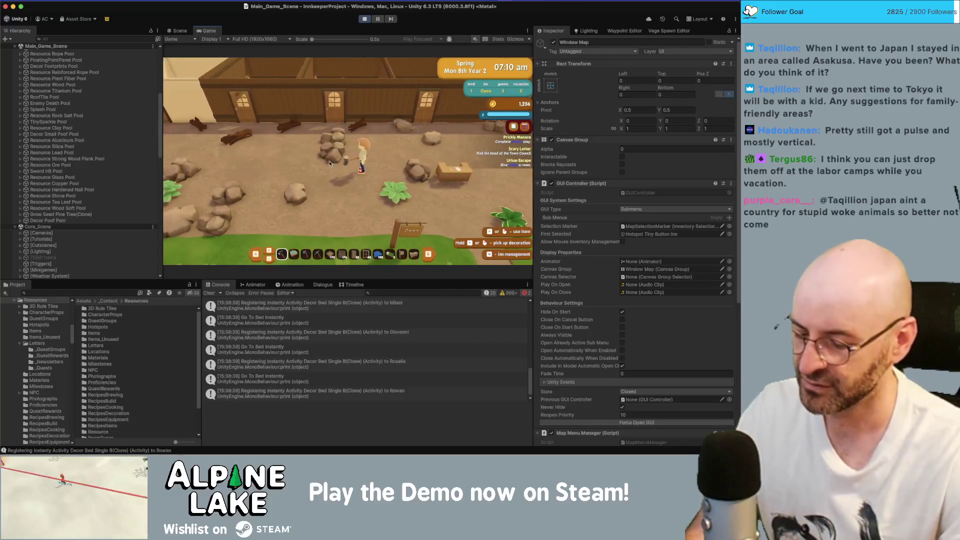
# Step: Open the backpack menu's world map and enlarge the Game view
pyautogui.press('i')
pyautogui.press('m')
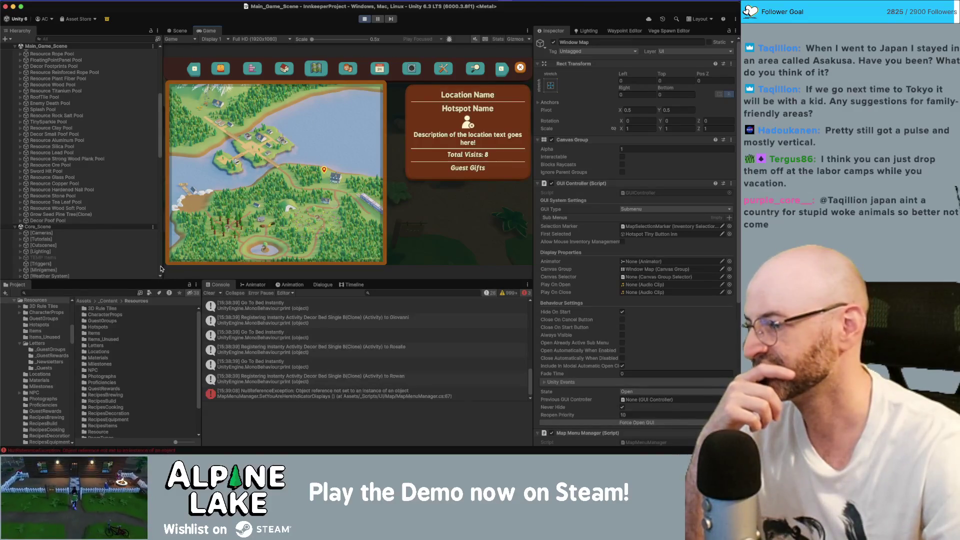
pyautogui.moveTo(163, 269); pyautogui.dragTo(122, 265)
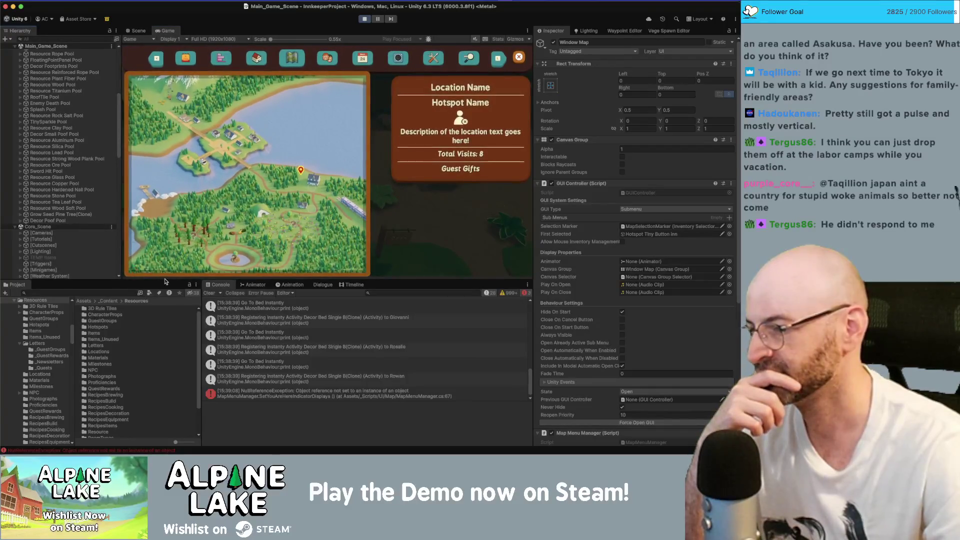
pyautogui.scroll(-1, 268, 358)
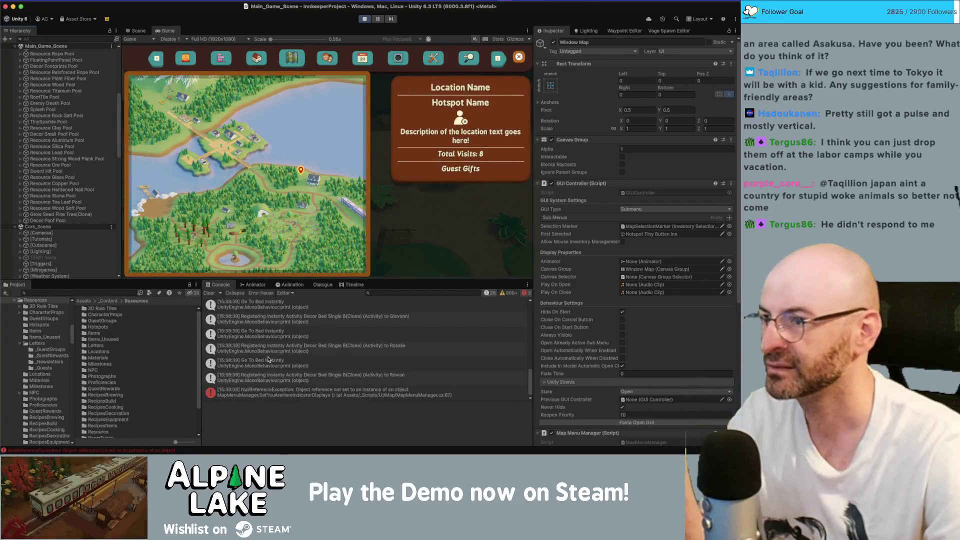
# Step: Select the NullReferenceException, check Window Map's children, and open the failing MapMenuManager.cs line
pyautogui.click(342, 398)
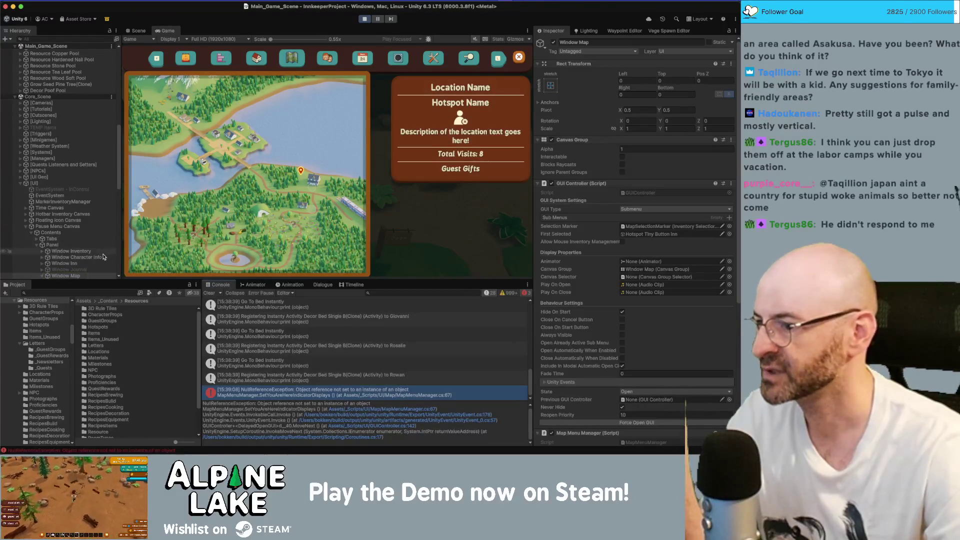
pyautogui.scroll(-4, 40, 225)
pyautogui.click(42, 200)
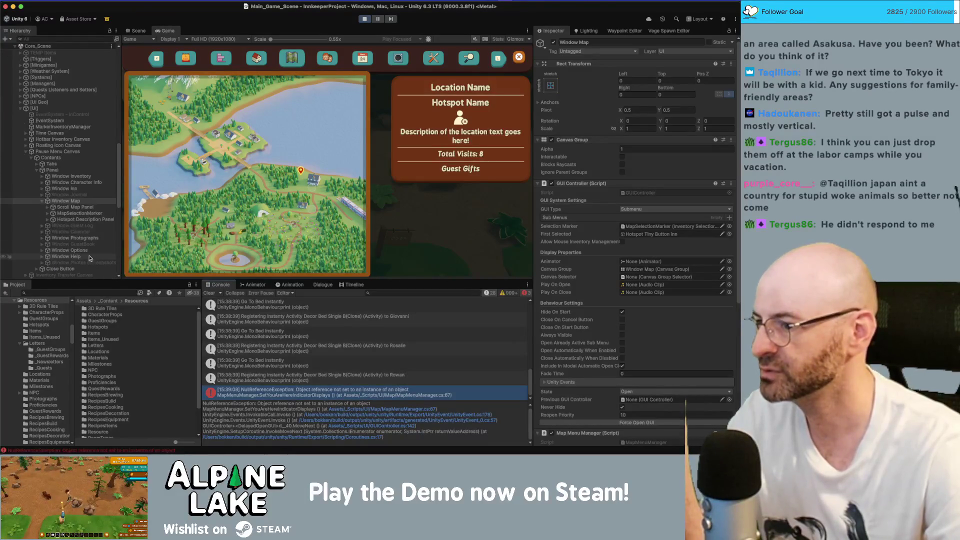
pyautogui.click(47, 207)
pyautogui.click(47, 207)
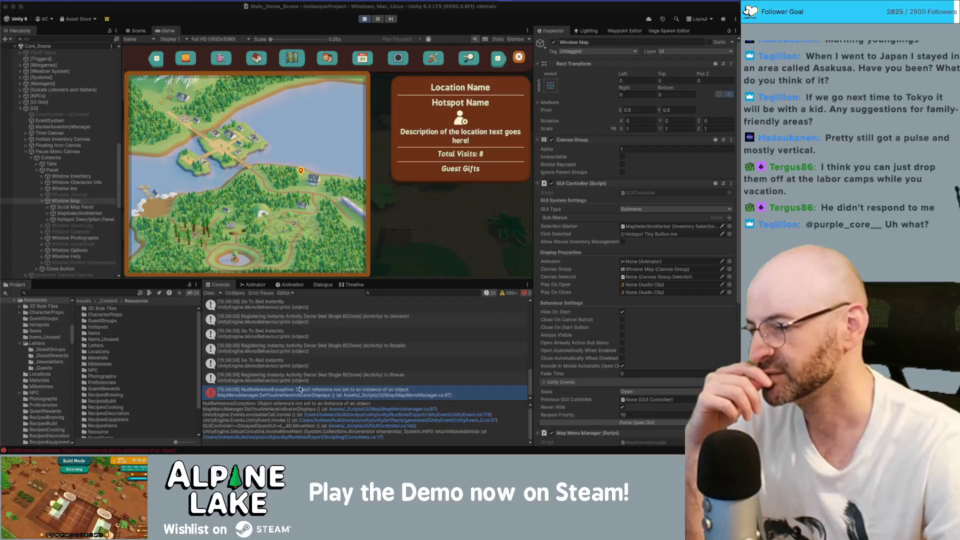
pyautogui.click(379, 414)
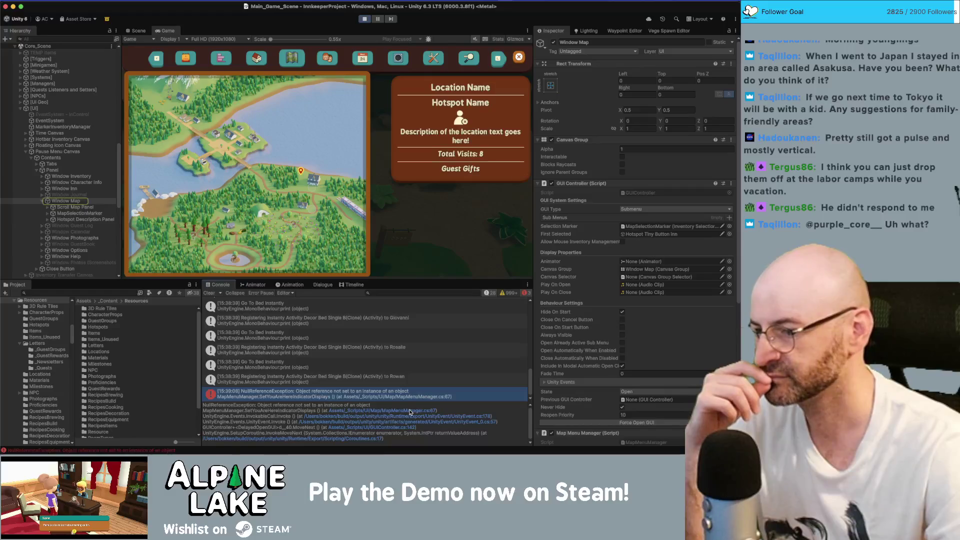
pyautogui.press('super+a')
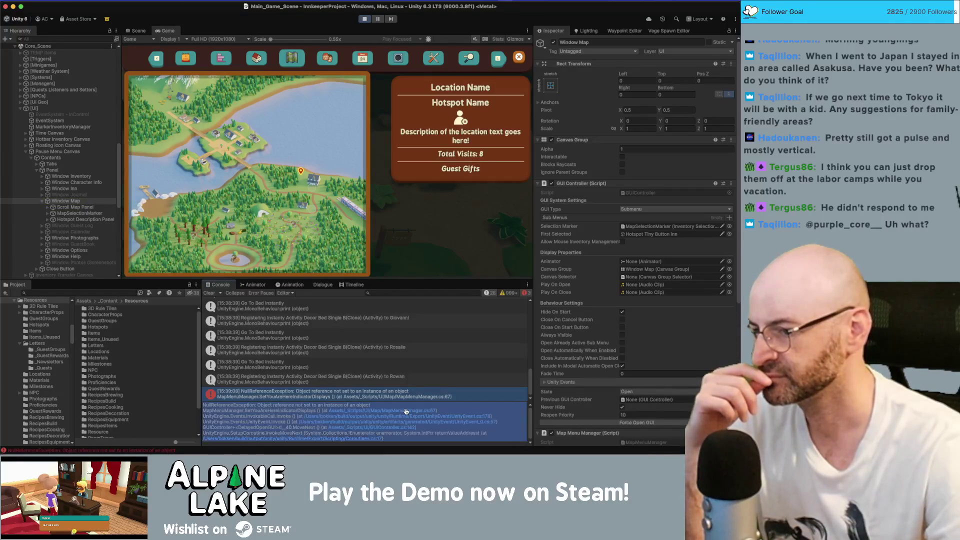
pyautogui.click(405, 410)
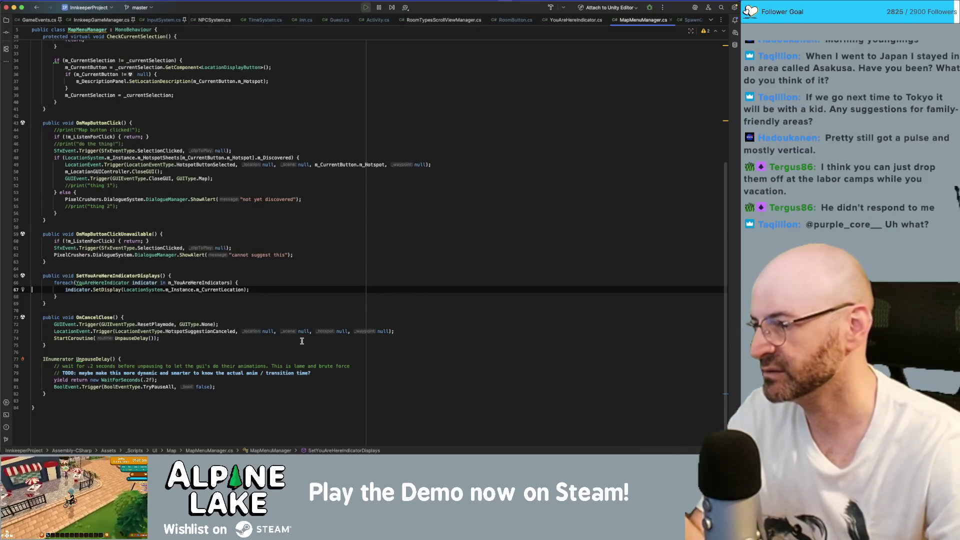
pyautogui.press('super+Tab')
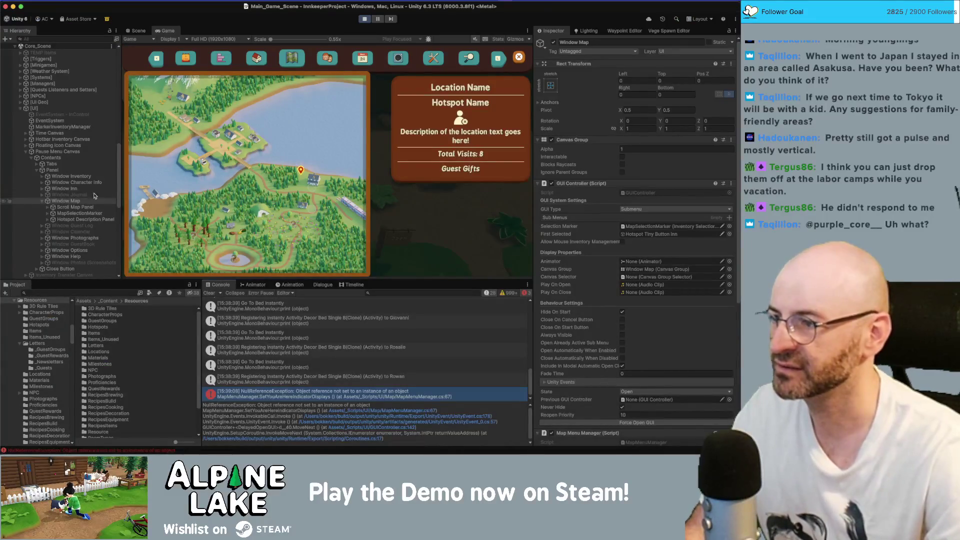
# Step: Stop the game, find Map Canvas in the Hierarchy, and open Window Map in prefab mode
pyautogui.click(362, 19)
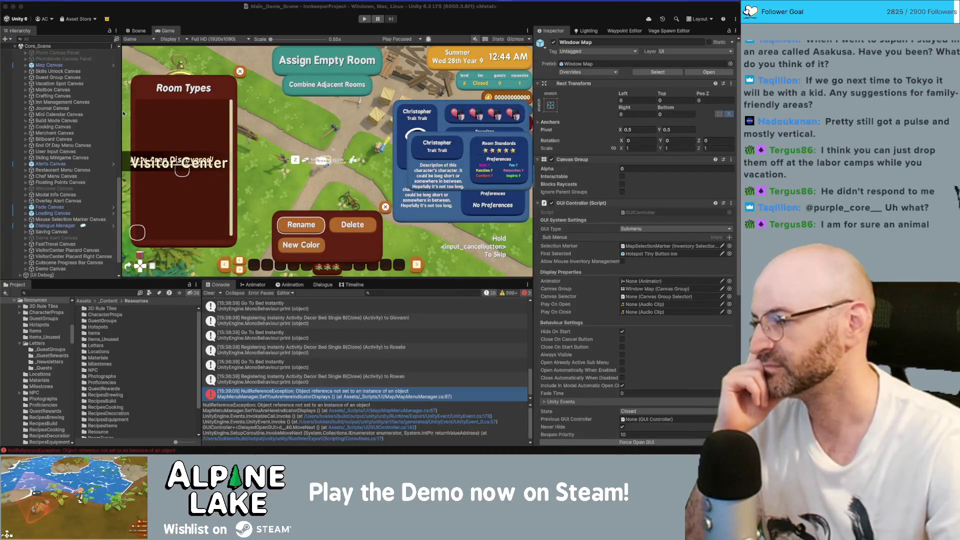
pyautogui.scroll(-3, 86, 175)
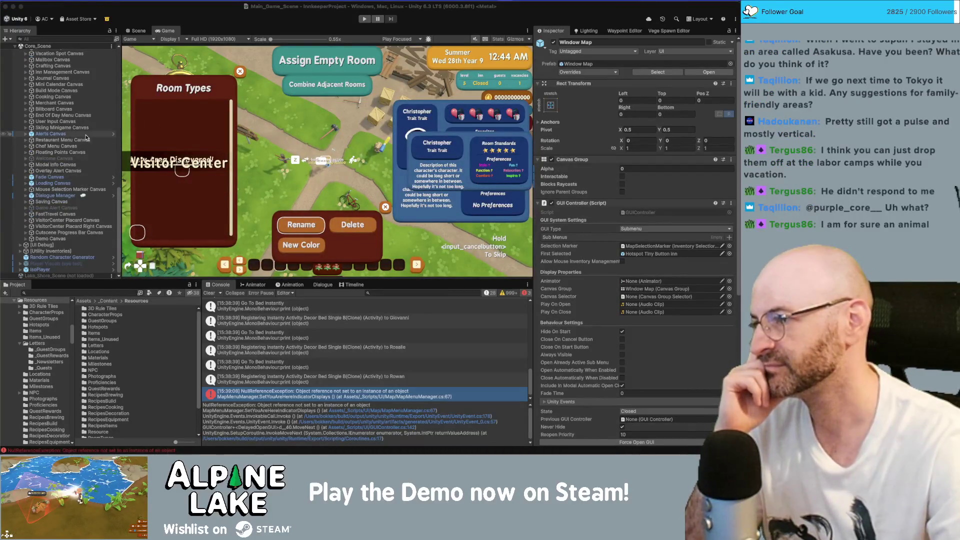
pyautogui.scroll(2, 80, 94)
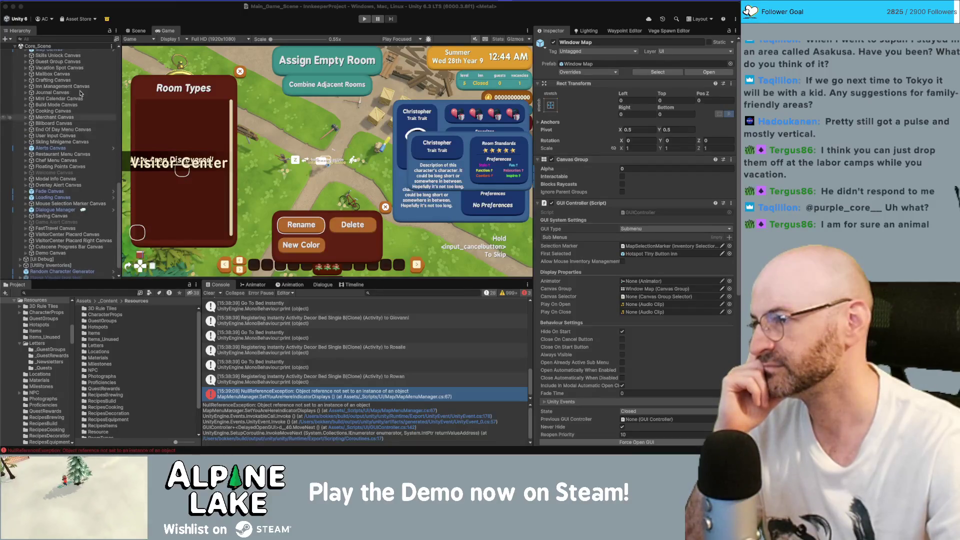
pyautogui.scroll(3, 80, 95)
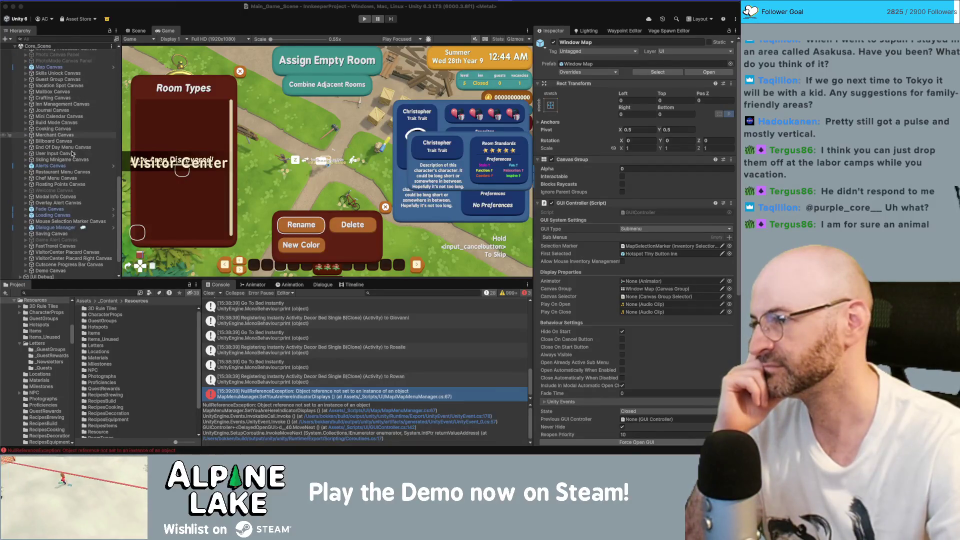
pyautogui.click(73, 154)
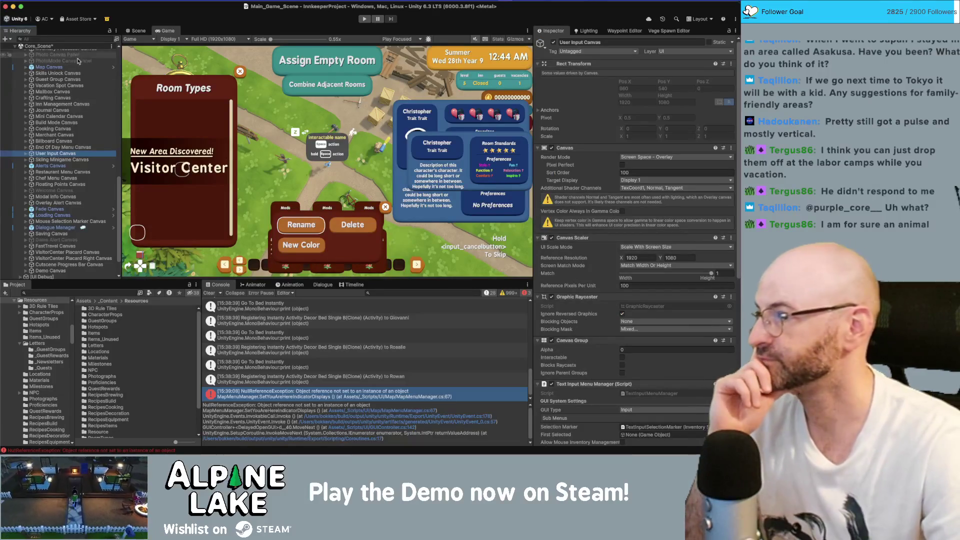
pyautogui.click(75, 67)
pyautogui.scroll(7, 106, 80)
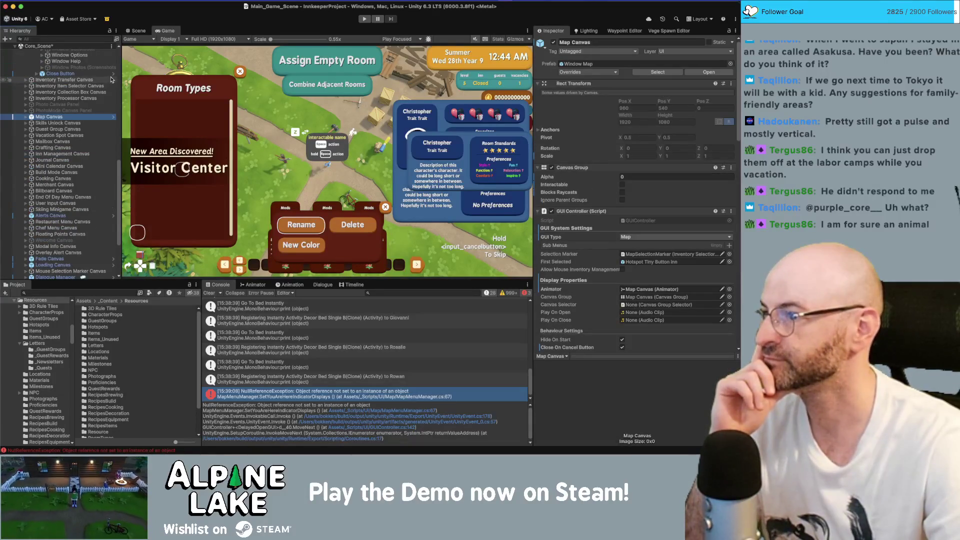
pyautogui.click(113, 117)
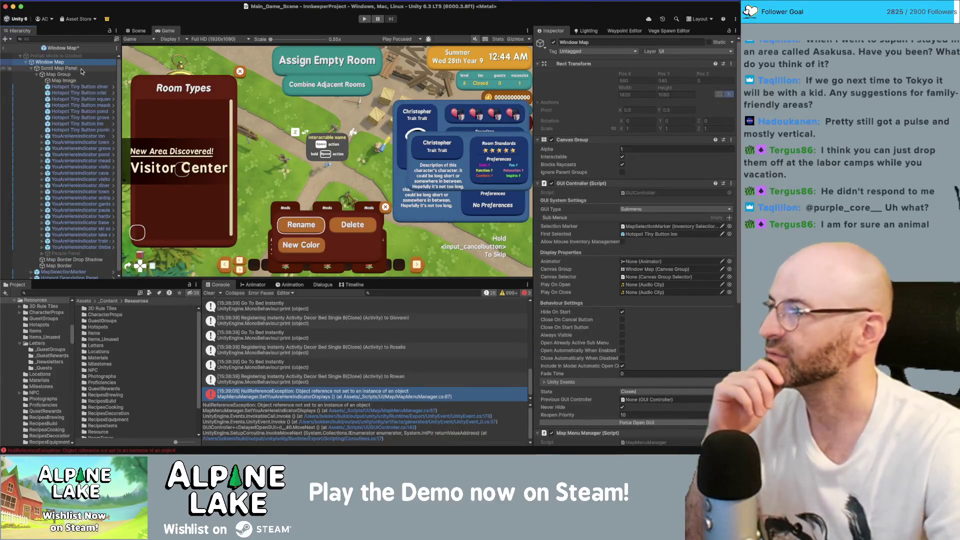
# Step: Inspect the Map Image, the visitor center indicator and the Window Map's map menu manager settings
pyautogui.click(83, 82)
pyautogui.click(75, 166)
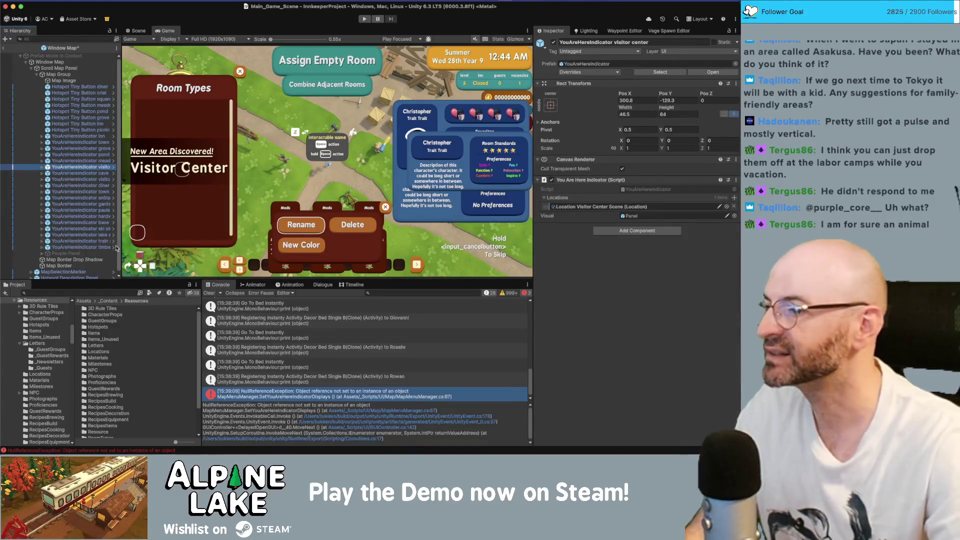
pyautogui.moveTo(120, 244); pyautogui.dragTo(153, 245)
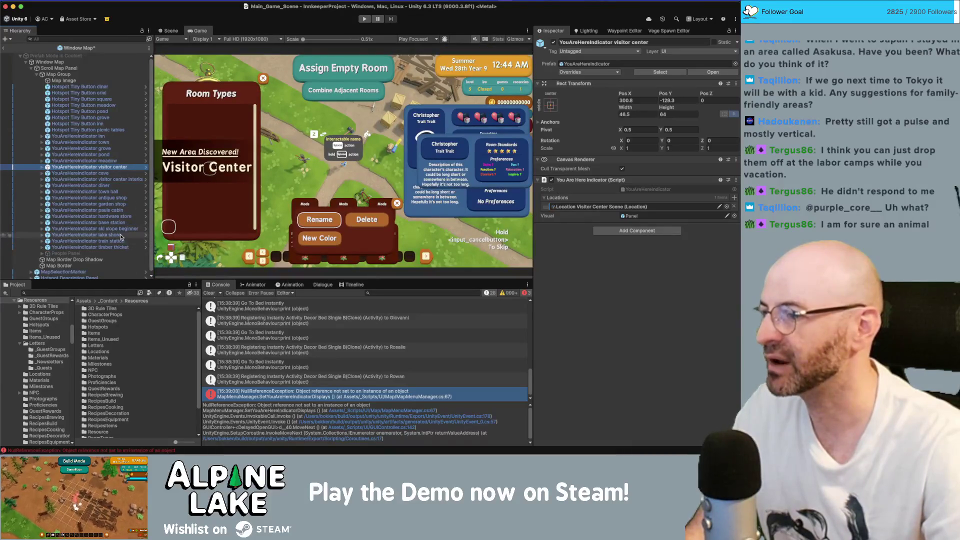
pyautogui.click(91, 80)
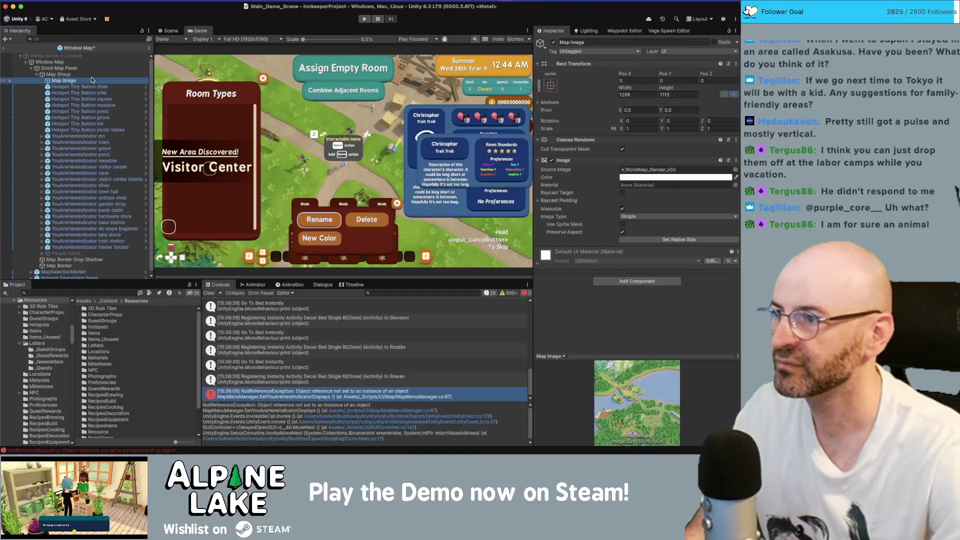
pyautogui.click(50, 61)
pyautogui.scroll(-5, 686, 316)
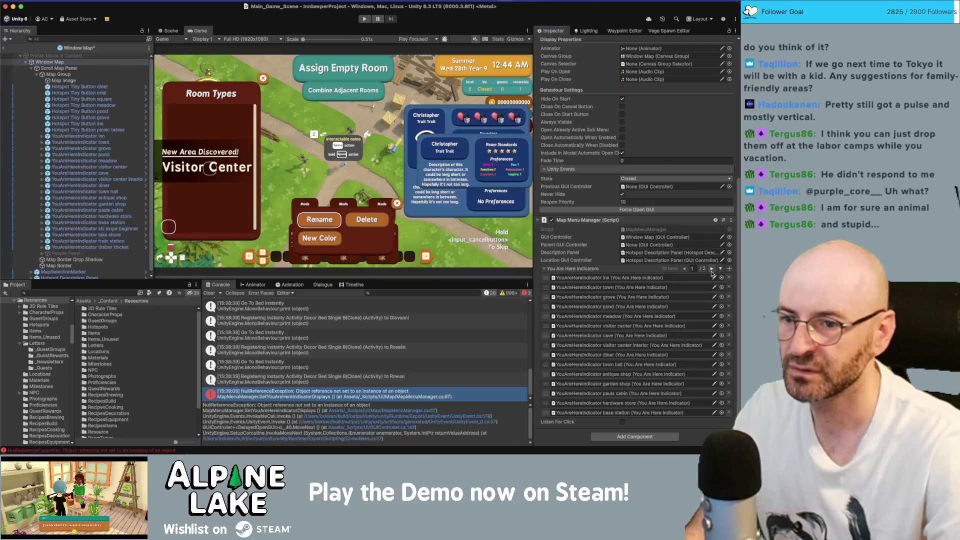
# Step: Delete the empty None entry on page 2/2 of You Are Here Indicators, save the prefab, and exit
pyautogui.click(711, 269)
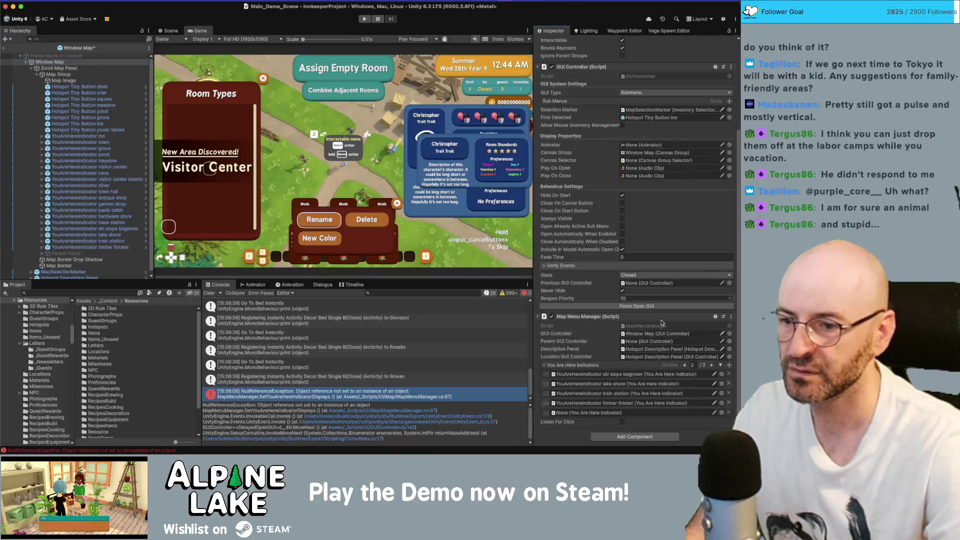
pyautogui.click(548, 415)
pyautogui.press('Delete')
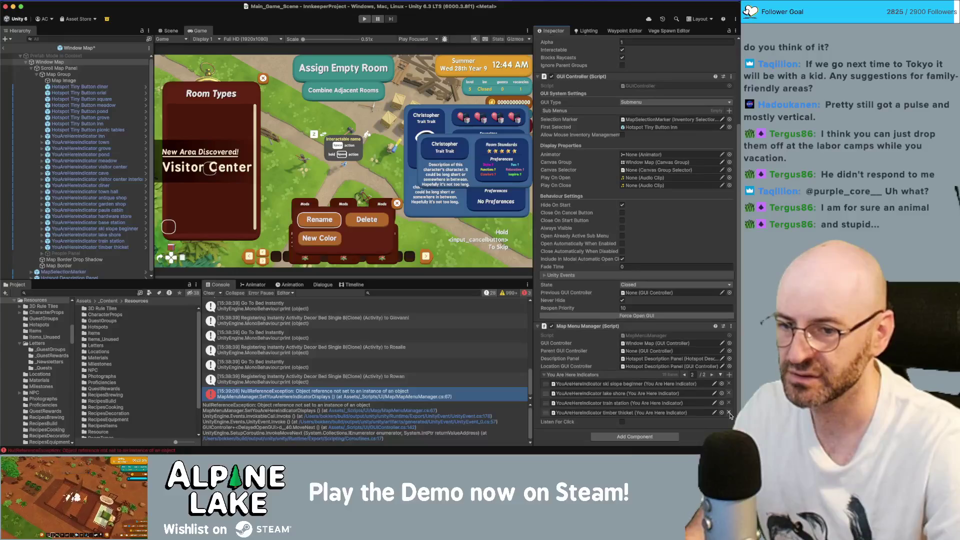
pyautogui.click(5, 49)
pyautogui.click(5, 49)
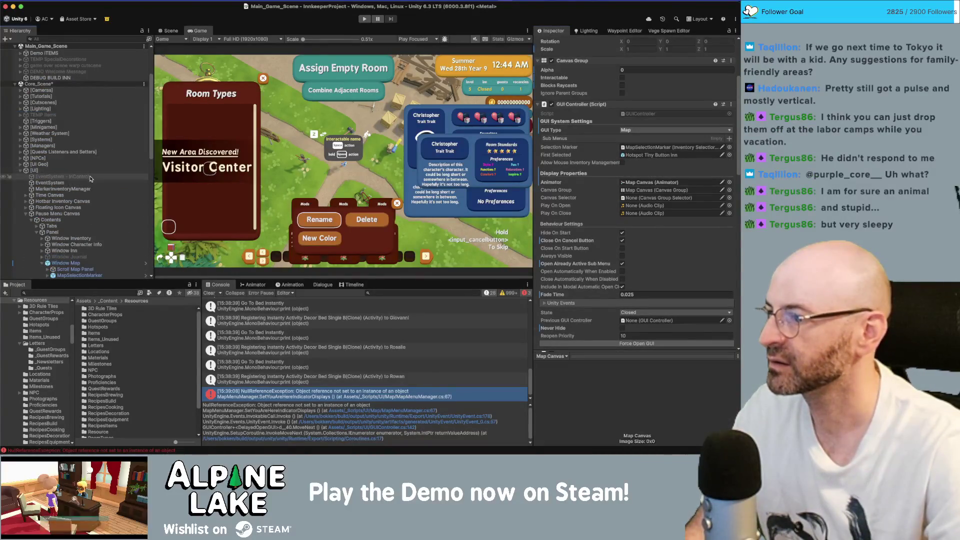
# Step: Check the scene Window Map's second indicator page and narrow the Hierarchy to enlarge the game view
pyautogui.scroll(-2, 80, 257)
pyautogui.click(70, 238)
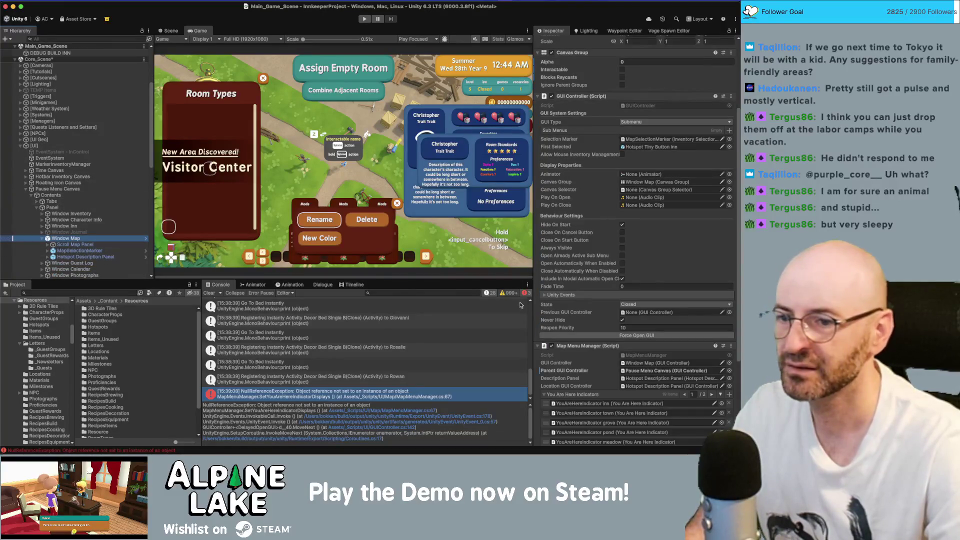
pyautogui.scroll(-5, 579, 317)
pyautogui.click(711, 268)
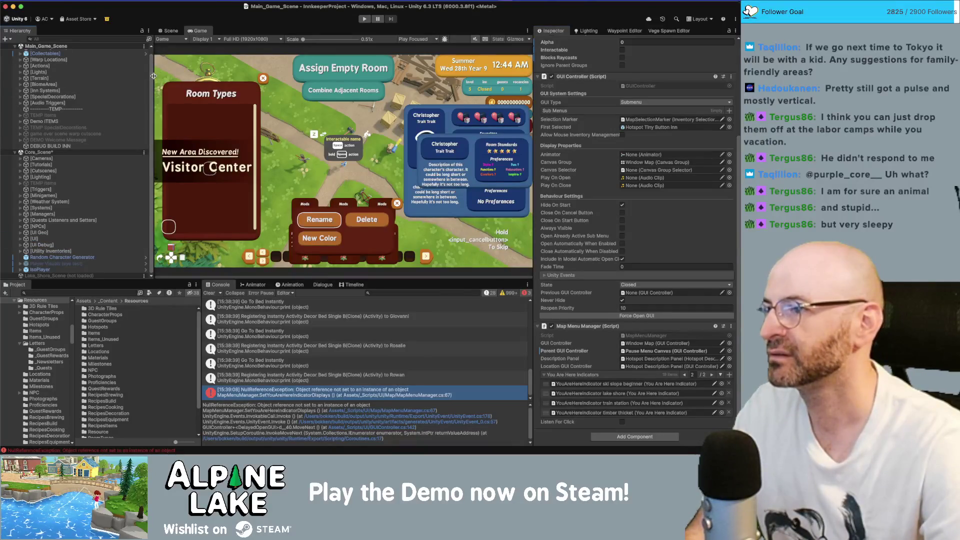
pyautogui.moveTo(154, 76); pyautogui.dragTo(123, 76)
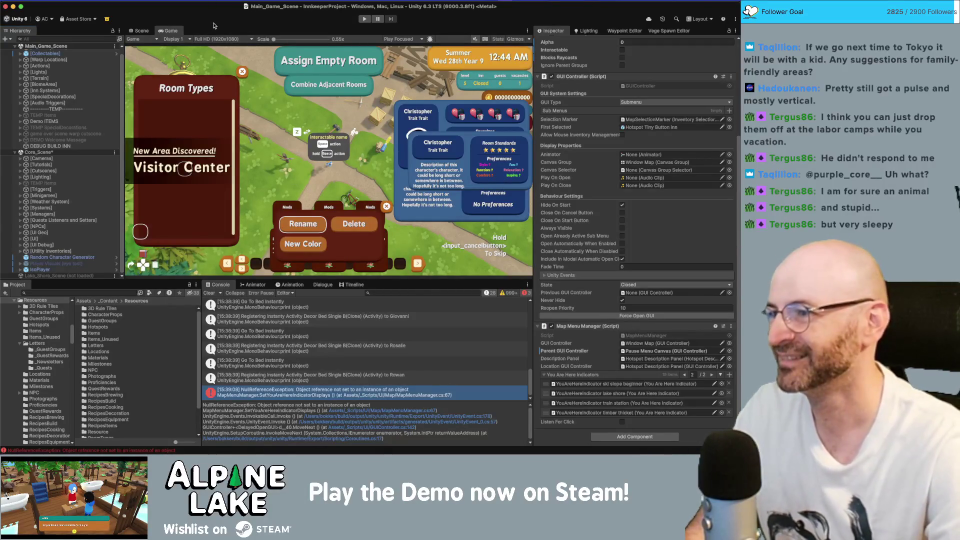
# Step: Enter Play mode and open the game's backpack menu with Tab
pyautogui.click(363, 20)
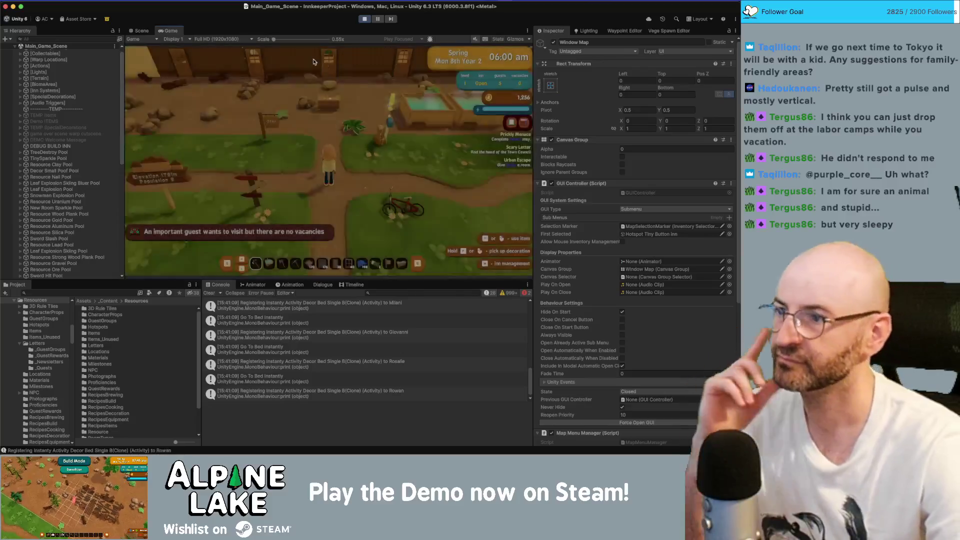
pyautogui.press('Tab')
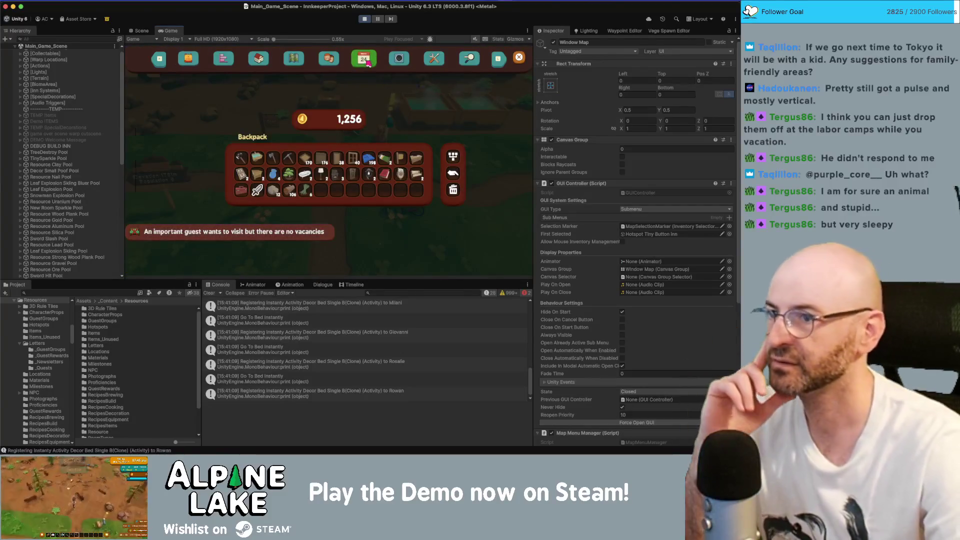
# Step: Switch the in-game menu from the calendar page to the Map tab's world map
pyautogui.click(364, 58)
pyautogui.click(293, 59)
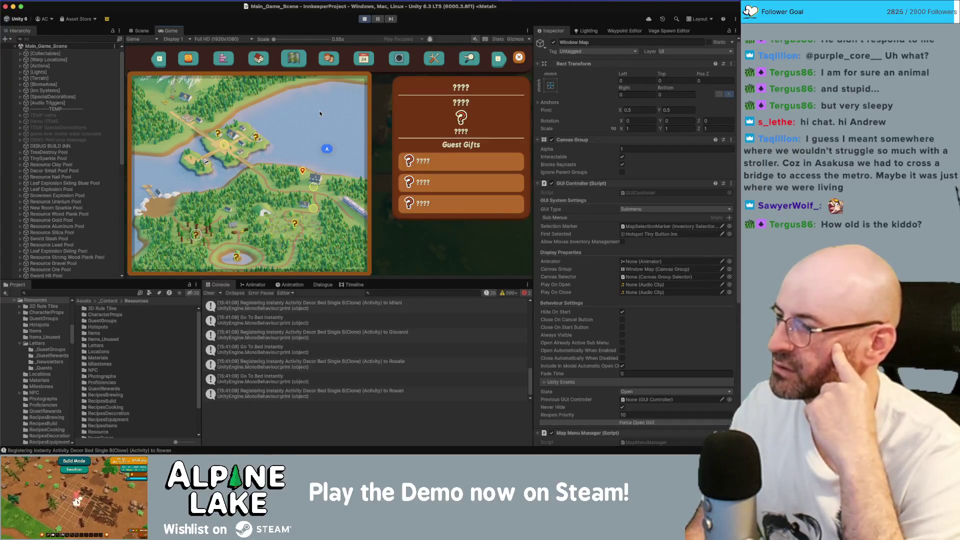
# Step: Pick the Visitor Center hotspot on the world map with the arrow keys and travel there
pyautogui.press('Right')
pyautogui.press('Right')
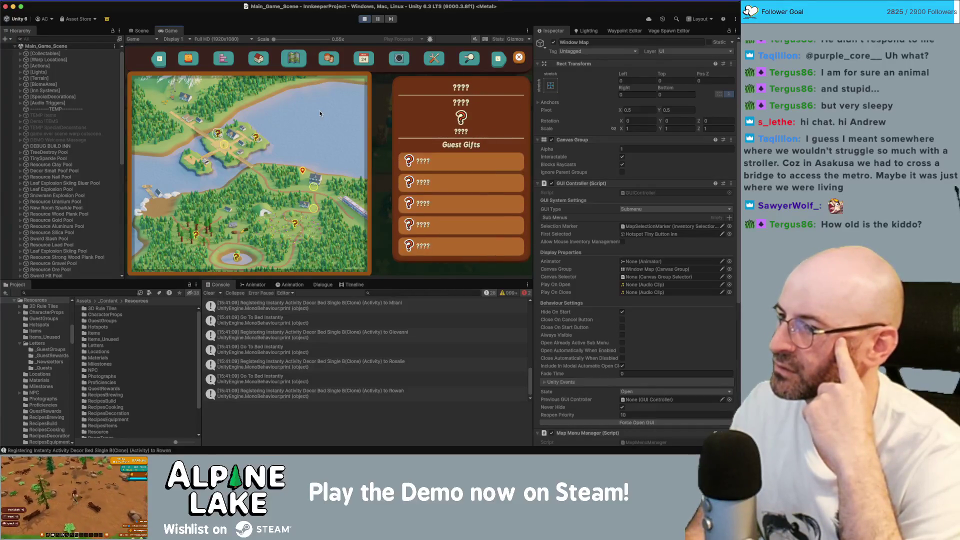
pyautogui.press('Down')
pyautogui.press('Return')
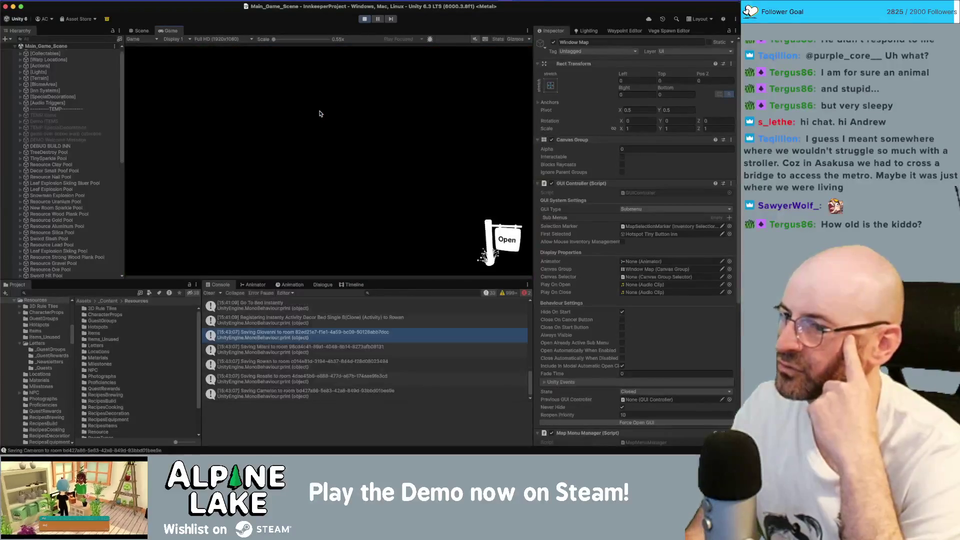
# Step: Close the world map and run the character south and east along the forest path
pyautogui.press('m')
pyautogui.press('m')
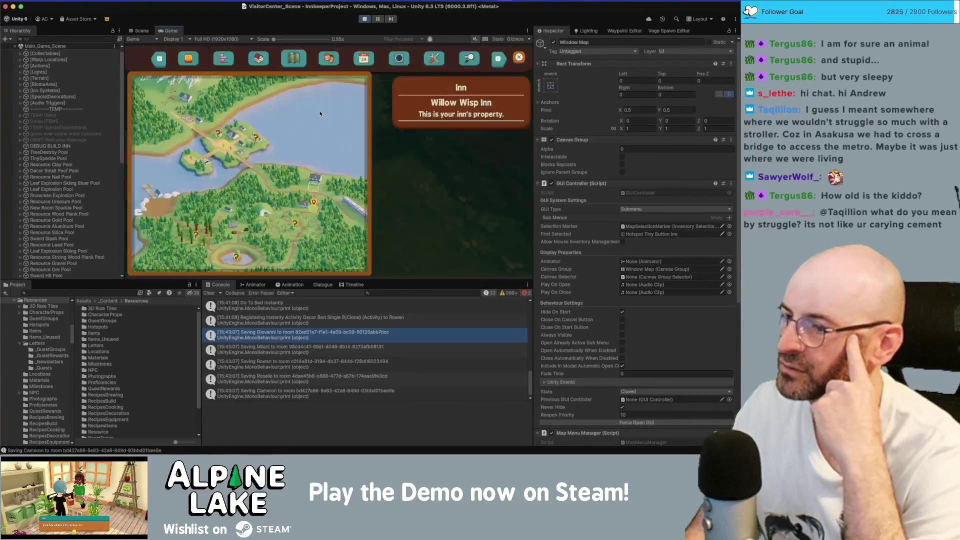
pyautogui.press('m')
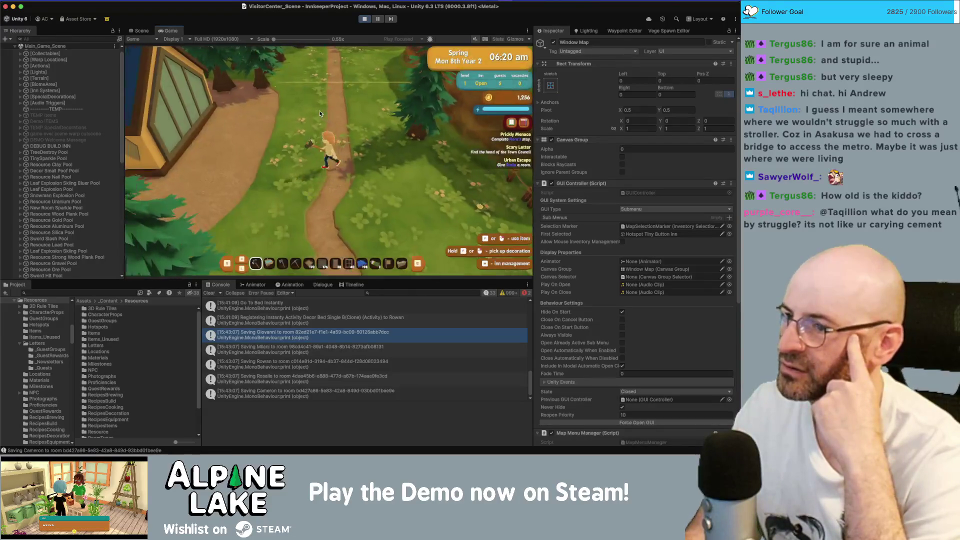
pyautogui.press('s')
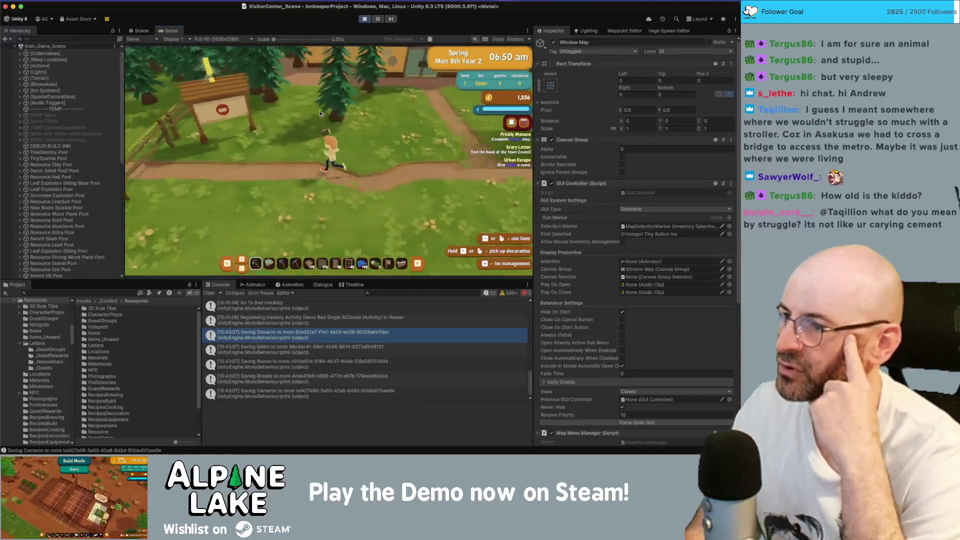
pyautogui.press('d')
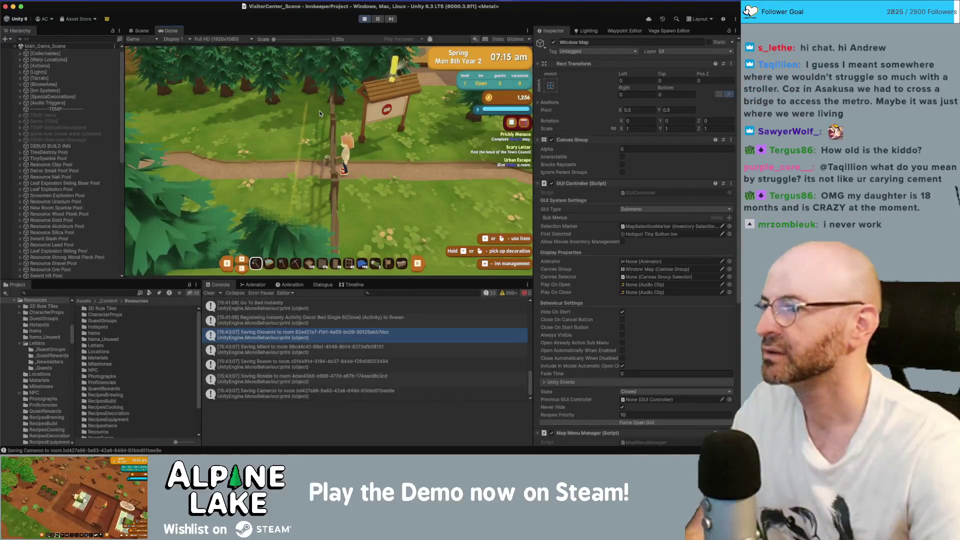
pyautogui.click(100, 39)
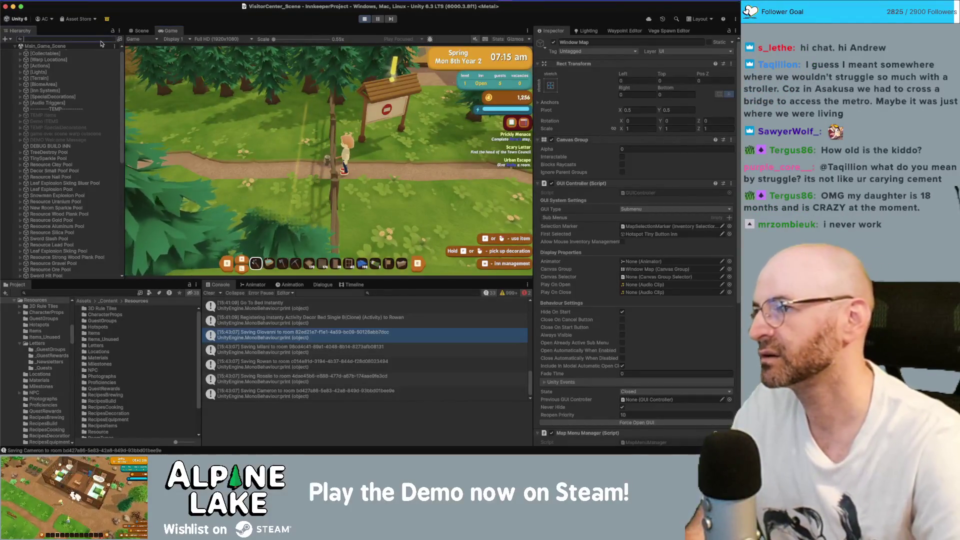
# Step: Filter the Hierarchy for 'fence' and deactivate SM_Prop_Fence_01 (92)
pyautogui.write('fence')
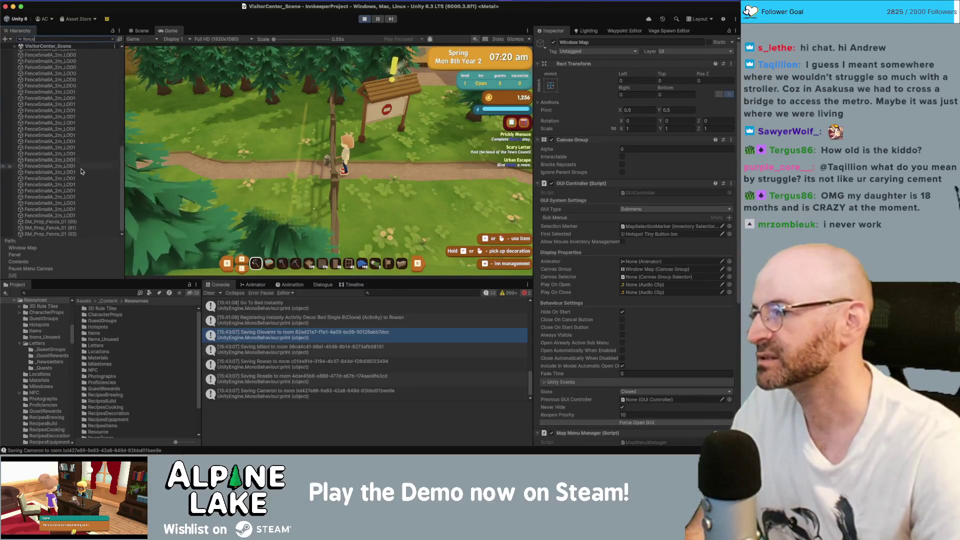
pyautogui.click(510, 96)
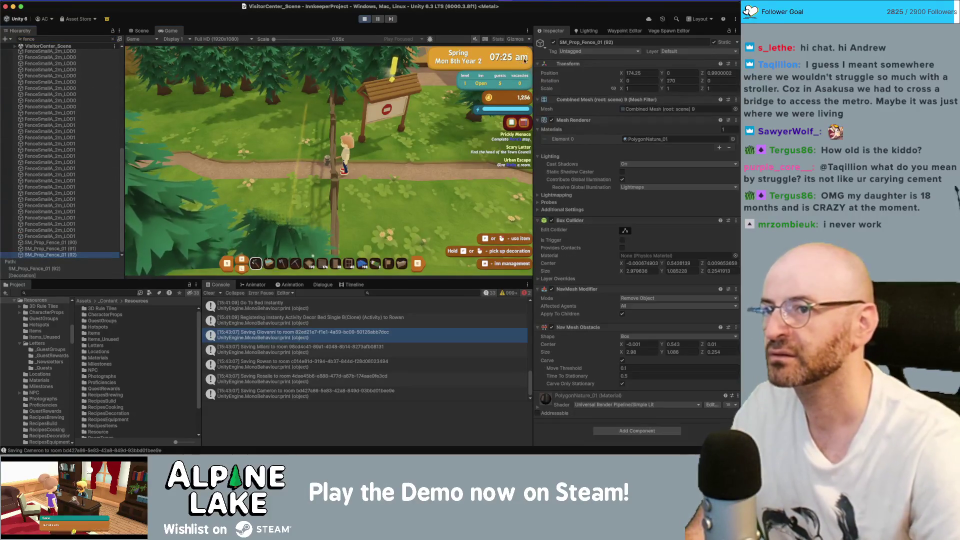
pyautogui.hotkey('alt', 'shift', 'a')
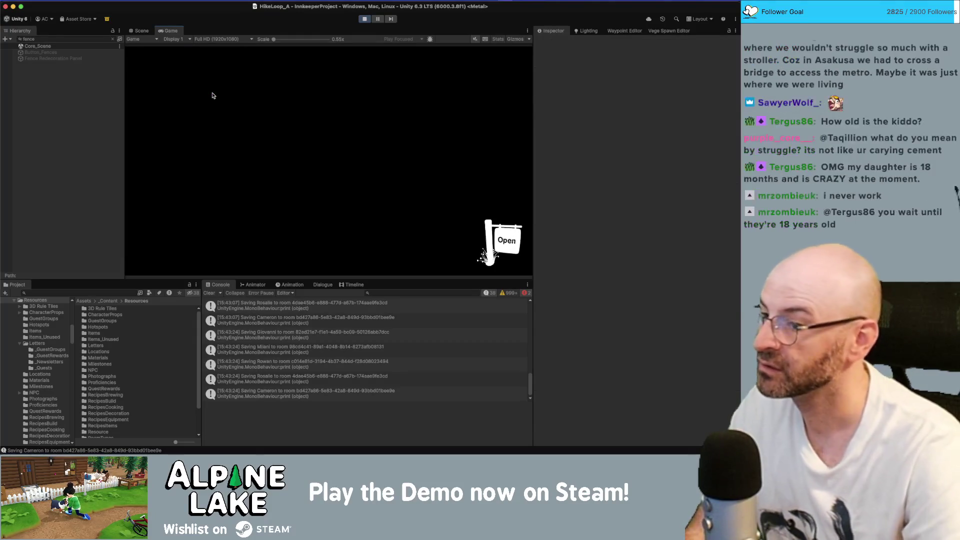
# Step: Review the earlier console error's details and toggle the in-game world map open and closed
pyautogui.scroll(10, 353, 360)
pyautogui.scroll(10, 353, 360)
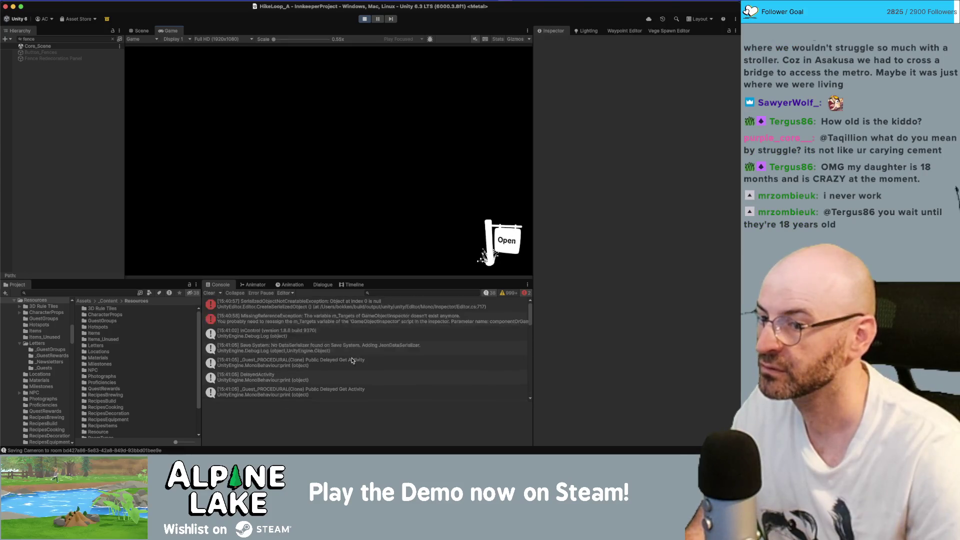
pyautogui.click(343, 323)
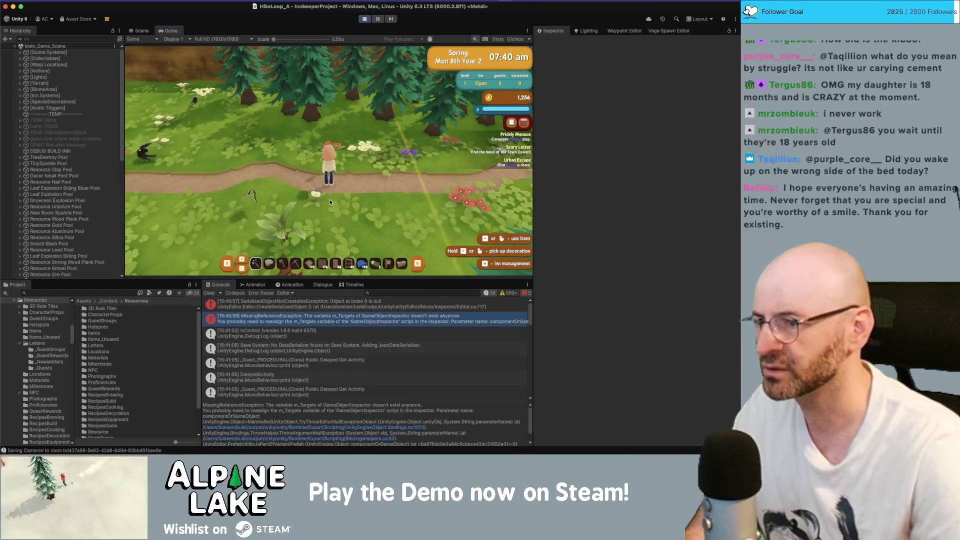
pyautogui.press('m')
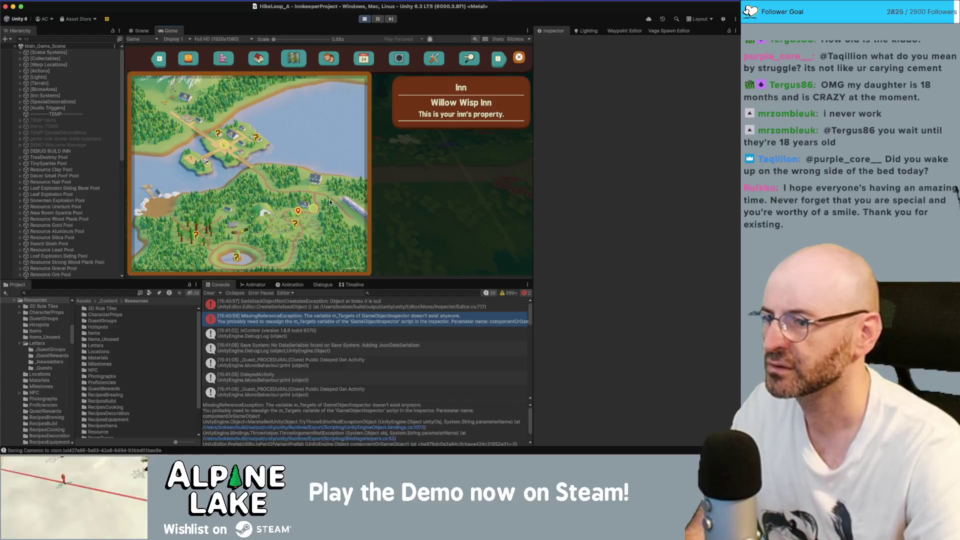
pyautogui.press('m')
pyautogui.press('m')
pyautogui.press('m')
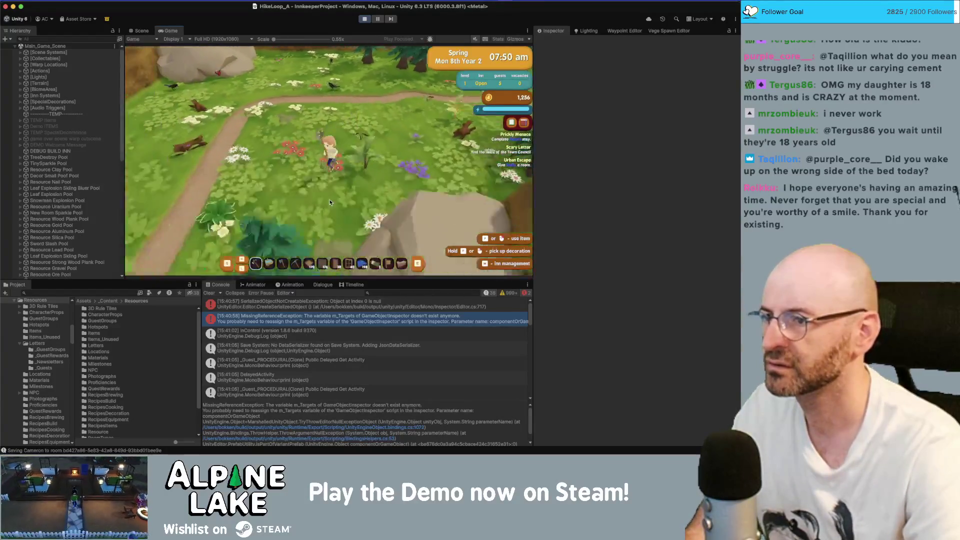
pyautogui.press('m')
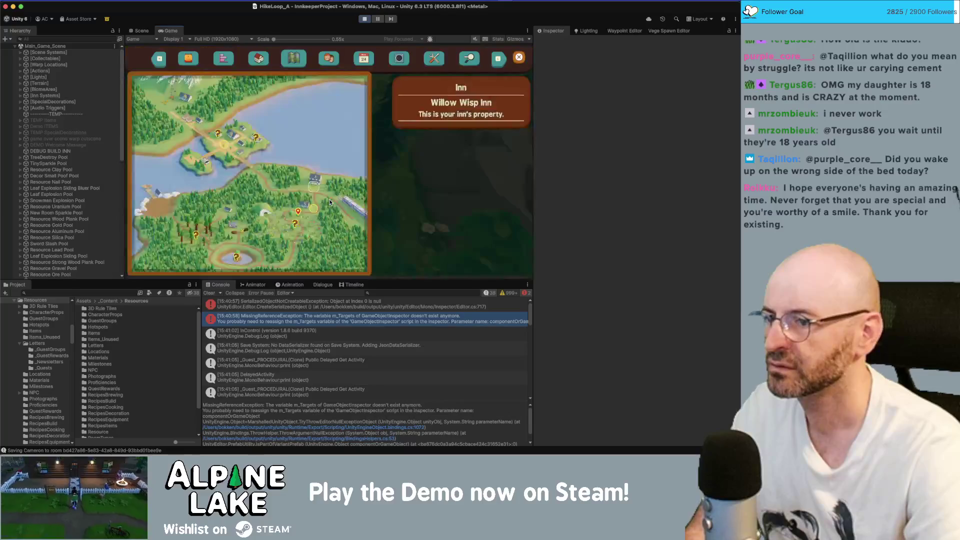
pyautogui.press('m')
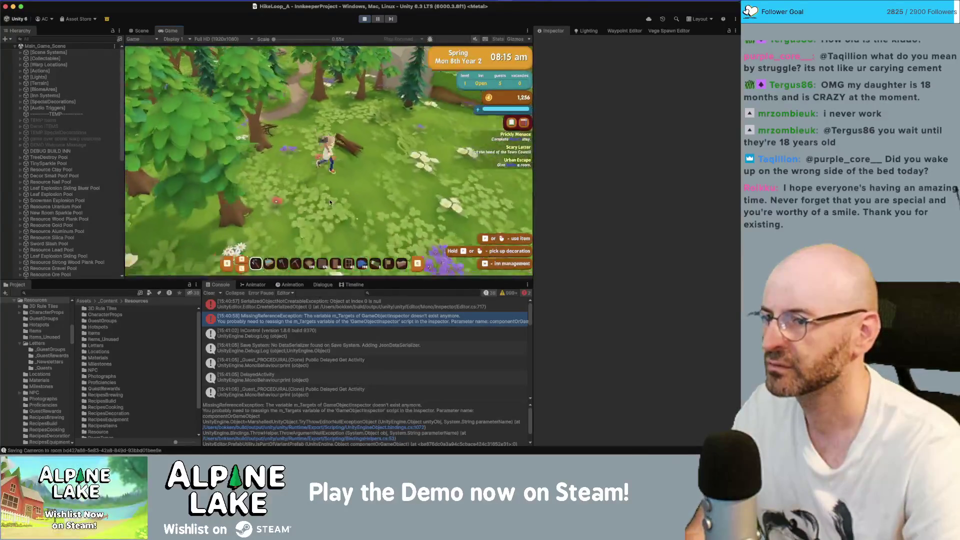
# Step: Walk the character through HikeLoop_A's forest and meadow path toward the trail exit
pyautogui.press('w')
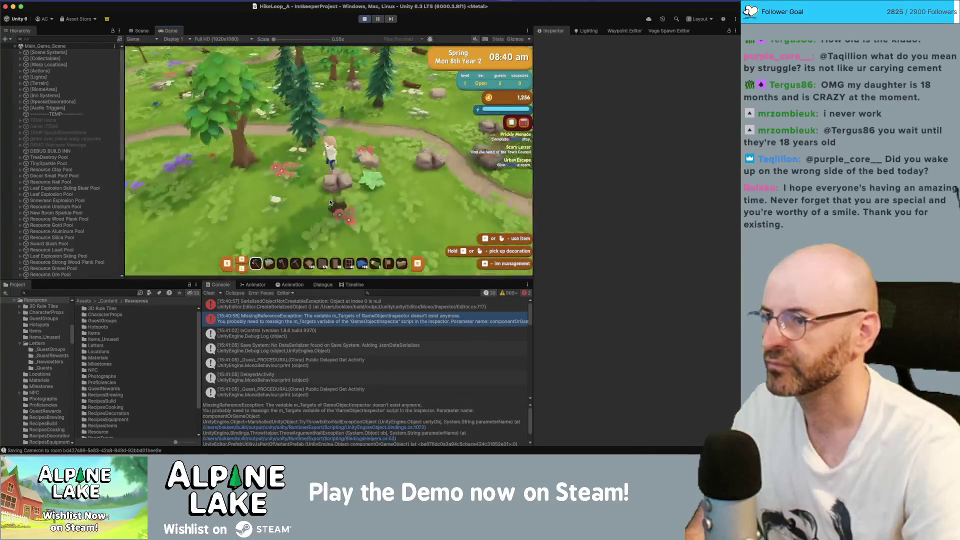
pyautogui.press('w')
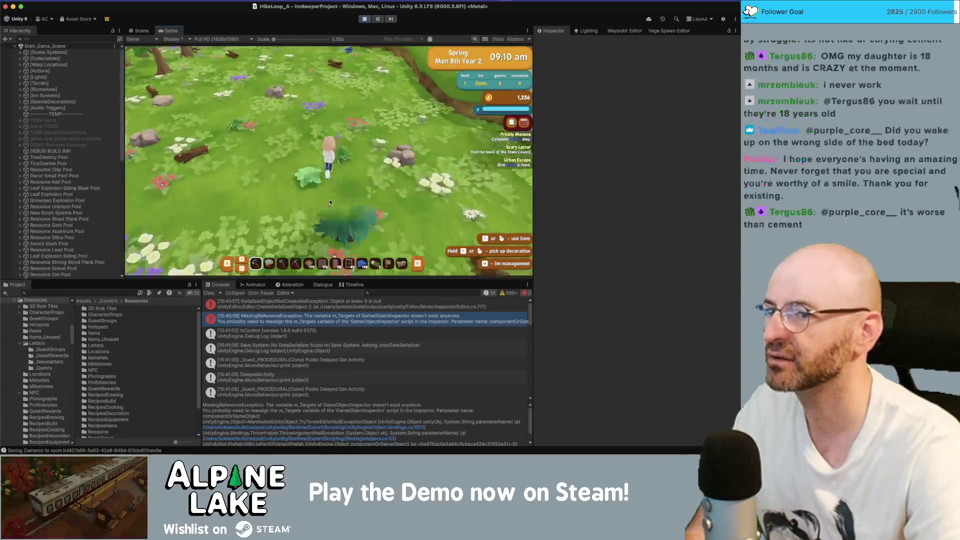
pyautogui.press('w')
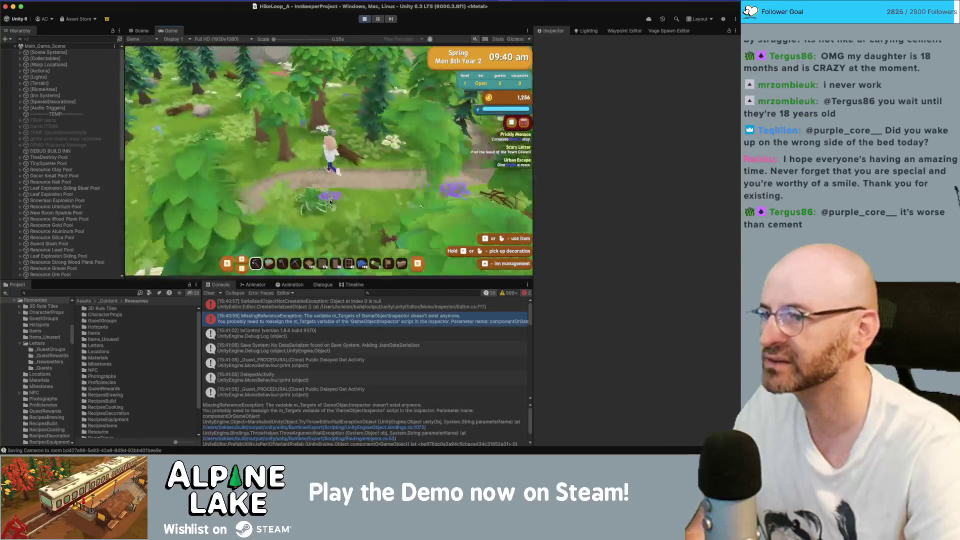
pyautogui.press('w')
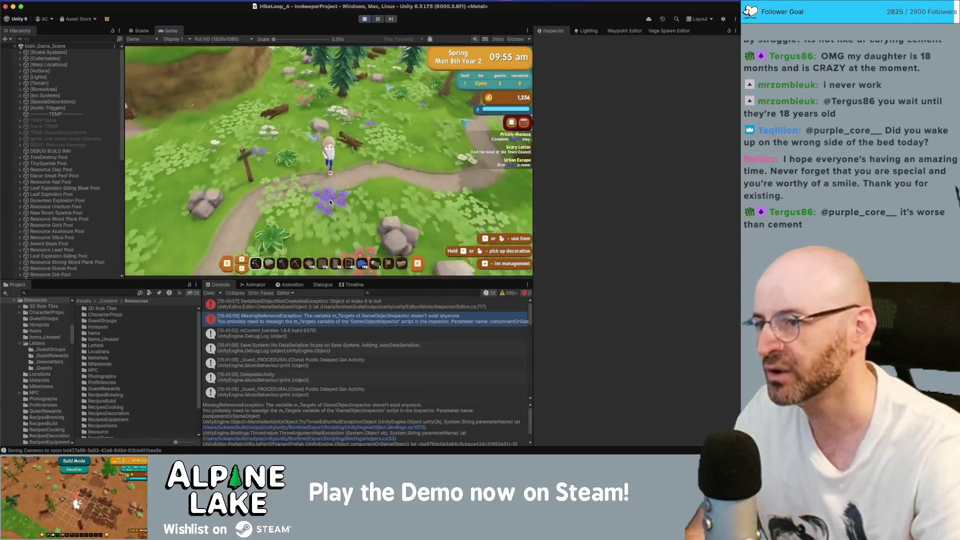
pyautogui.press('s')
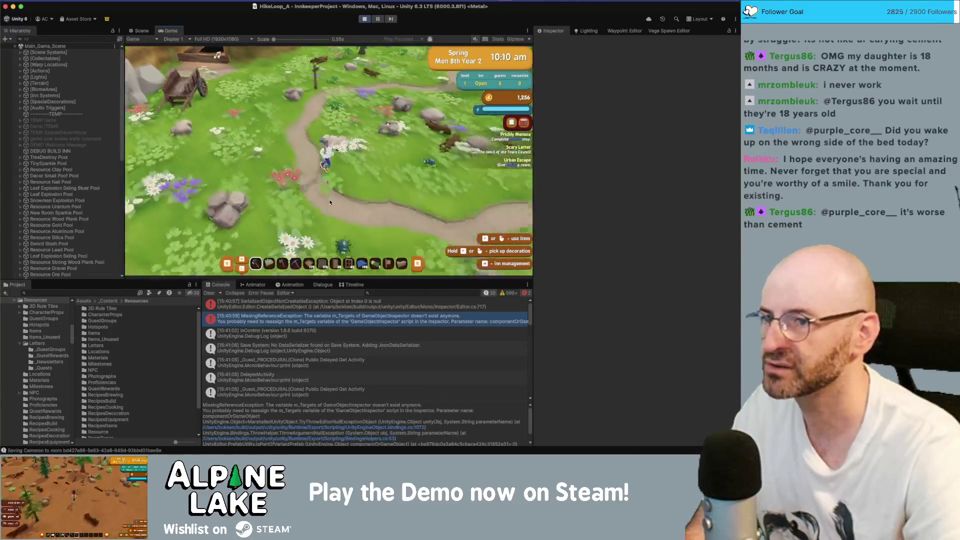
pyautogui.press('d')
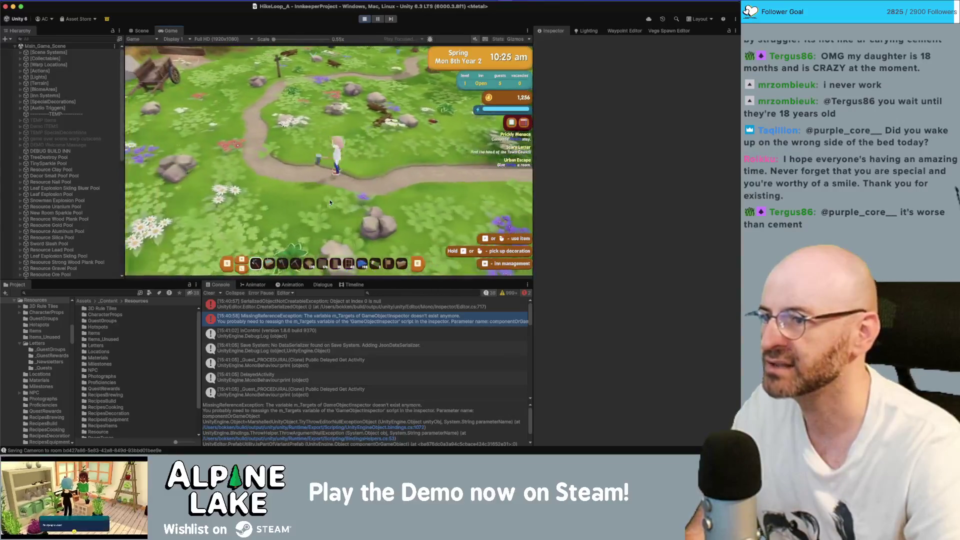
pyautogui.press('a')
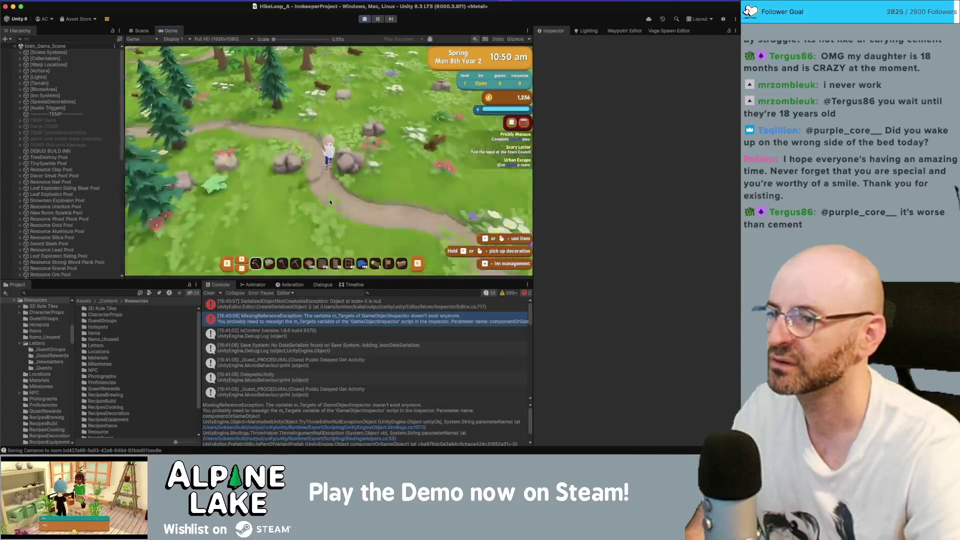
pyautogui.press('s')
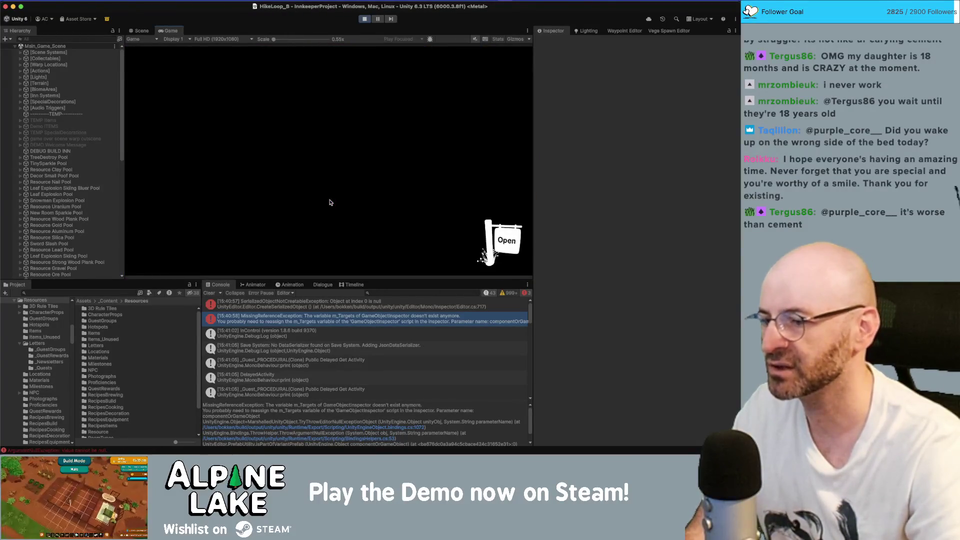
# Step: Show the ArgumentNullException stack trace, stop Play mode, and open BiomeArea.cs at line 308
pyautogui.scroll(-15, 393, 331)
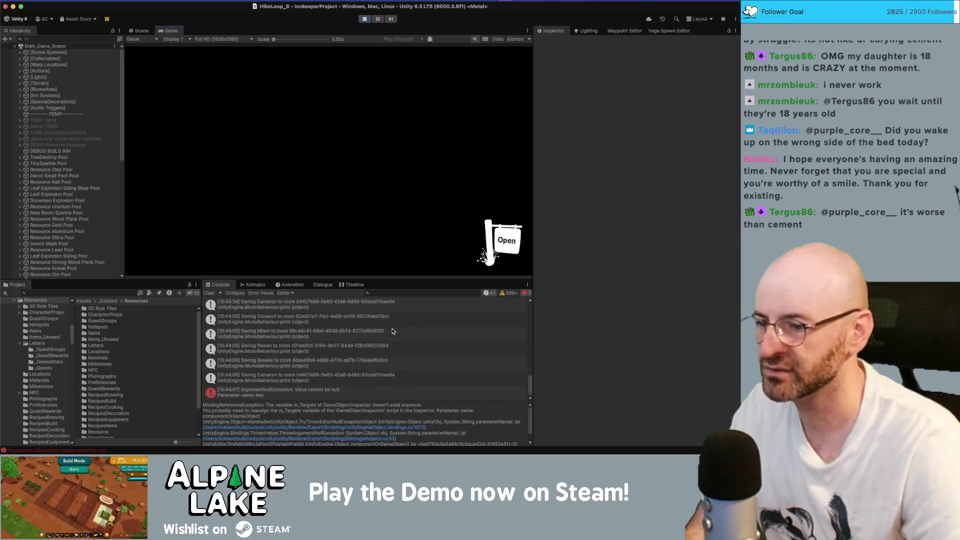
pyautogui.click(348, 389)
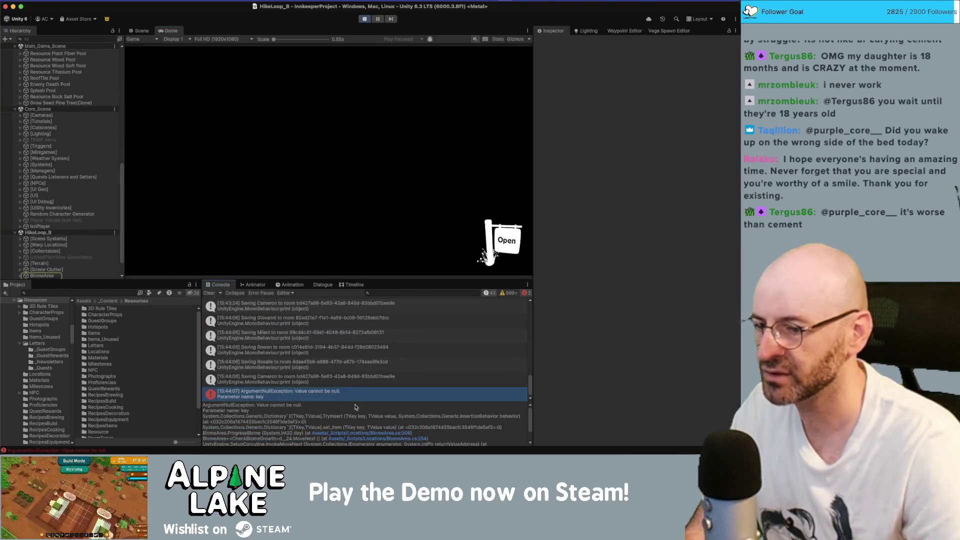
pyautogui.scroll(-1, 364, 431)
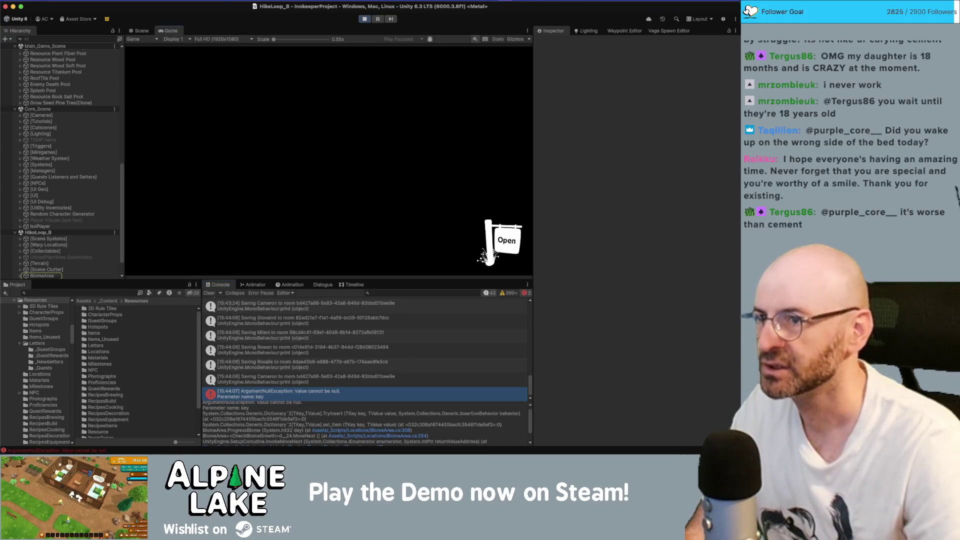
pyautogui.click(364, 19)
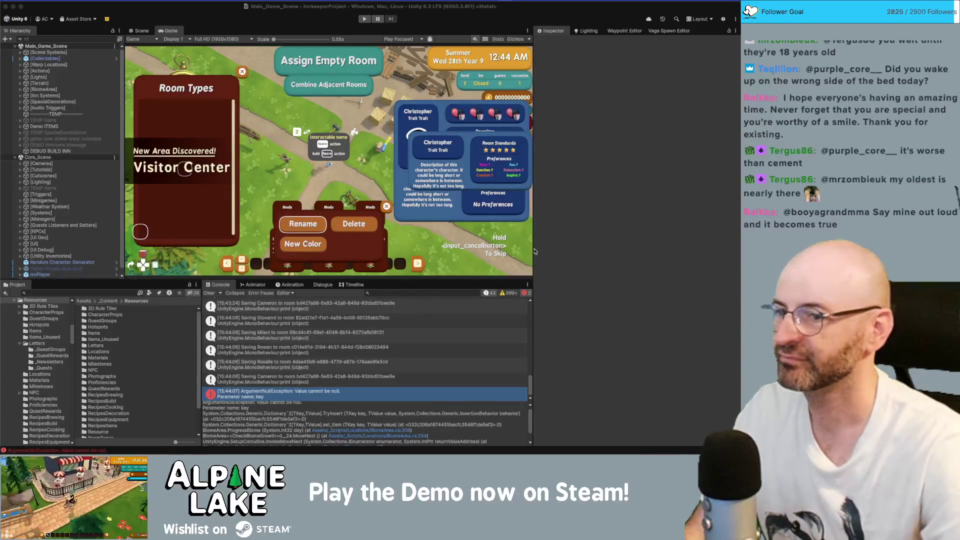
pyautogui.scroll(-1, 432, 336)
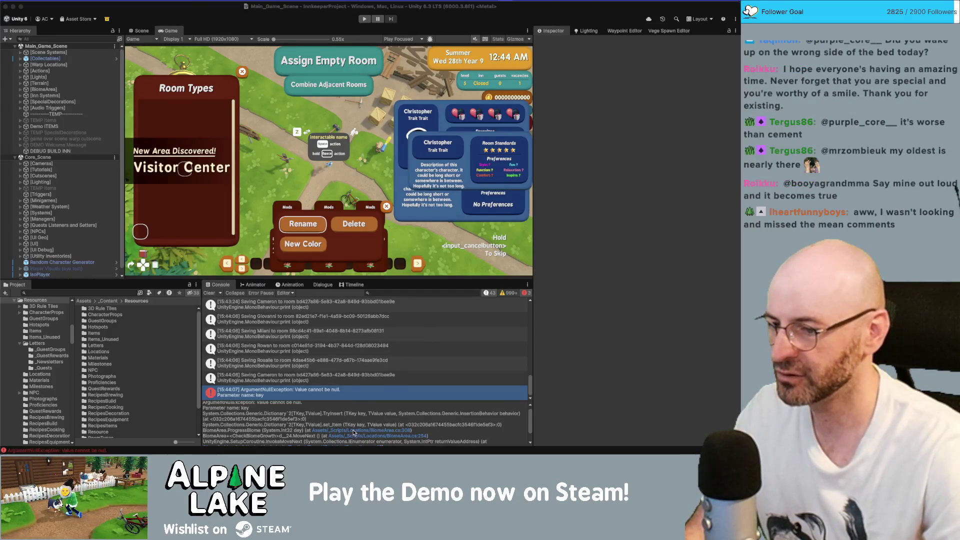
pyautogui.click(352, 433)
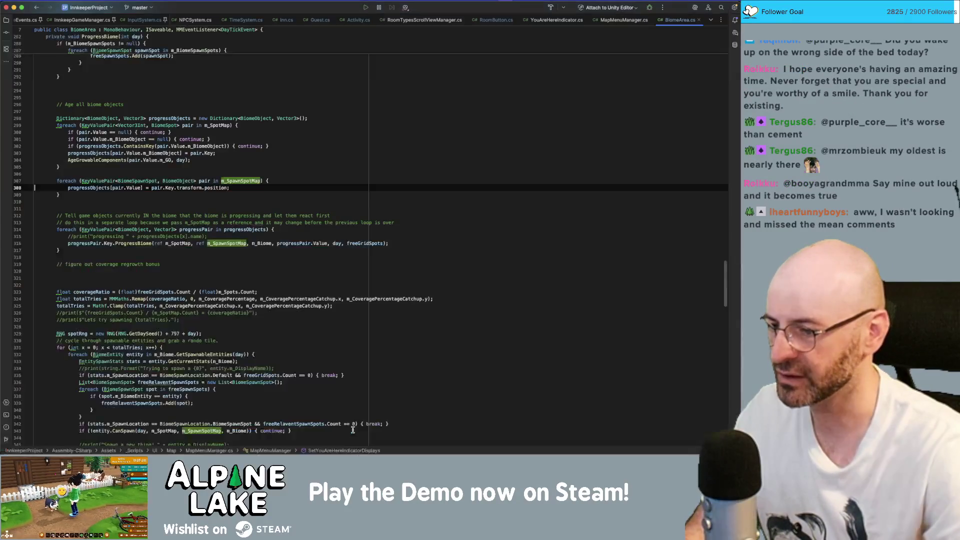
# Step: Highlight progressObjects usages on line 308 of BiomeArea.cs, then return to Unity
pyautogui.click(110, 188)
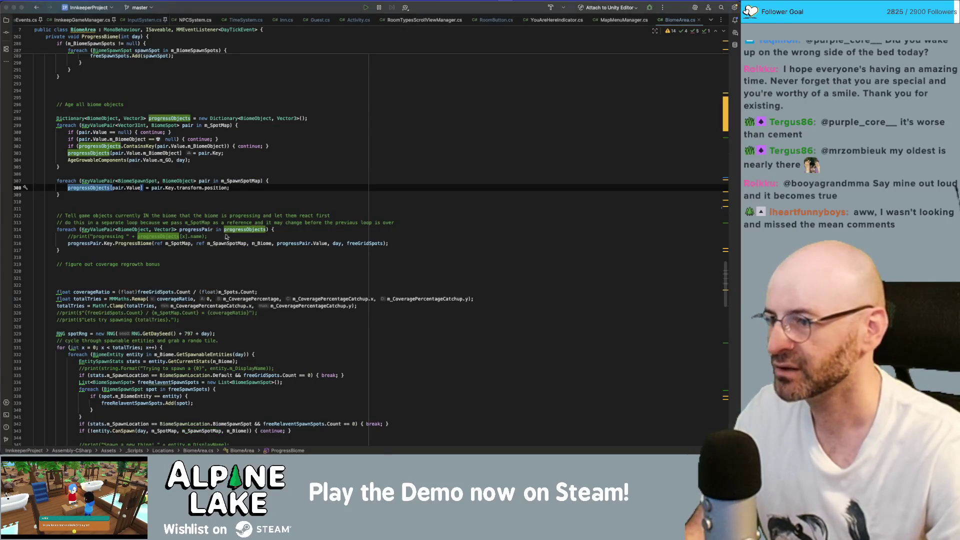
pyautogui.press('super+Tab')
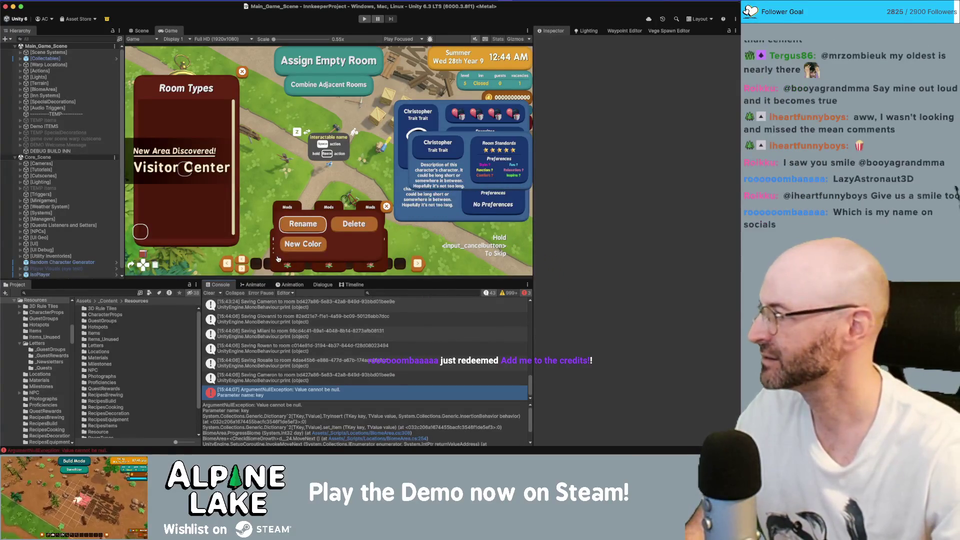
# Step: Start a new line after the last supporter in the Obsidian Credits note for the new name, then return to Unity
pyautogui.press('super+Tab')
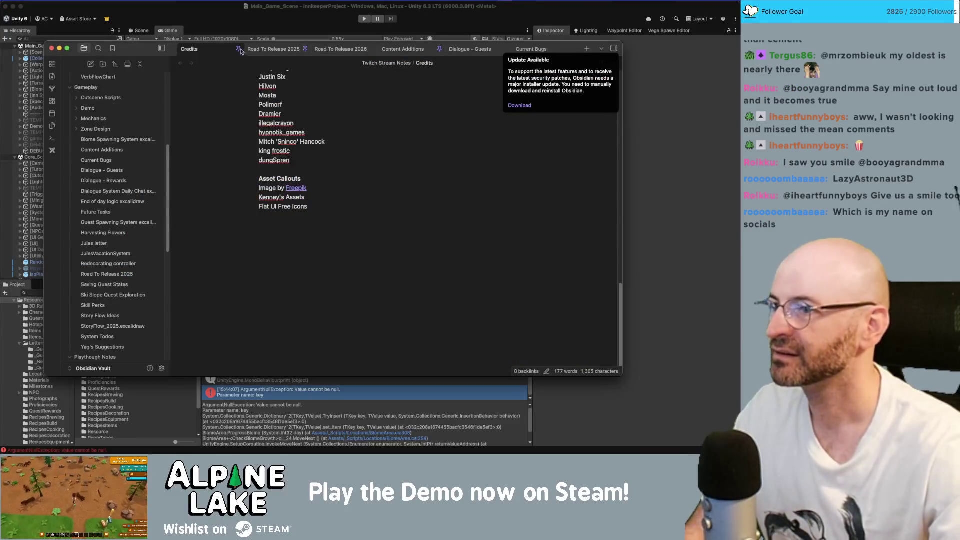
pyautogui.scroll(10, 294, 153)
pyautogui.scroll(-5, 293, 154)
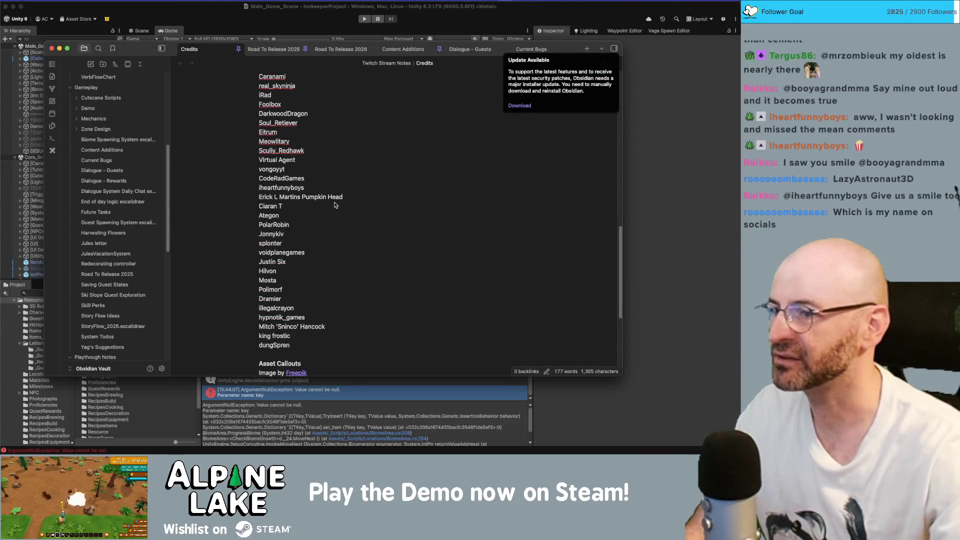
pyautogui.click(336, 345)
pyautogui.press('Return')
pyautogui.write('LazyAstronaut3D')
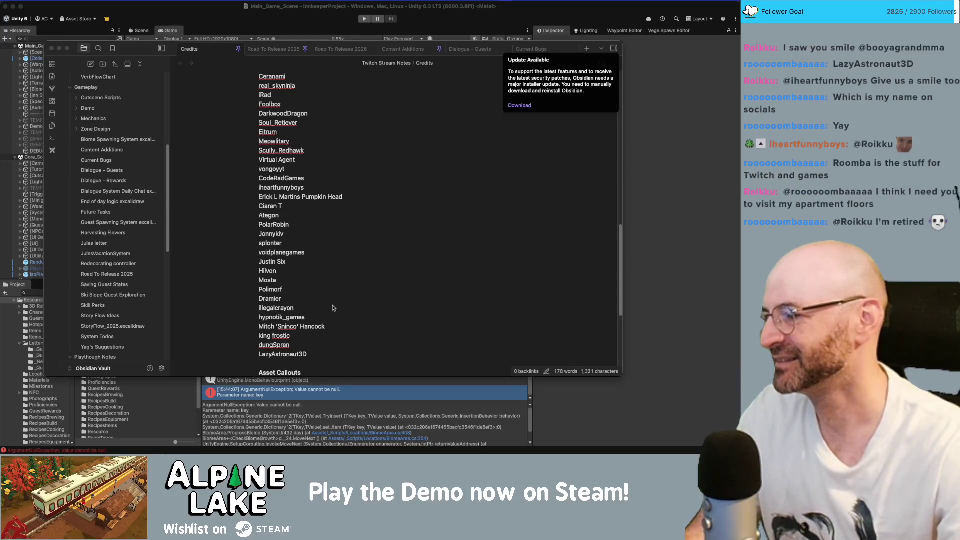
pyautogui.click(369, 219)
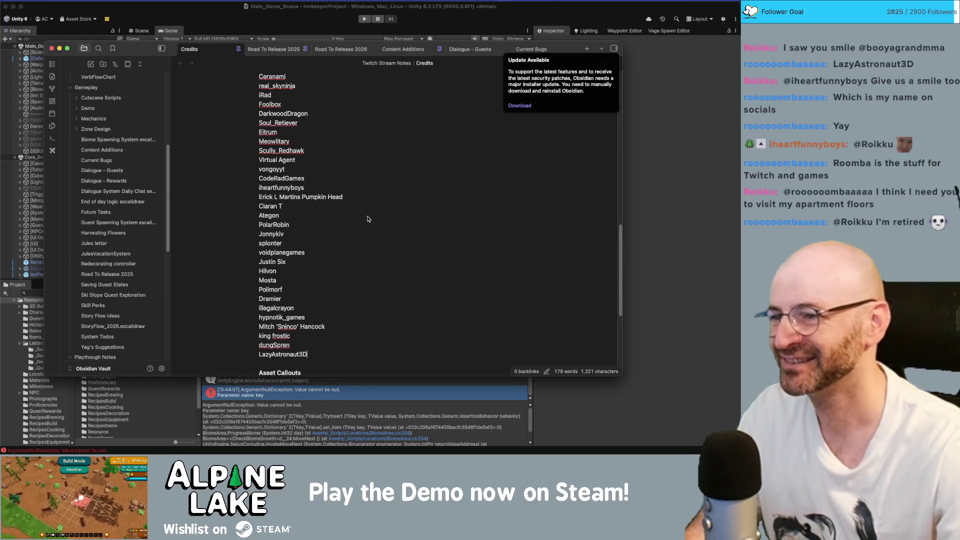
pyautogui.scroll(15, 369, 221)
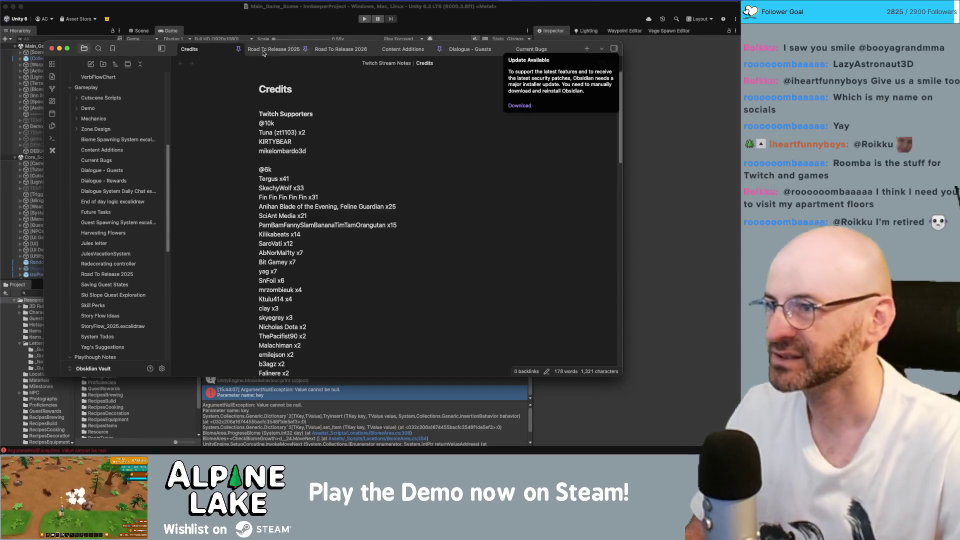
pyautogui.press('super+Tab')
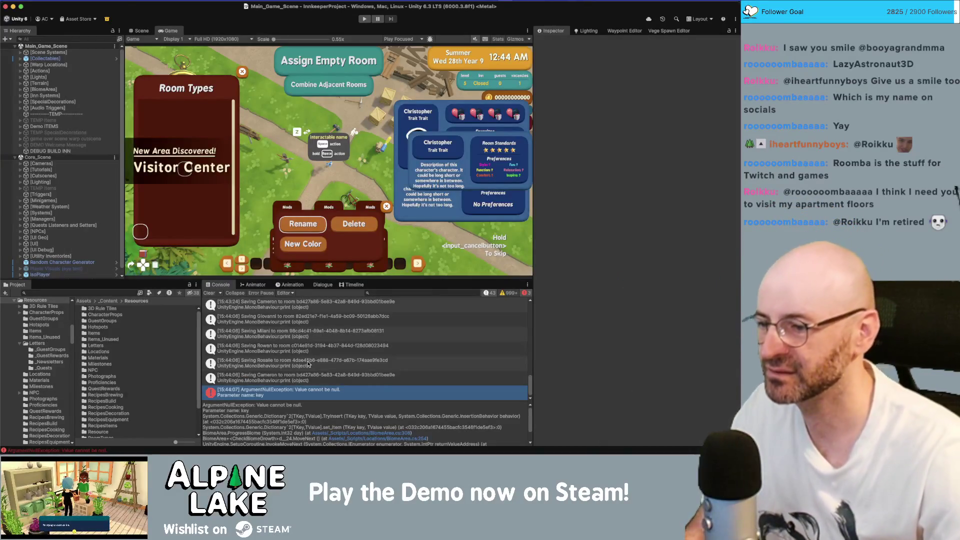
# Step: Select Biome Pond, expand its 11 Biome Entities, and ping the Animal Frog entity asset
pyautogui.scroll(1, 255, 352)
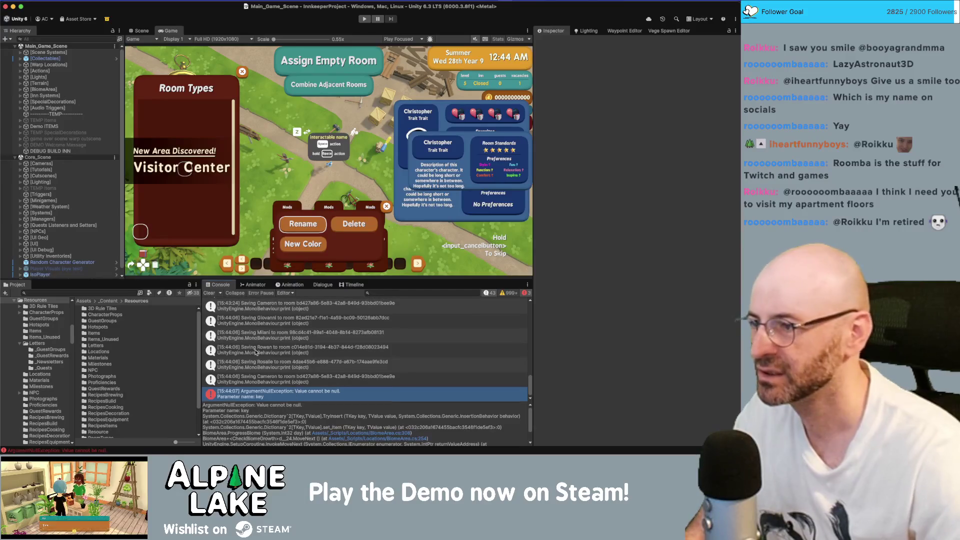
pyautogui.click(107, 301)
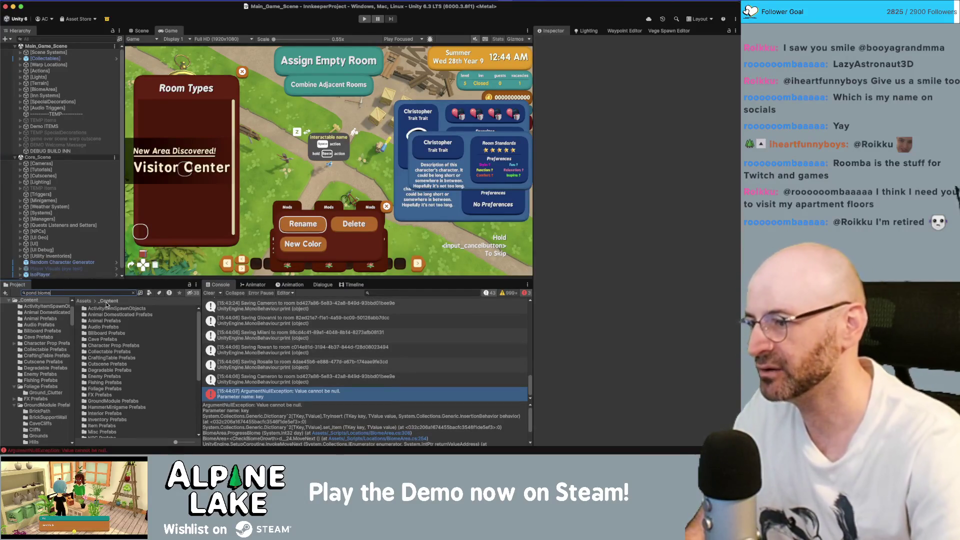
pyautogui.click(105, 308)
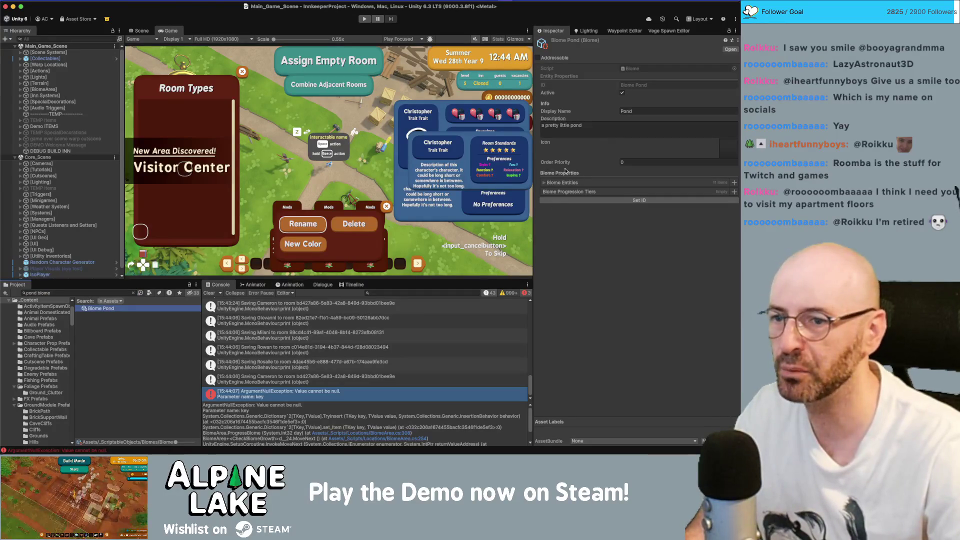
pyautogui.click(544, 182)
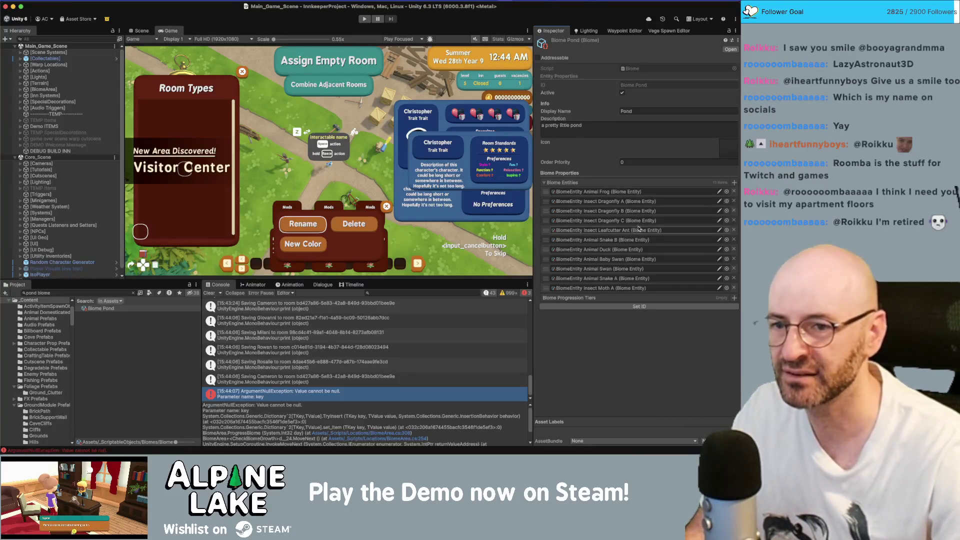
pyautogui.click(605, 192)
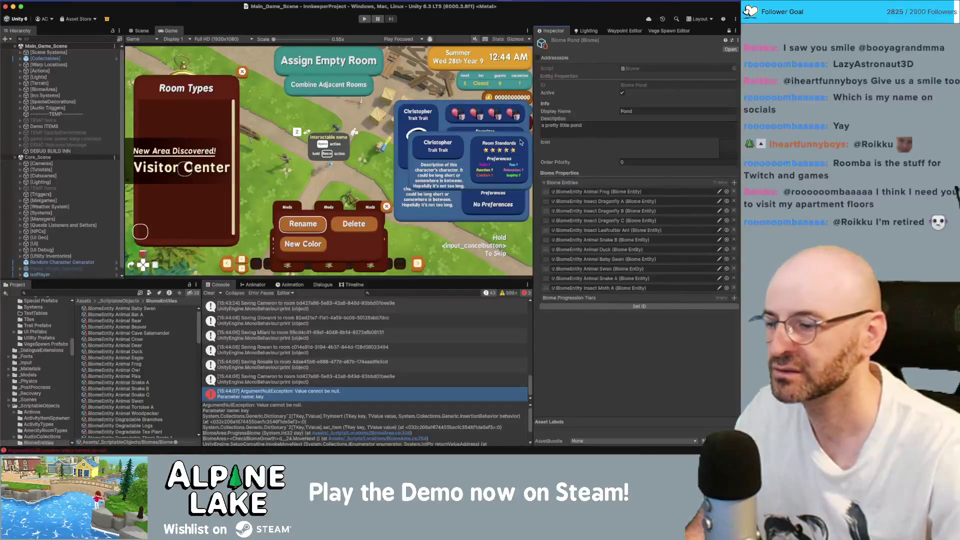
pyautogui.click(614, 192)
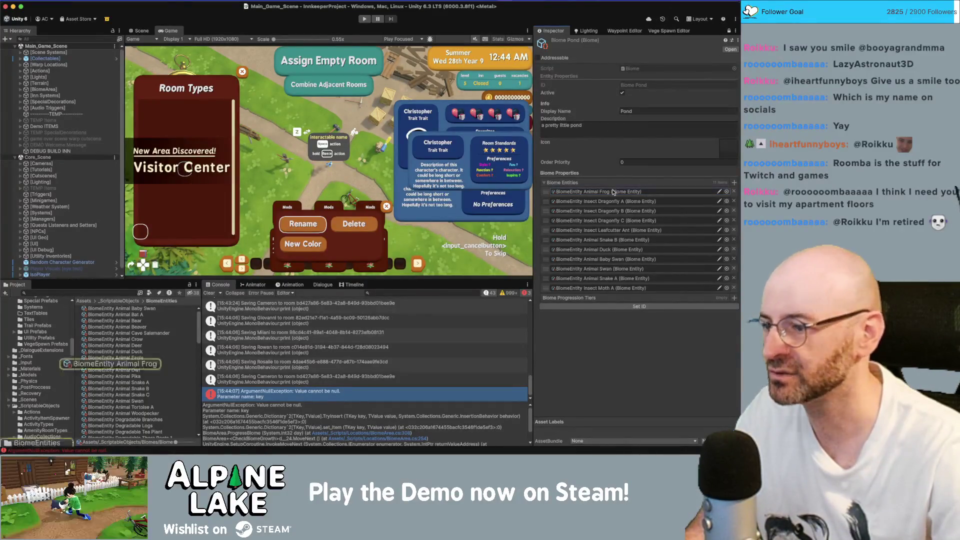
# Step: Inspect the properties of BiomeEntity Animal Frog and its SP Animal Frog prefab
pyautogui.click(133, 365)
pyautogui.rightClick(133, 364)
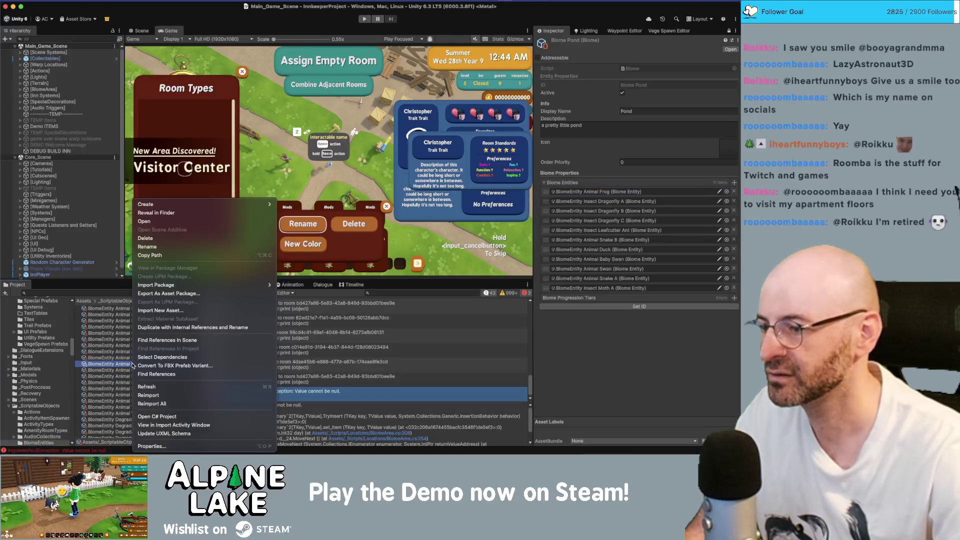
pyautogui.click(152, 444)
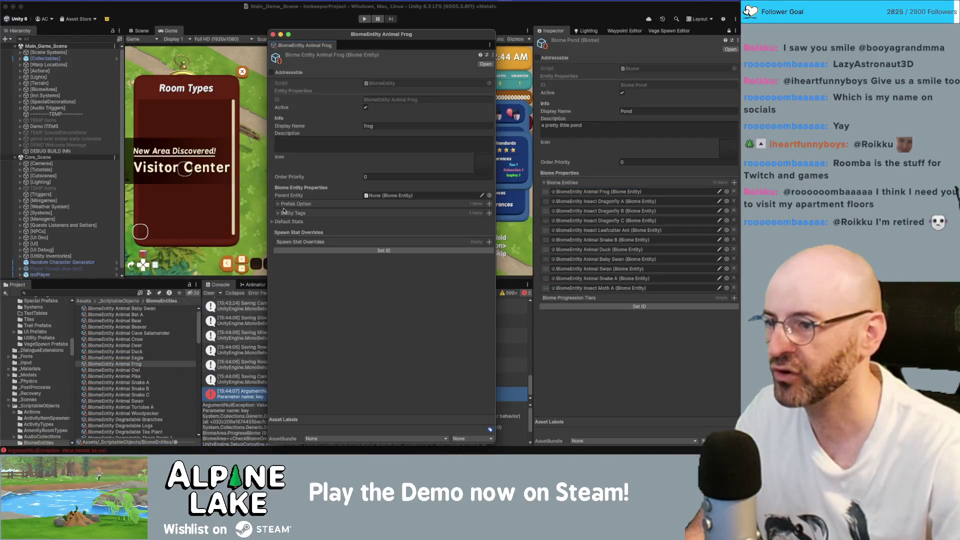
pyautogui.click(300, 205)
pyautogui.click(300, 213)
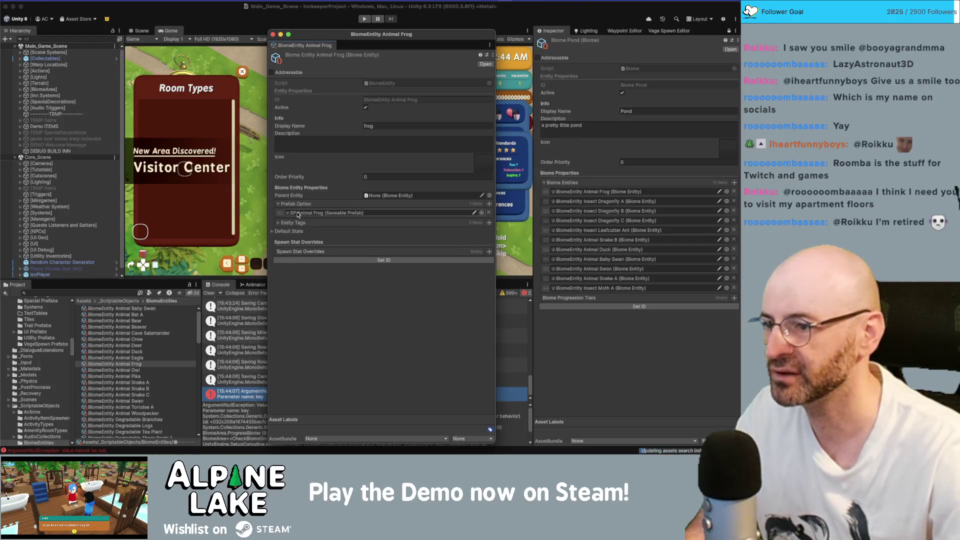
pyautogui.click(120, 370)
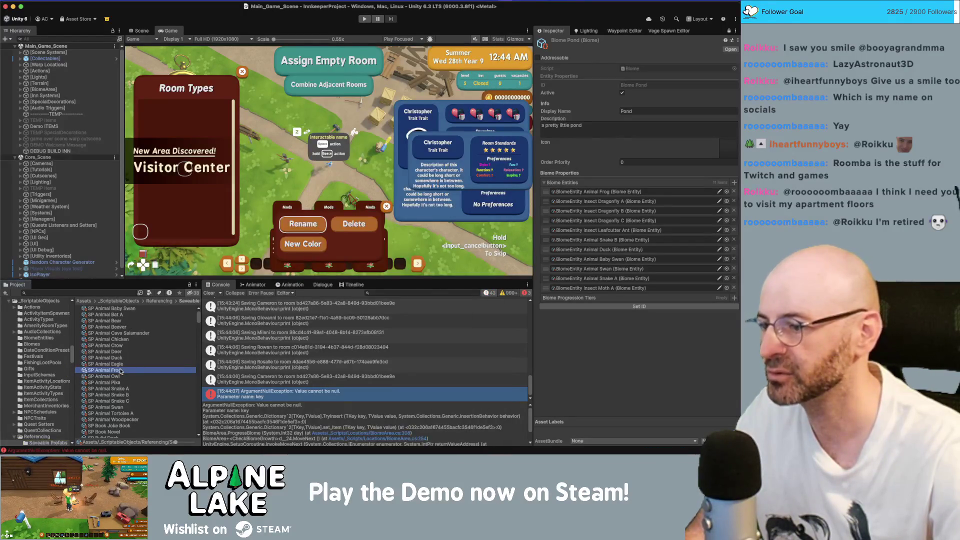
pyautogui.rightClick(121, 370)
pyautogui.press('Escape')
pyautogui.rightClick(115, 370)
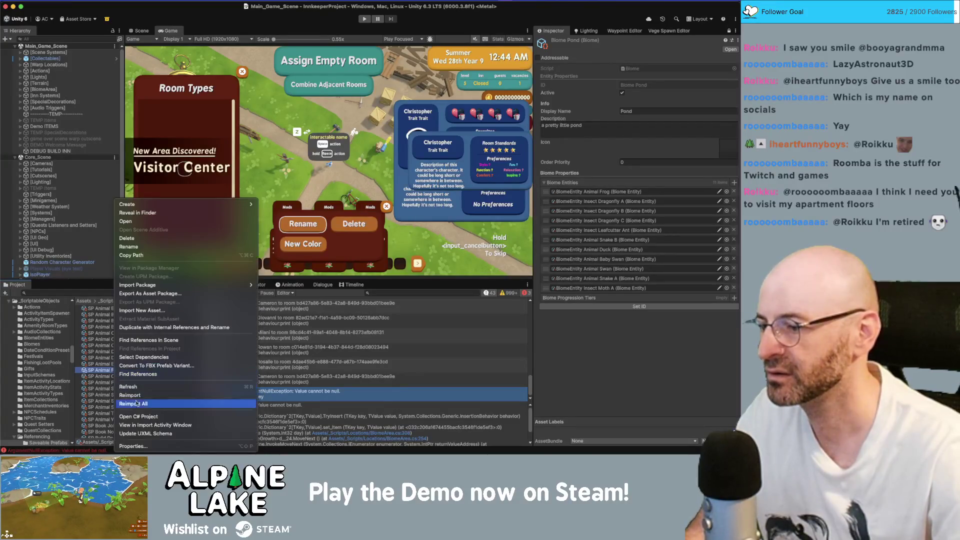
pyautogui.click(133, 446)
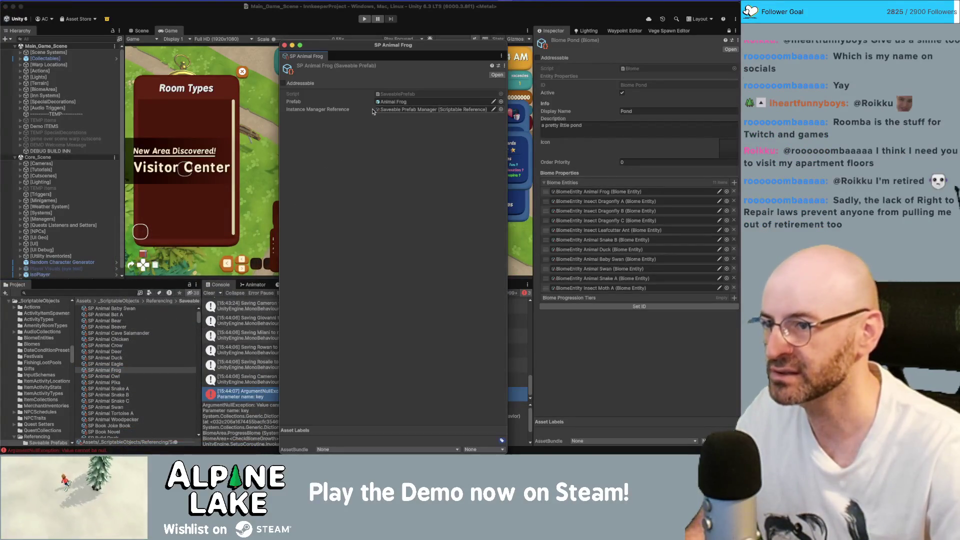
pyautogui.click(284, 45)
# Step: Inspect the properties of BiomeEntity Insect Dragonfly A and its SP Insect Dragonfly A prefab
pyautogui.click(590, 201)
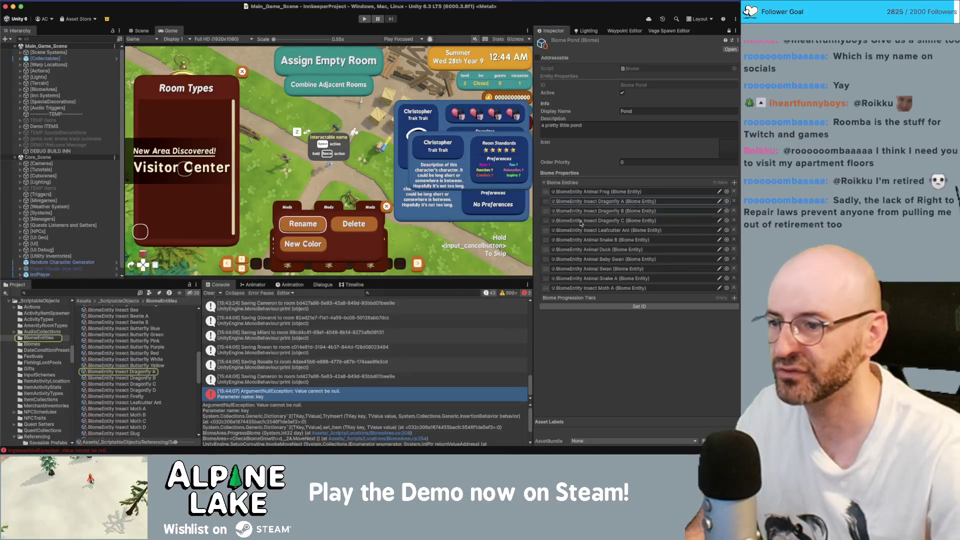
pyautogui.click(150, 372)
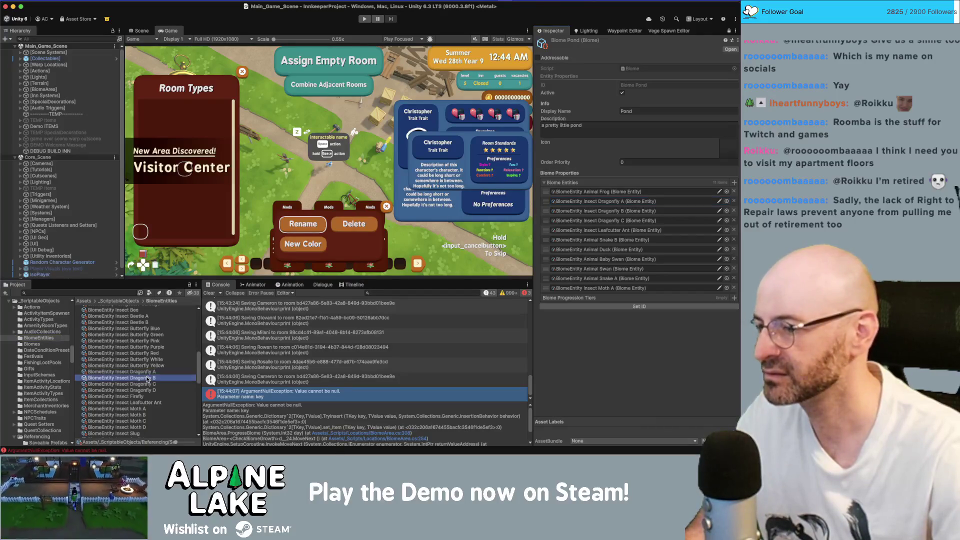
pyautogui.rightClick(148, 375)
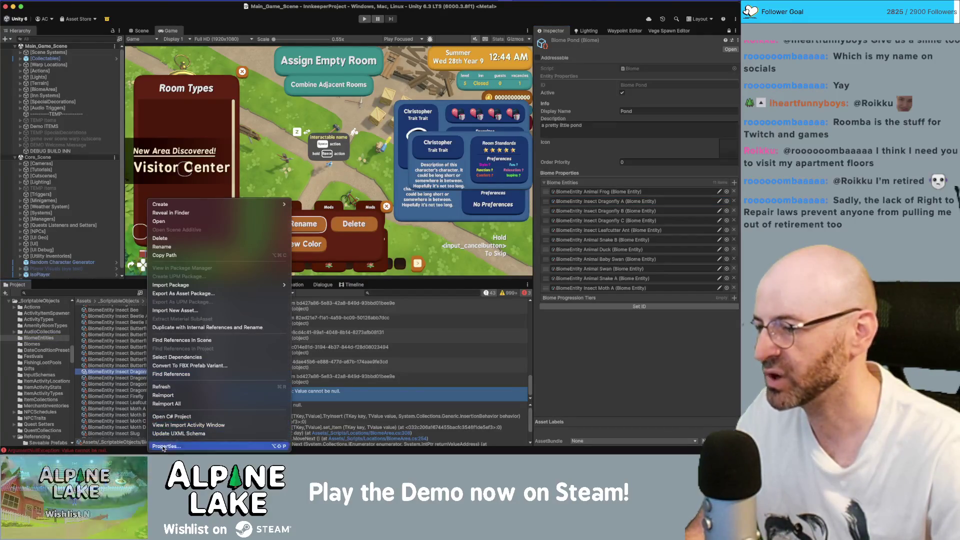
pyautogui.click(220, 446)
pyautogui.click(325, 224)
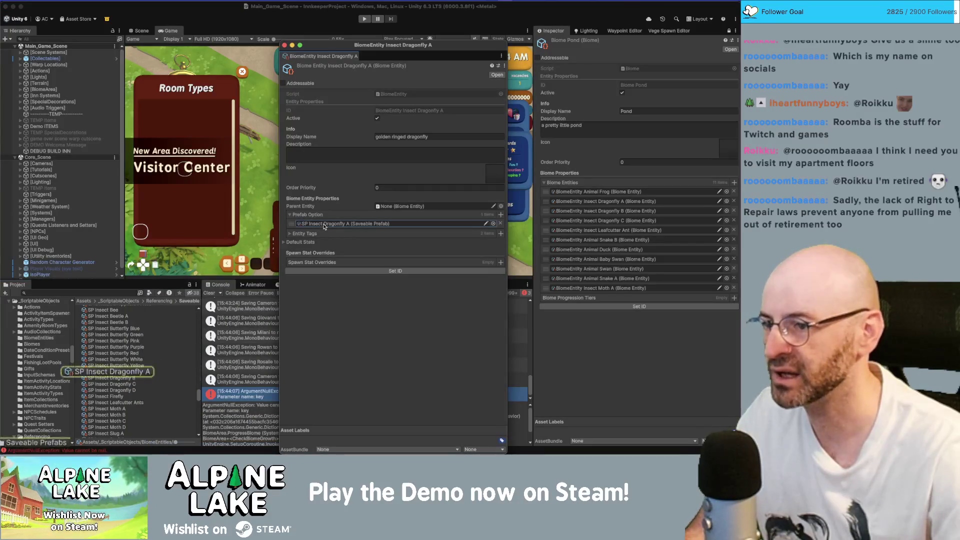
pyautogui.rightClick(135, 372)
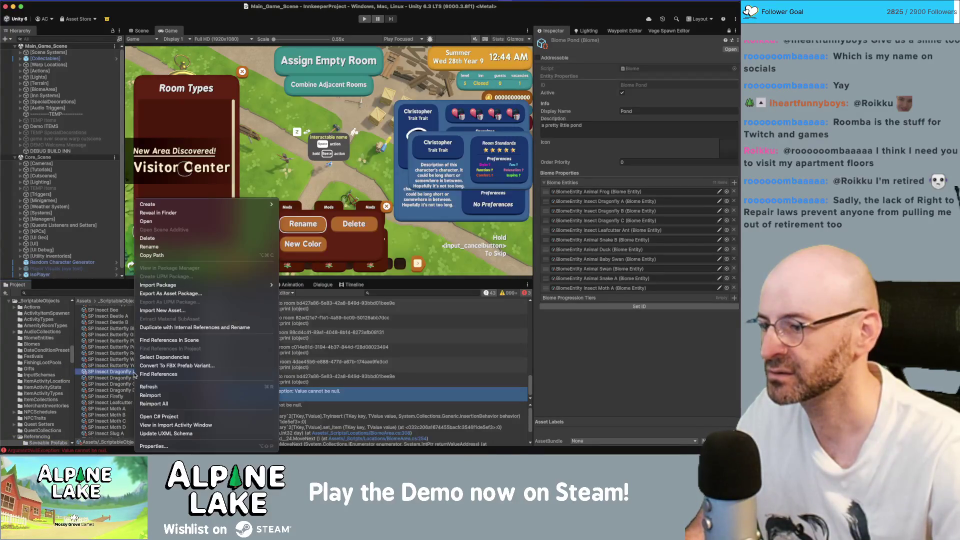
pyautogui.click(155, 445)
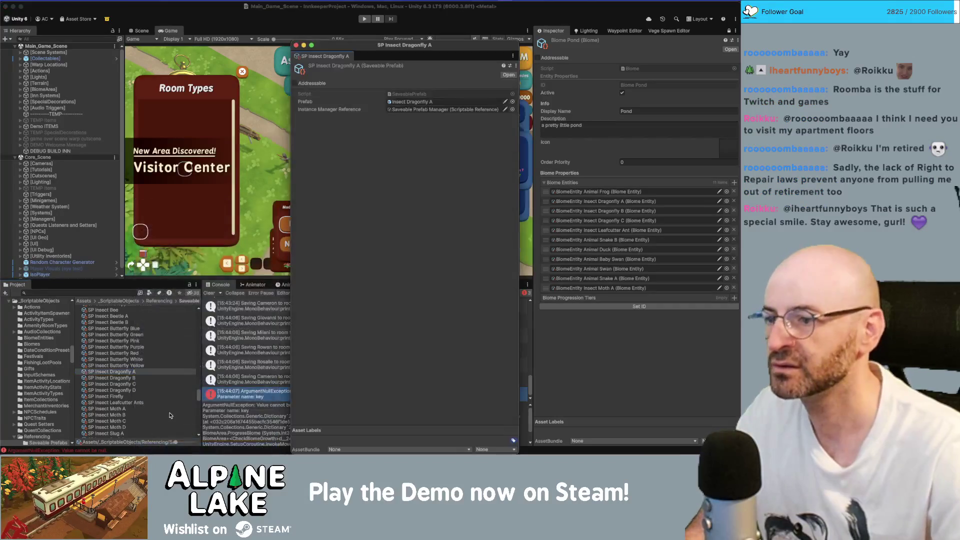
pyautogui.click(295, 45)
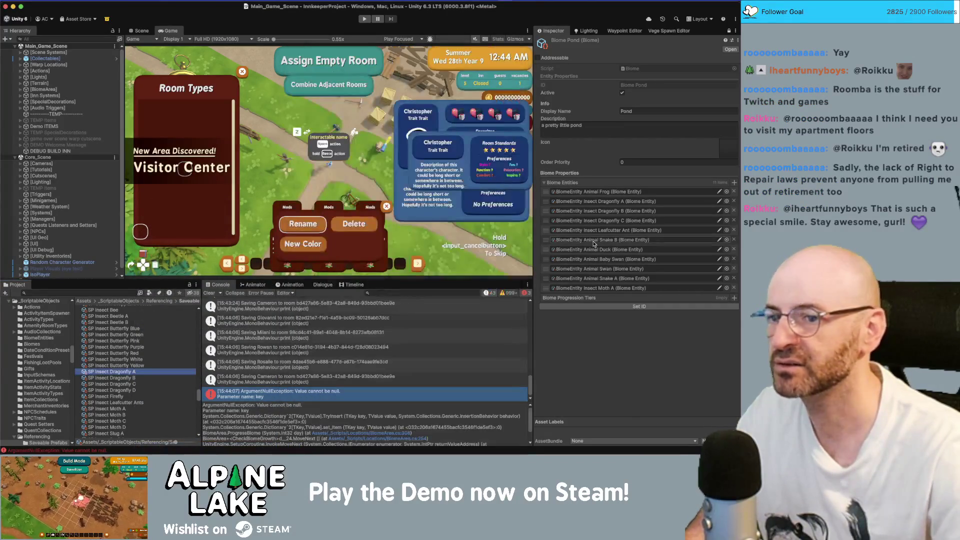
# Step: Pause the game, then inspect Dragonfly B and its SP Insect Dragonfly B prefab properties
pyautogui.click(607, 212)
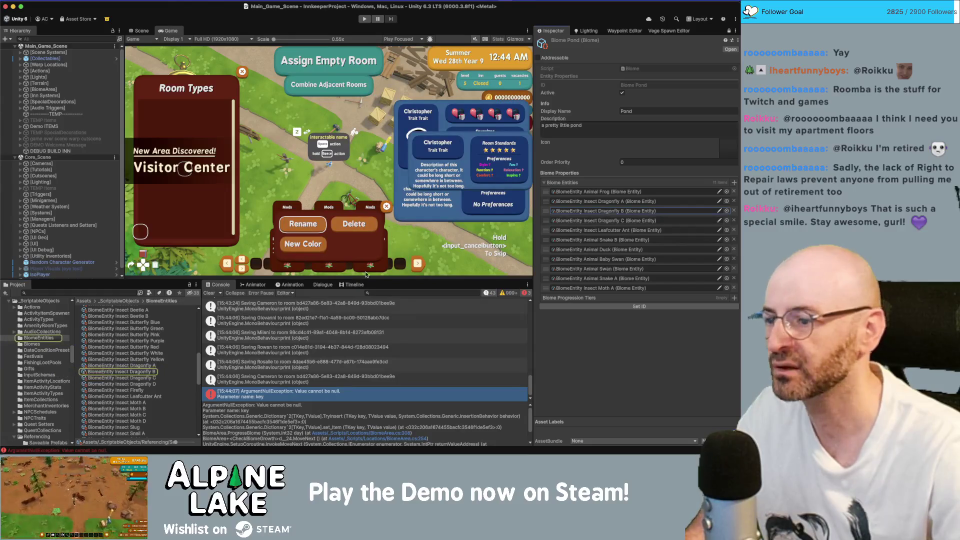
pyautogui.rightClick(143, 374)
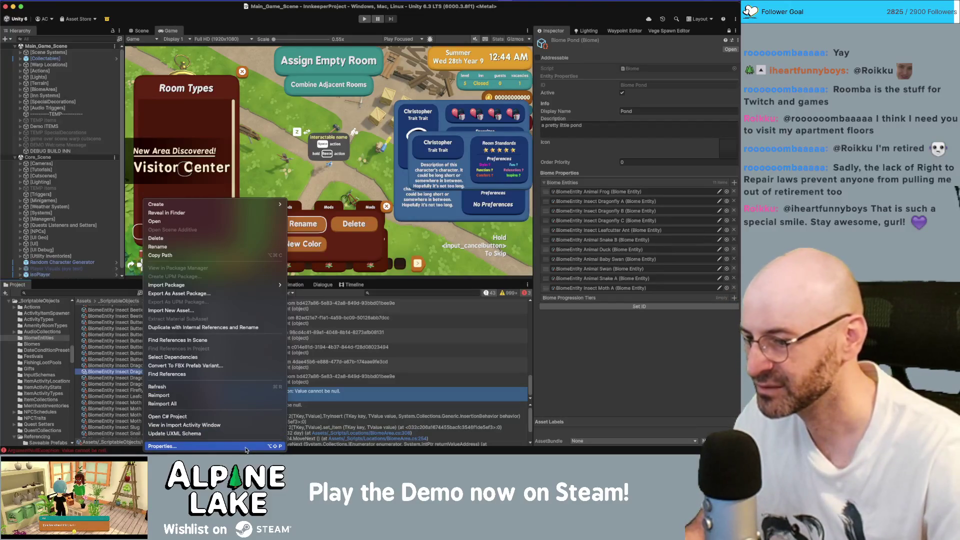
pyautogui.click(131, 374)
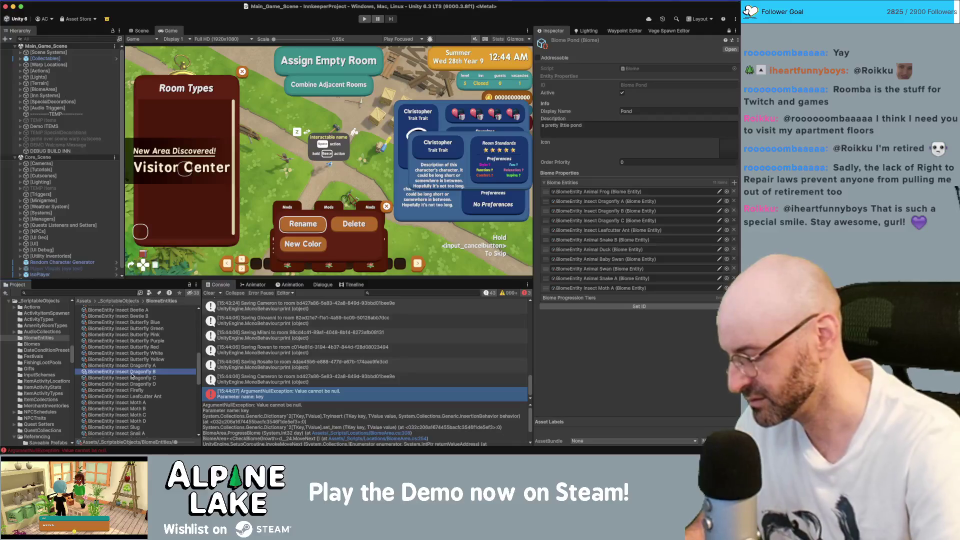
pyautogui.press('super+shift+p')
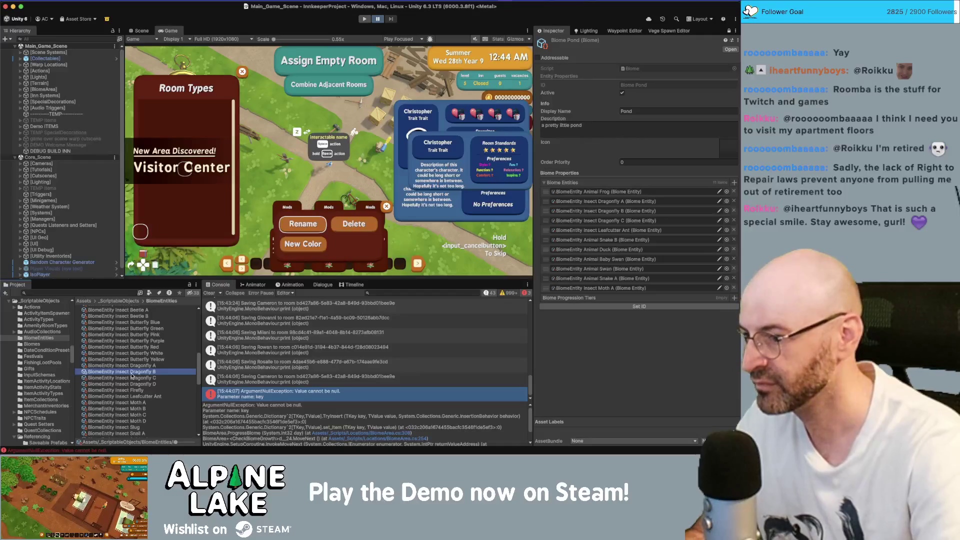
pyautogui.hotkey('alt', 'p')
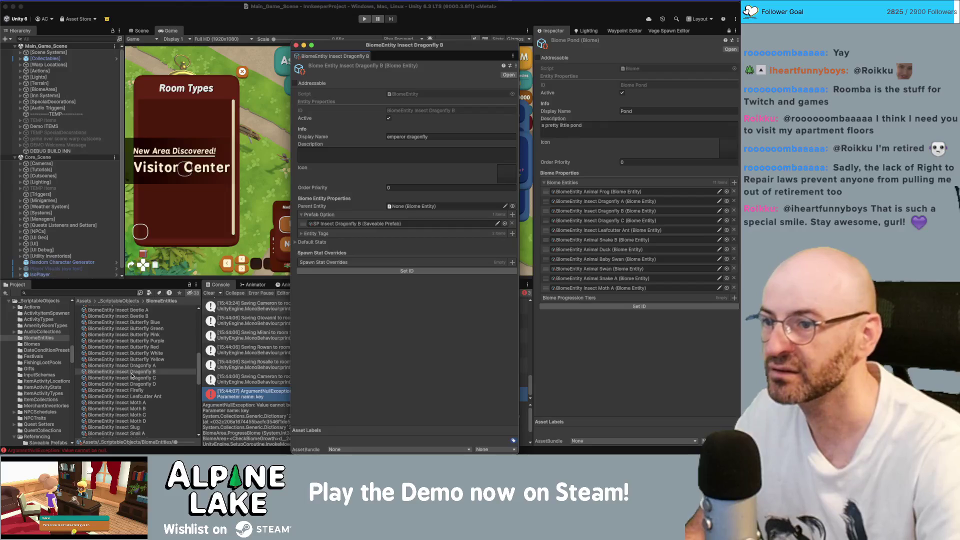
pyautogui.click(349, 227)
pyautogui.click(134, 373)
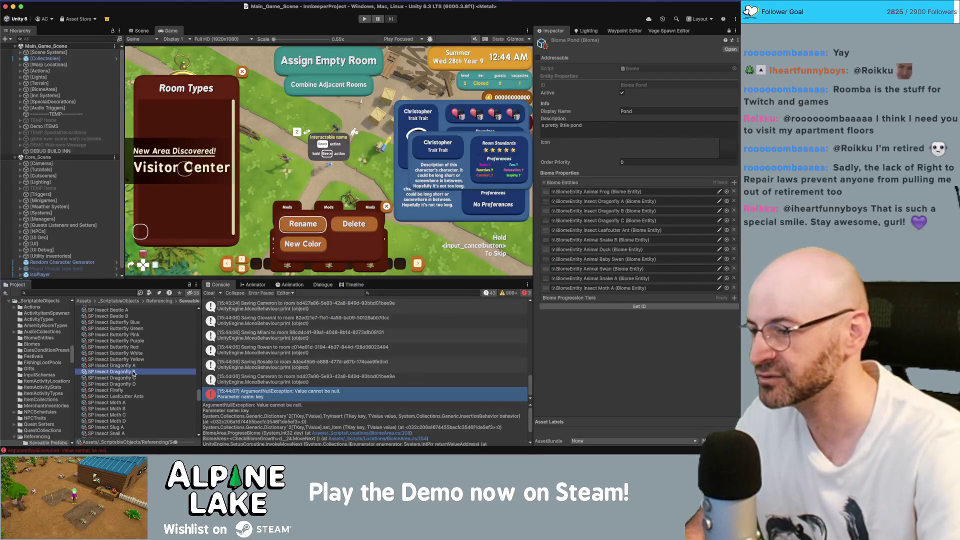
pyautogui.hotkey('alt', 'p')
# Step: Inspect SP Insect Dragonfly C, Dragonfly D and Leafcutter Ants properties, then bring up the Obsidian credits
pyautogui.click(133, 379)
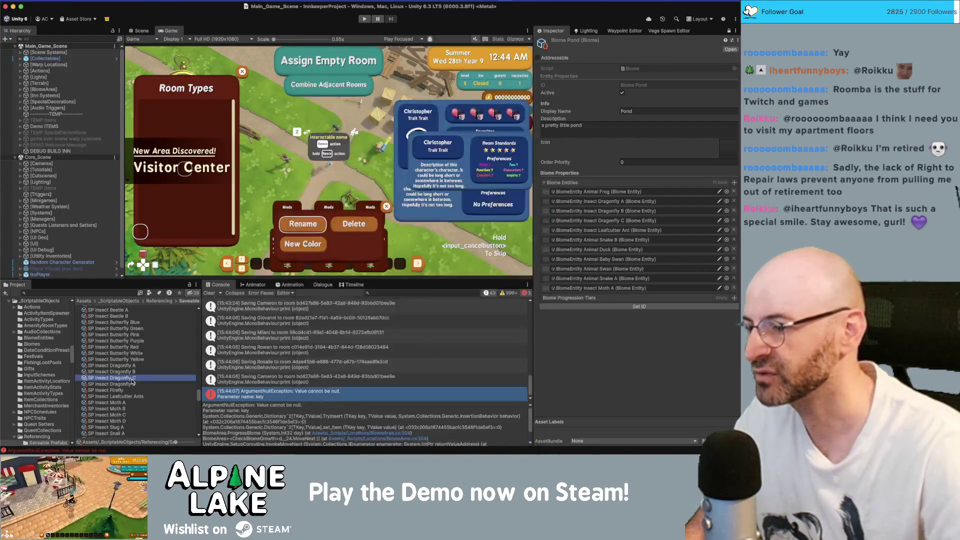
pyautogui.hotkey('alt', 'p')
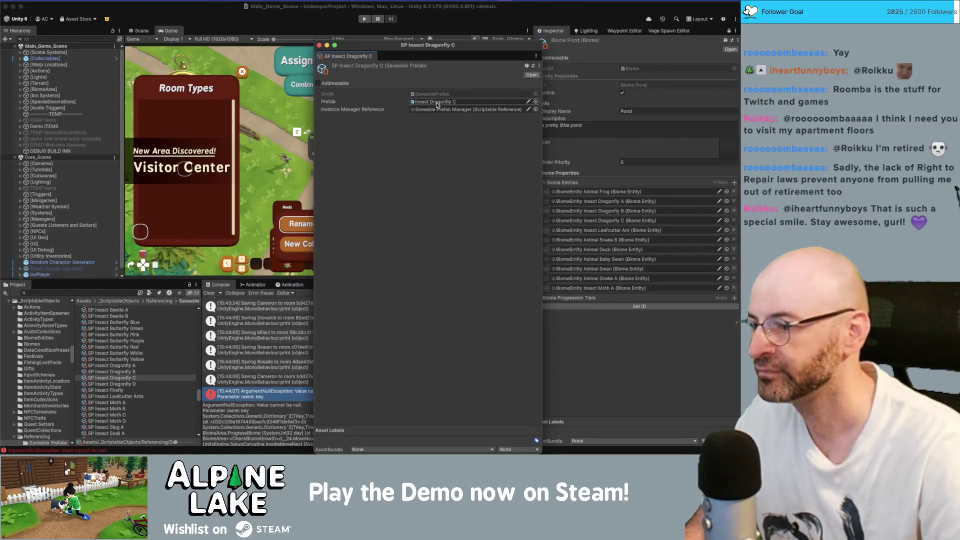
pyautogui.click(136, 384)
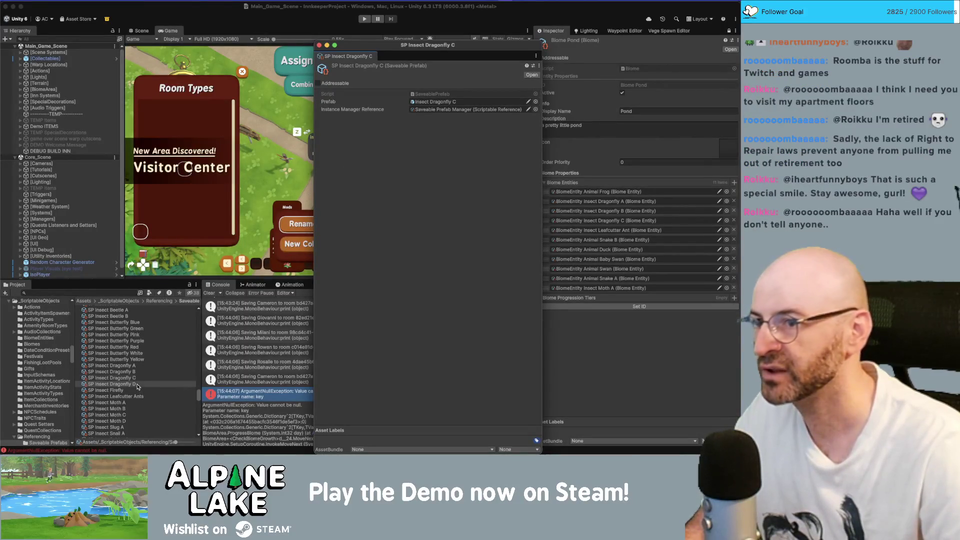
pyautogui.hotkey('alt', 'p')
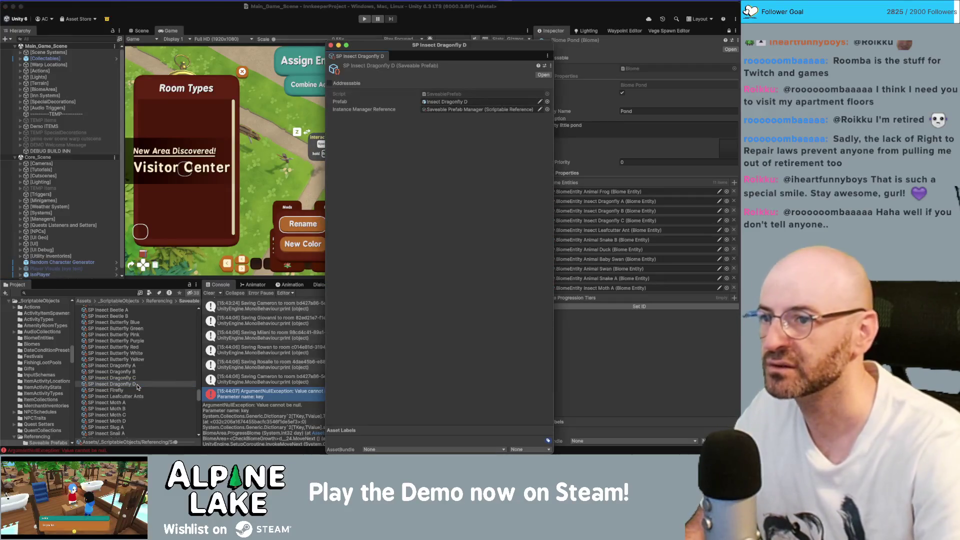
pyautogui.click(131, 396)
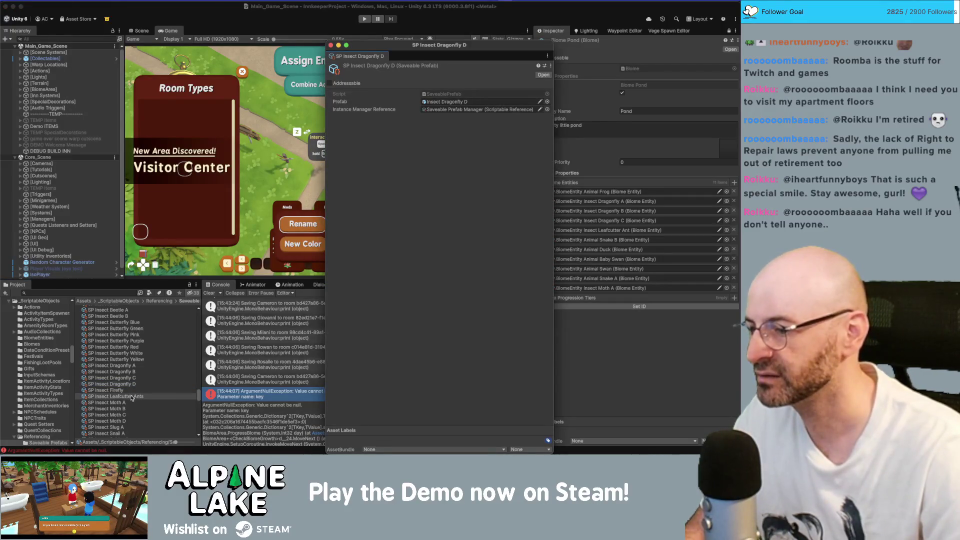
pyautogui.hotkey('alt', 'p')
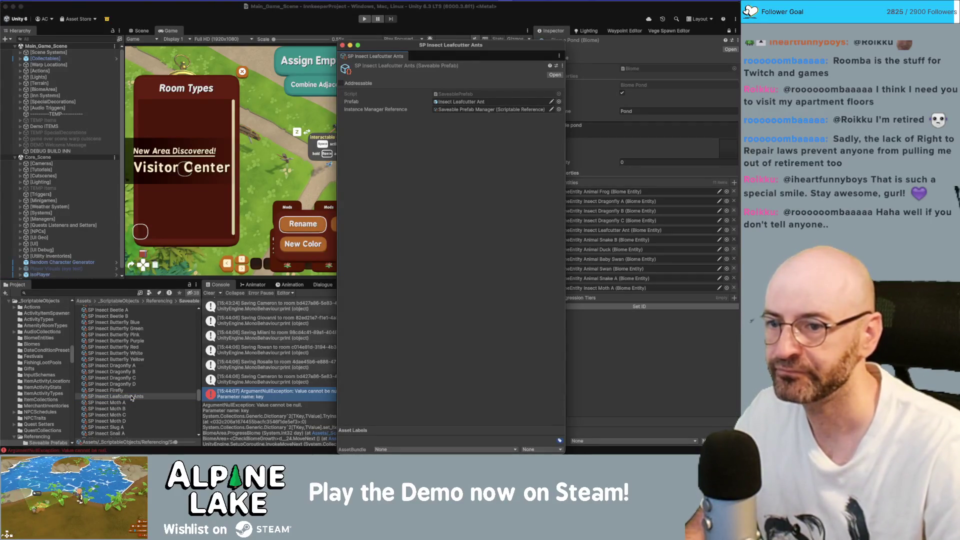
pyautogui.scroll(-3, 134, 361)
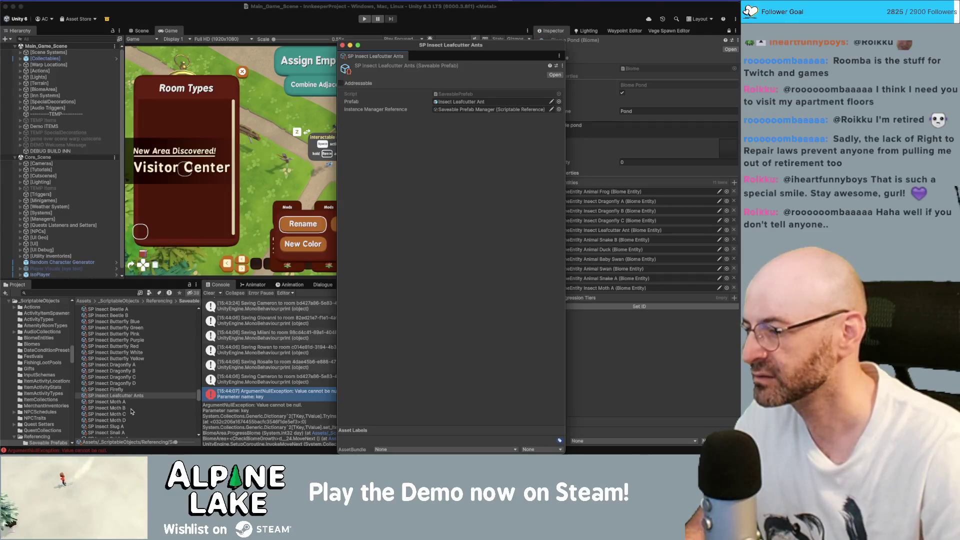
pyautogui.scroll(10, 129, 415)
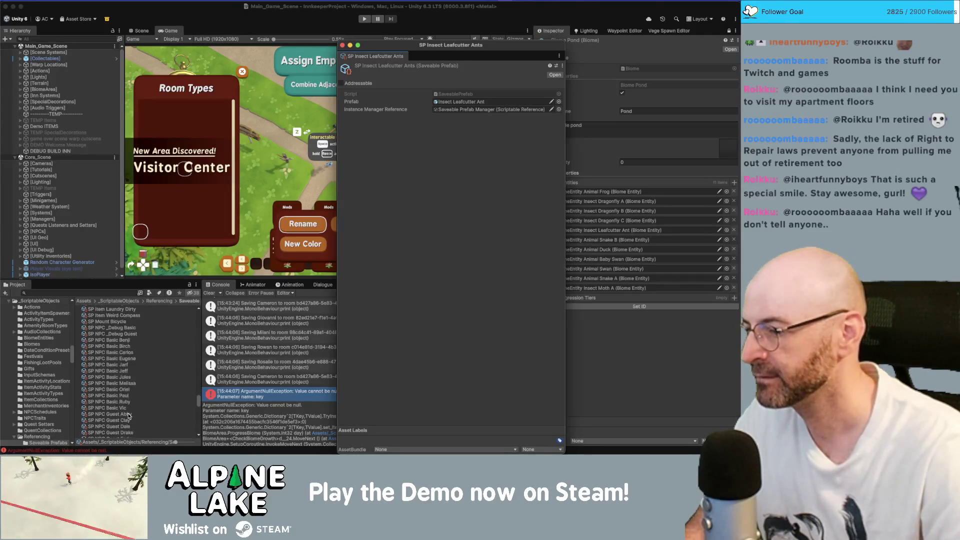
pyautogui.scroll(-10, 132, 358)
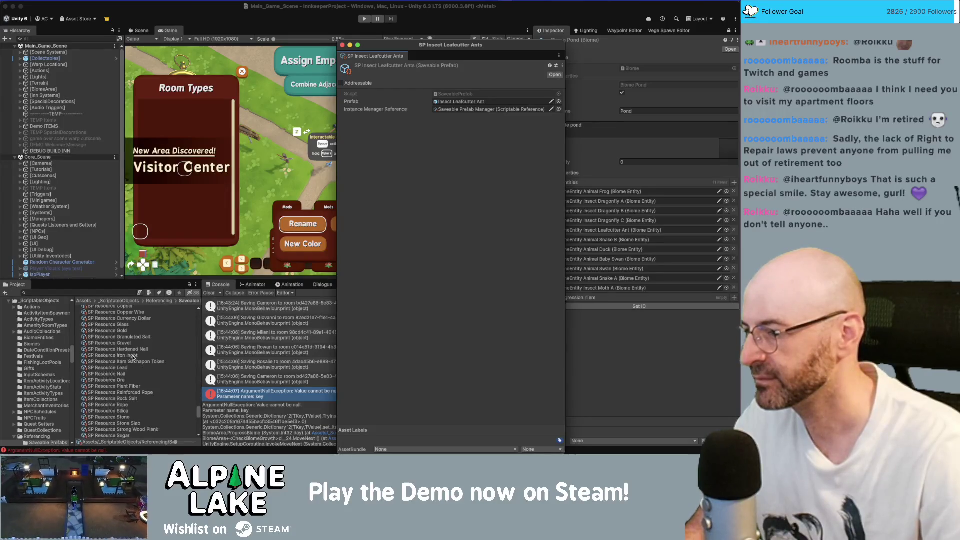
pyautogui.press('super+Tab')
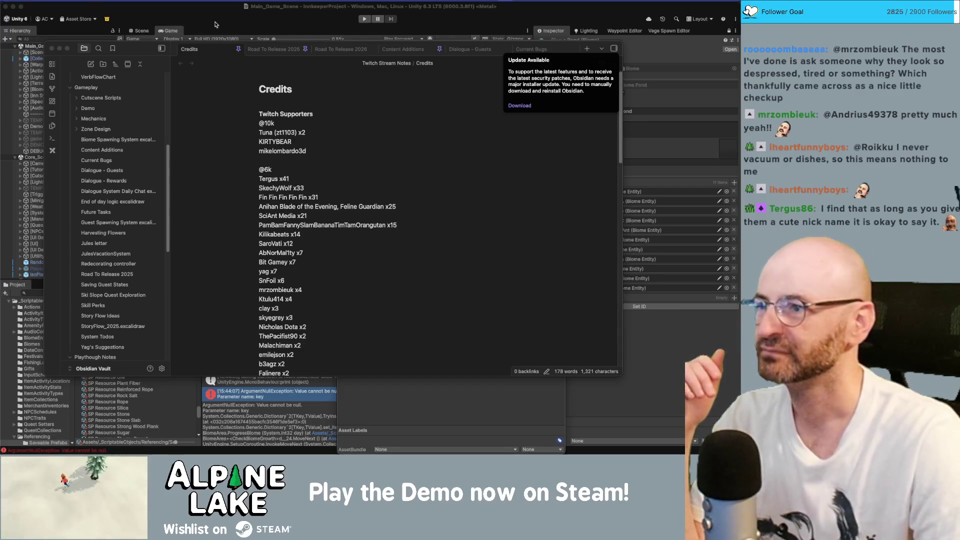
# Step: Return from the Obsidian notes to Unity Editor and restart play mode
pyautogui.press('super+Tab')
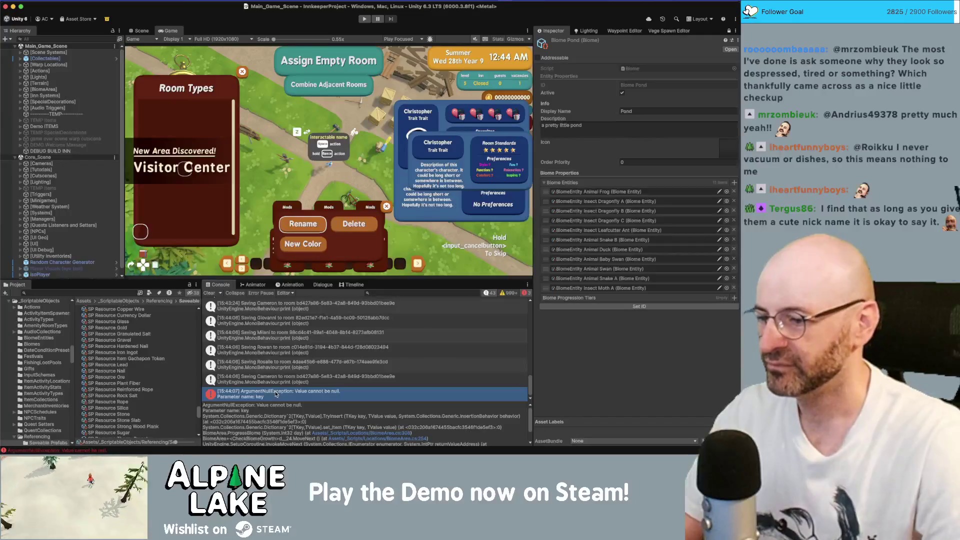
pyautogui.click(364, 19)
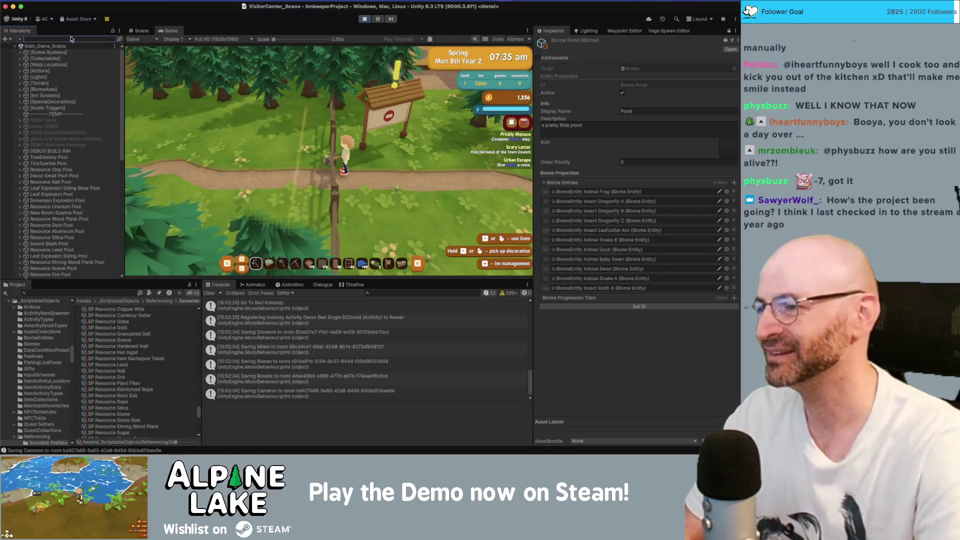
# Step: Start a hierarchy search for the scene's fence objects
pyautogui.click(70, 39)
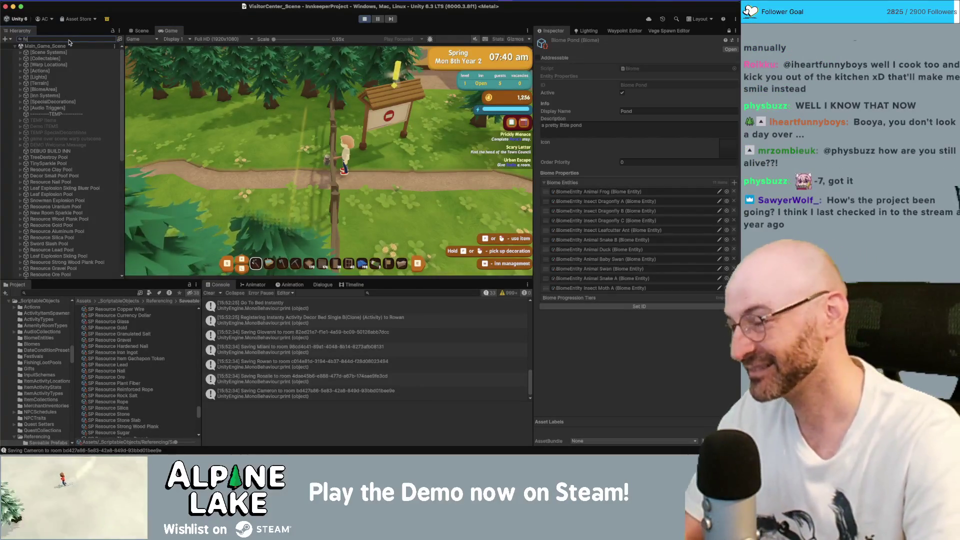
# Step: Filter the hierarchy by 'fence', inspect SM_Prop_Fence_01 (90), and refocus the Game view
pyautogui.write('fence')
pyautogui.scroll(-5, 65, 150)
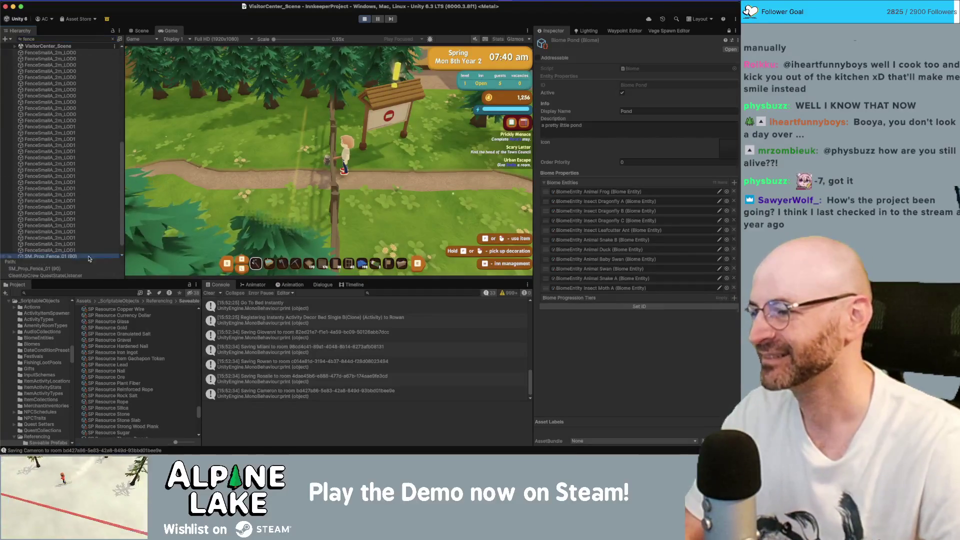
pyautogui.click(50, 255)
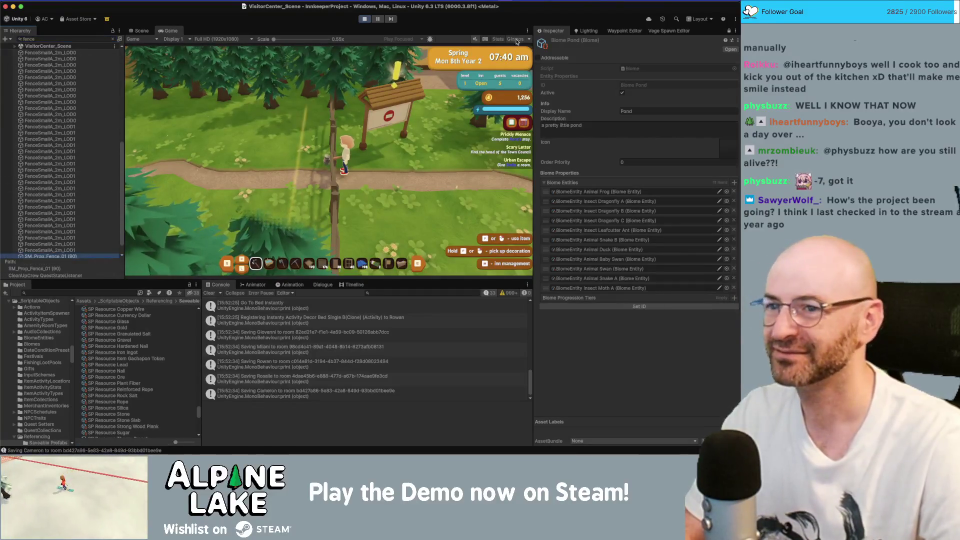
pyautogui.click(728, 30)
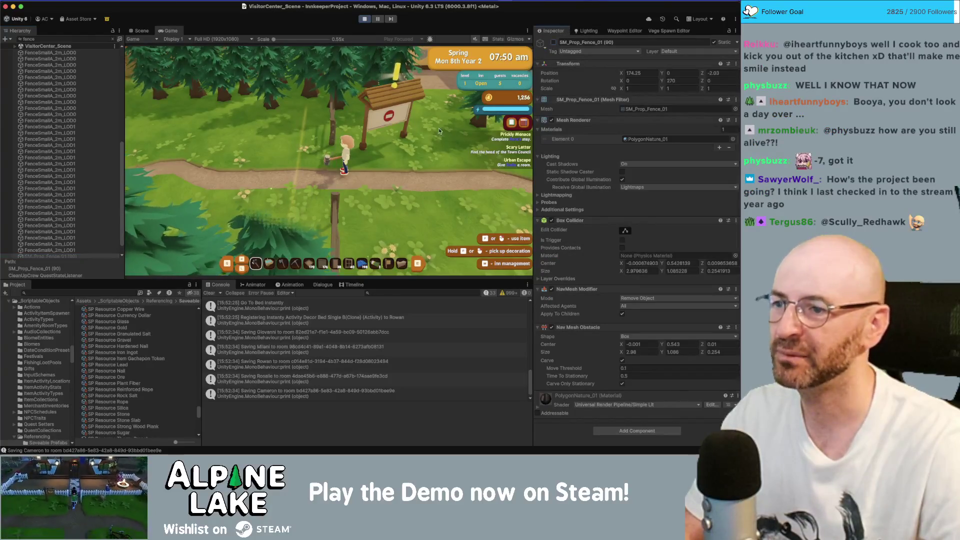
pyautogui.click(442, 126)
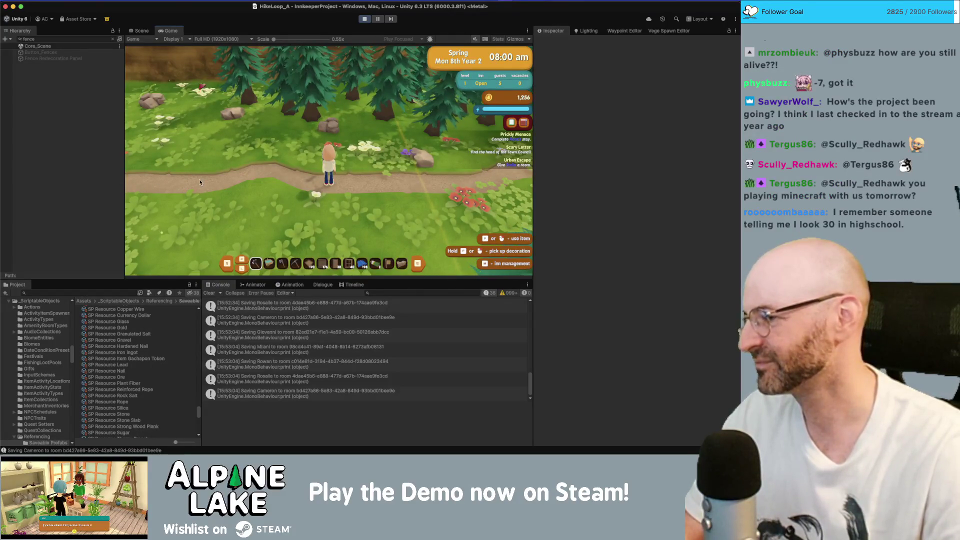
# Step: Walk the character into the forest and dismiss the Biomes notice with Got it!
pyautogui.press('a')
pyautogui.press('w')
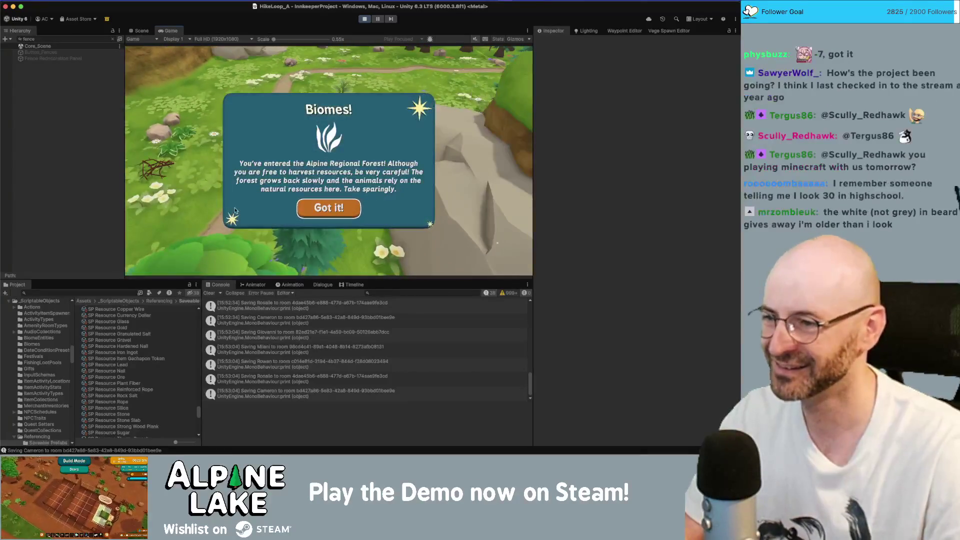
pyautogui.click(323, 210)
pyautogui.press('w')
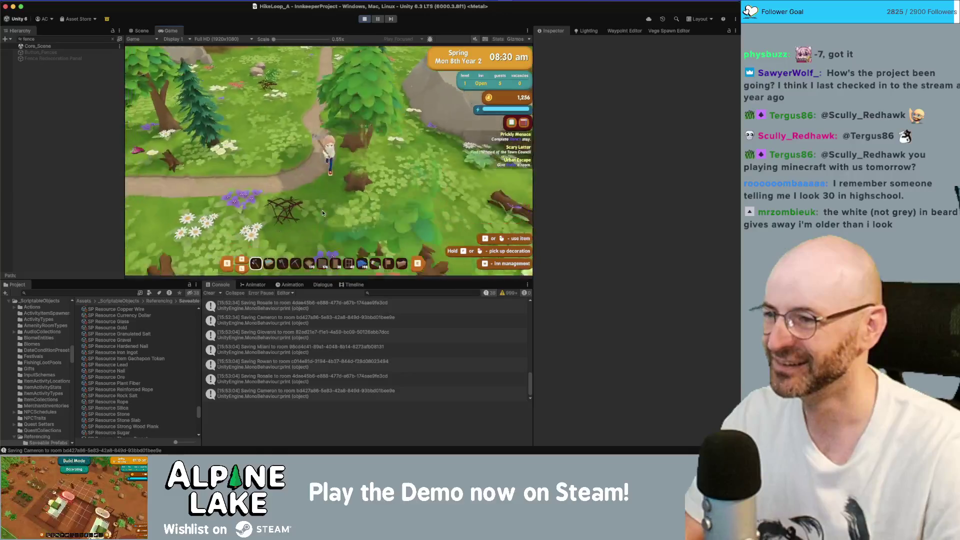
pyautogui.press('w')
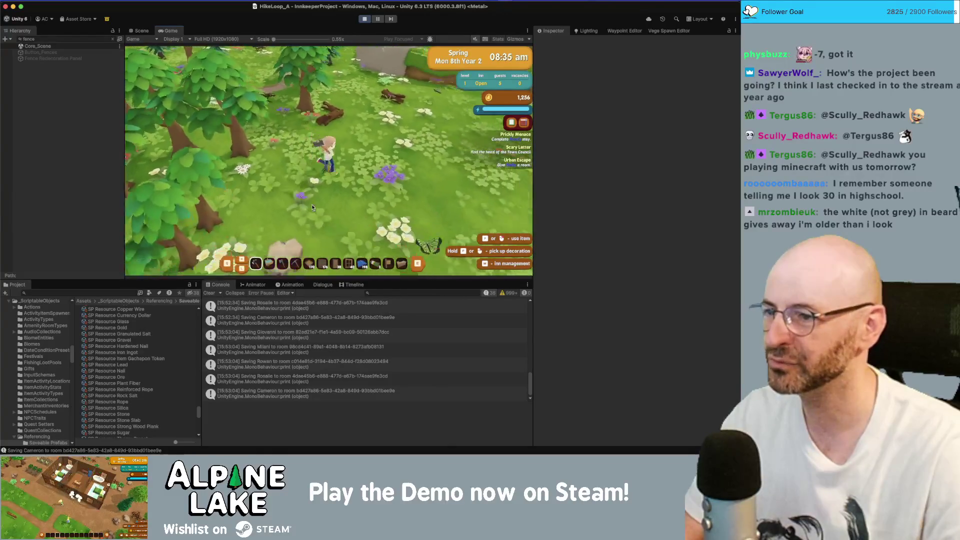
# Step: Turn on Game view Stats and walk across the meadow to the wooden cart
pyautogui.click(498, 39)
pyautogui.press('w')
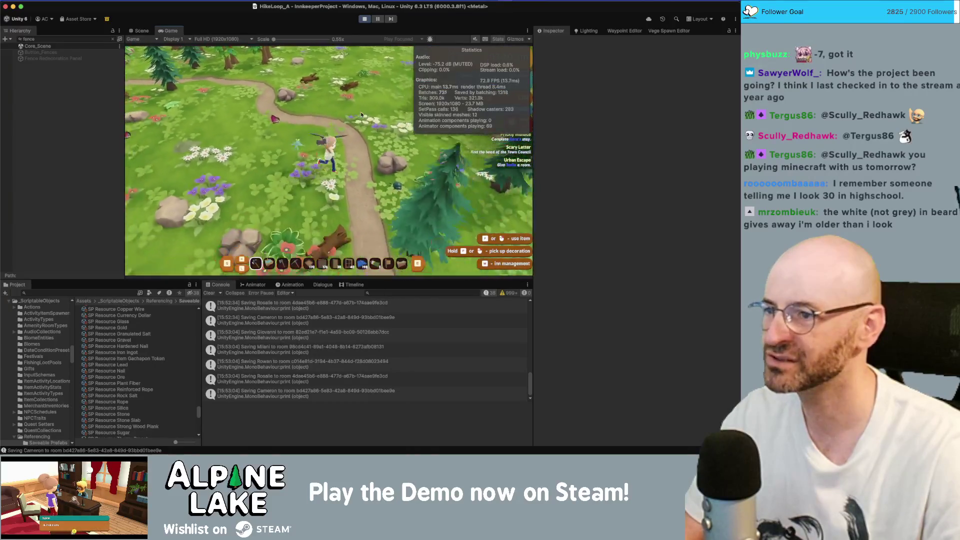
pyautogui.press('w')
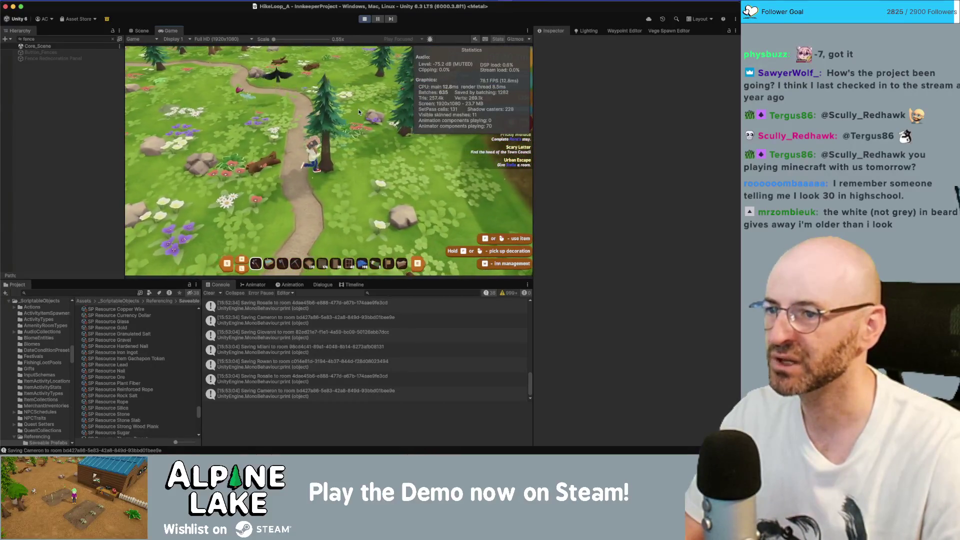
pyautogui.press('w')
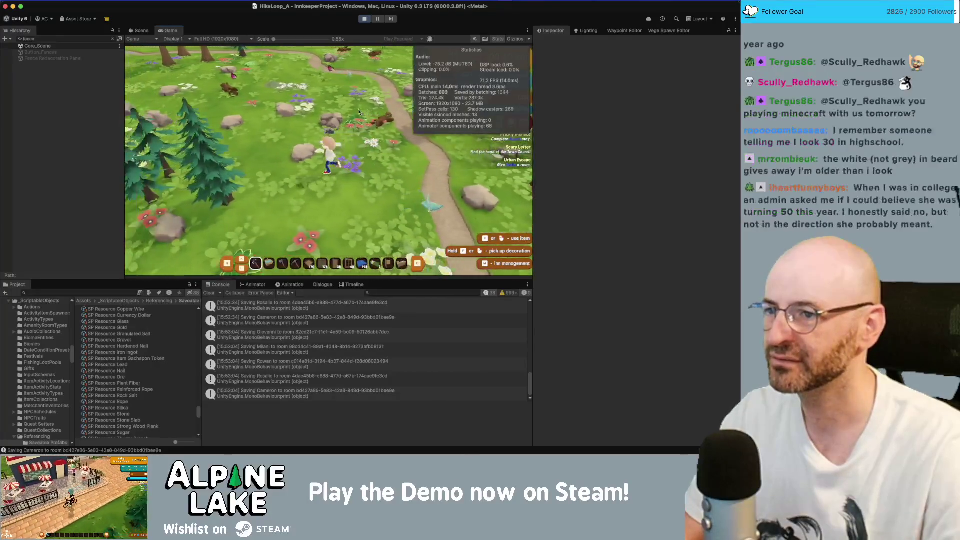
pyautogui.press('w')
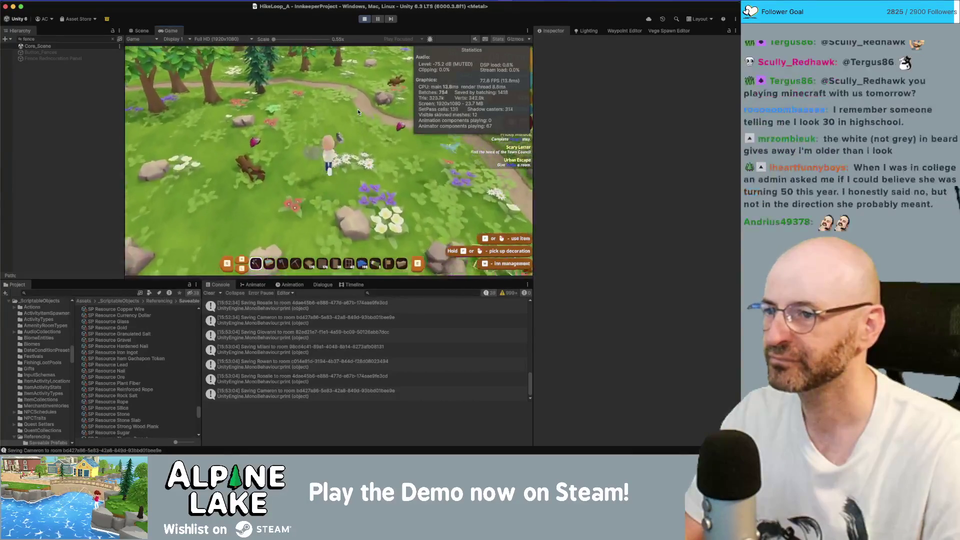
pyautogui.press('w')
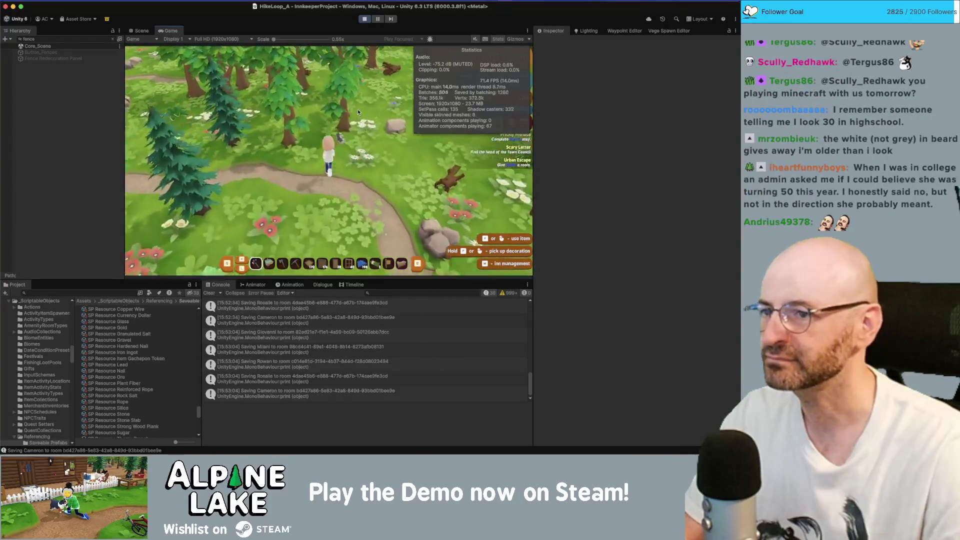
pyautogui.press('w')
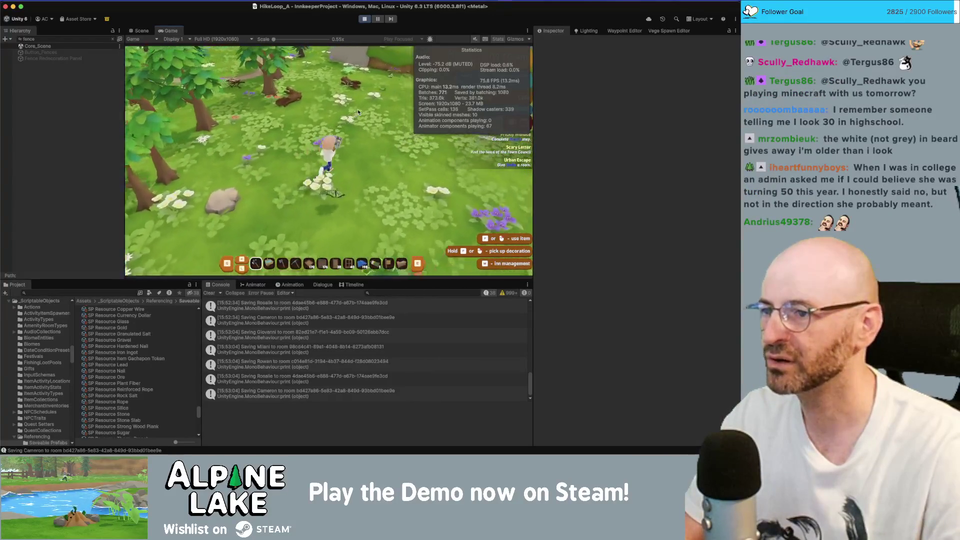
pyautogui.press('w')
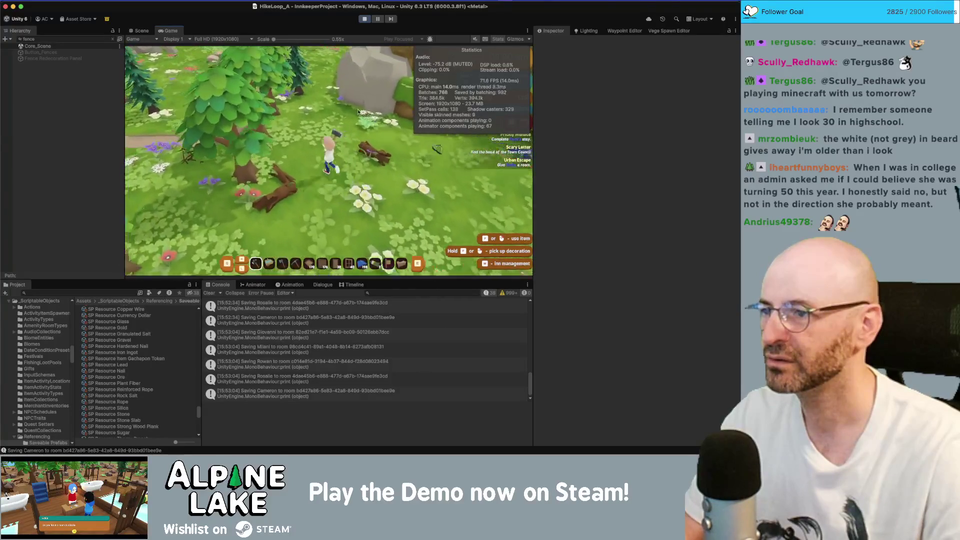
pyautogui.press('w')
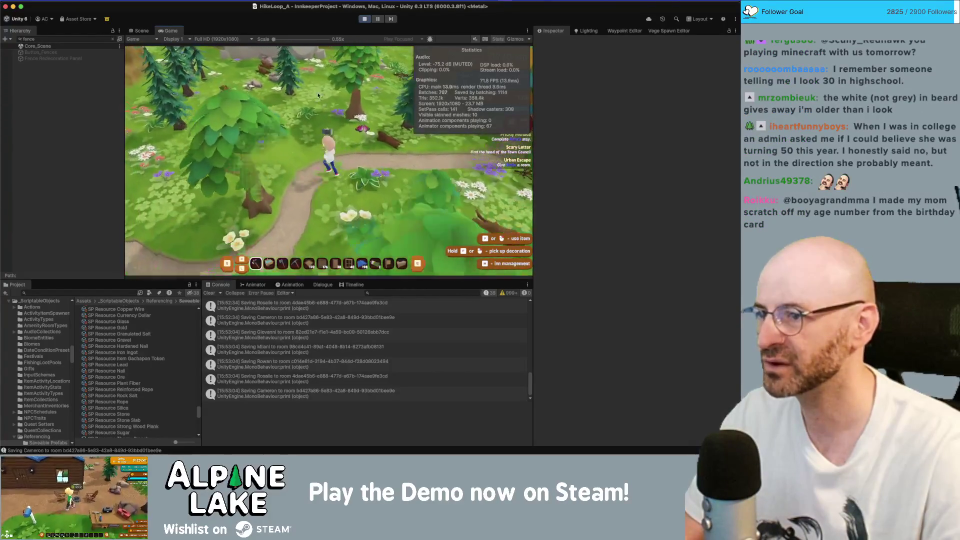
pyautogui.press('w')
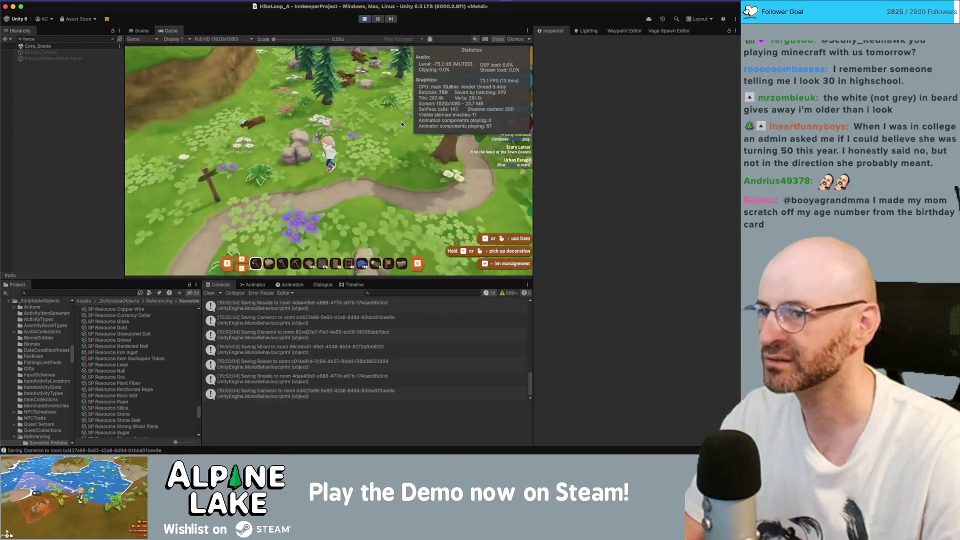
pyautogui.press('s')
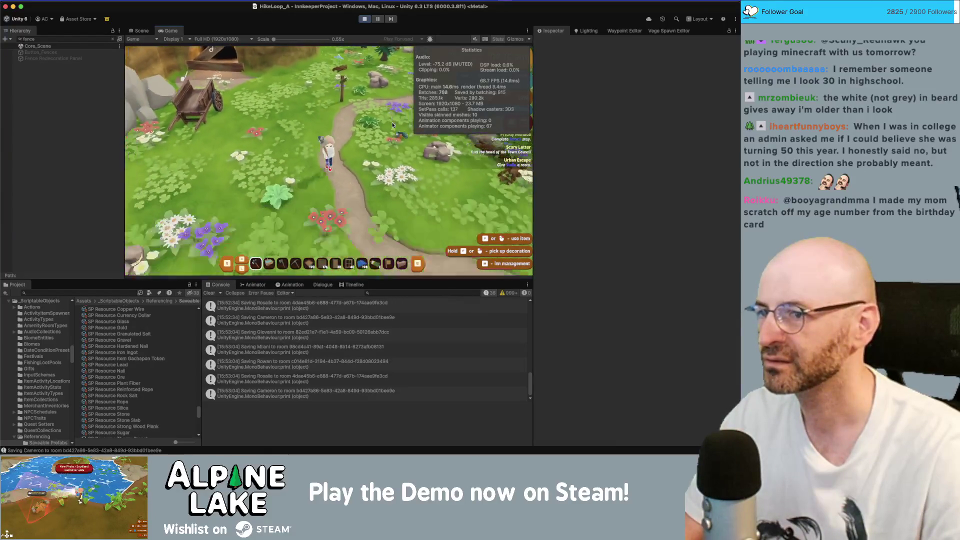
# Step: Maximize the Game view and run right across the meadow, then up toward the dirt path
pyautogui.doubleClick(169, 31)
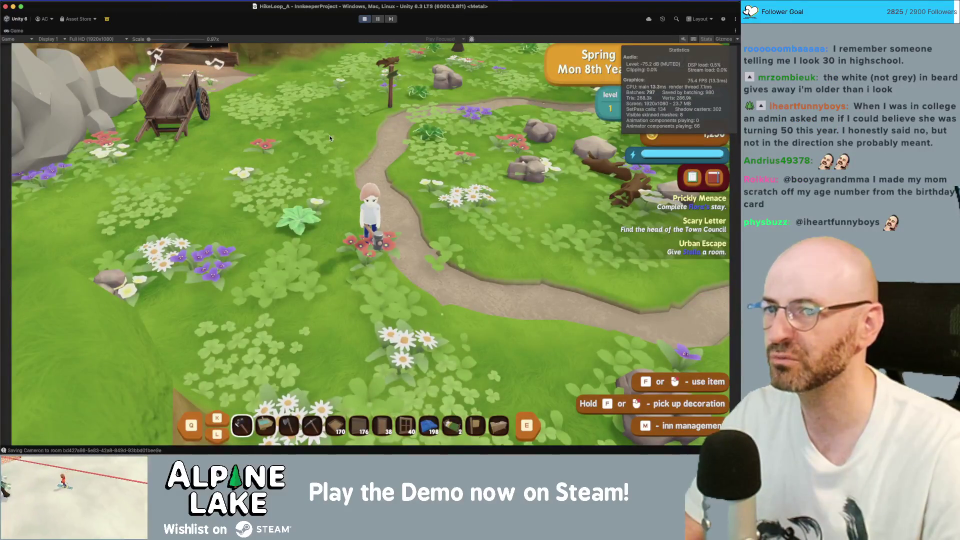
pyautogui.press('d')
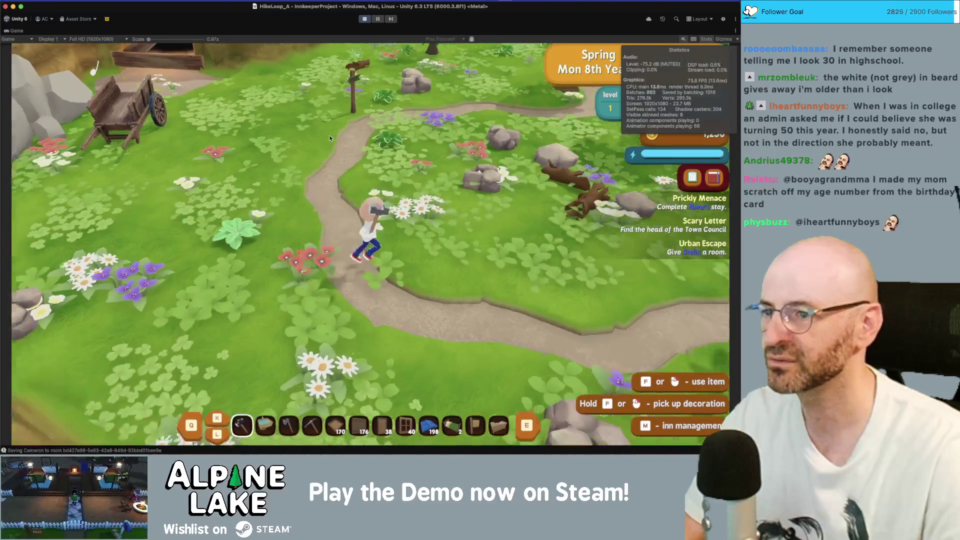
pyautogui.press('d')
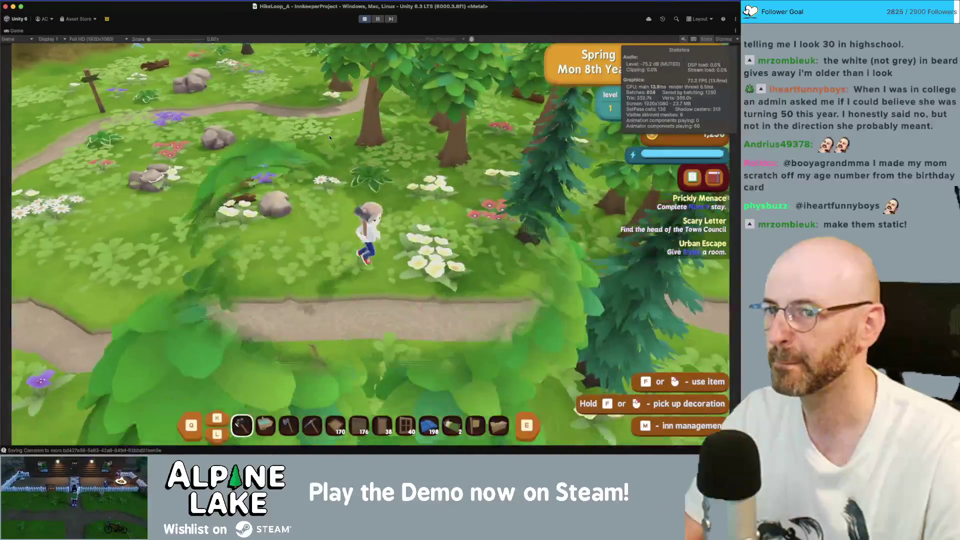
pyautogui.press('d')
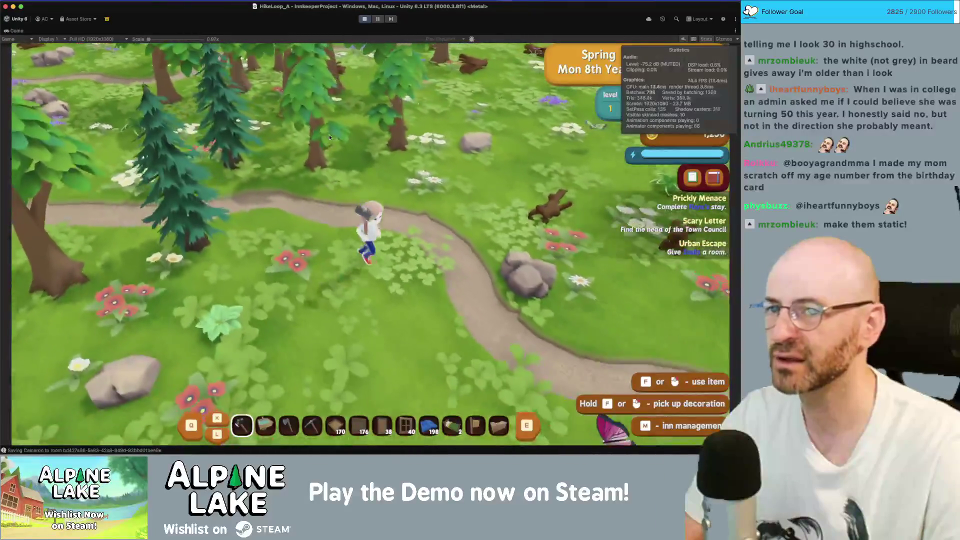
pyautogui.press('w')
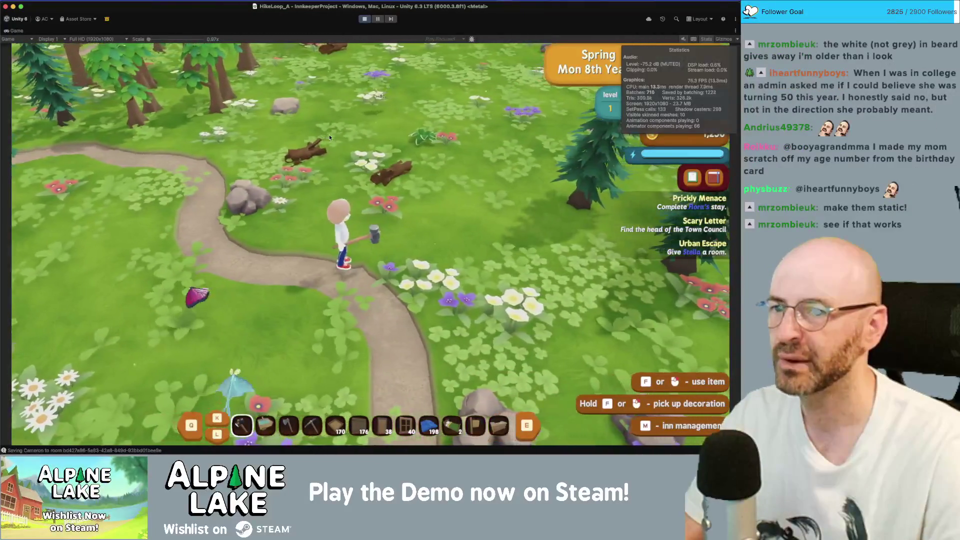
pyautogui.press('w')
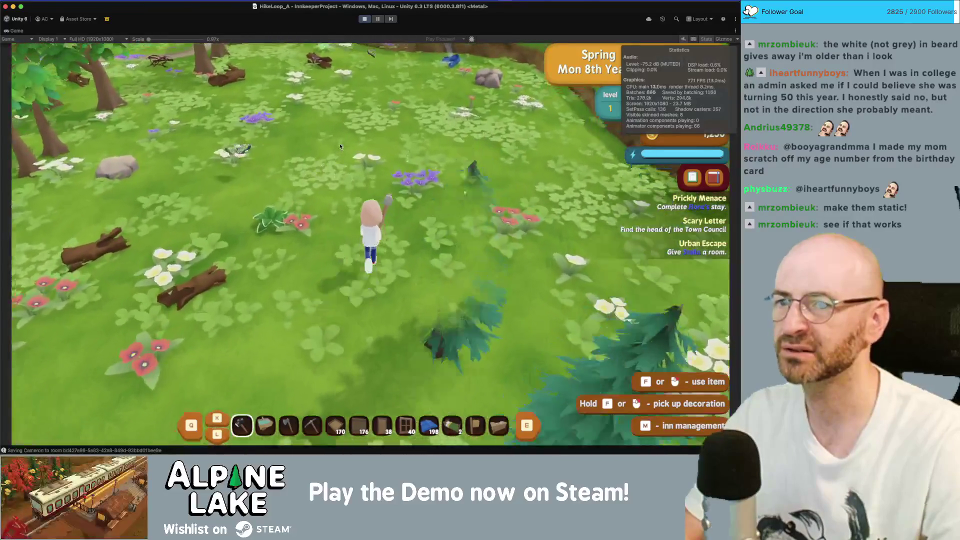
pyautogui.press('w')
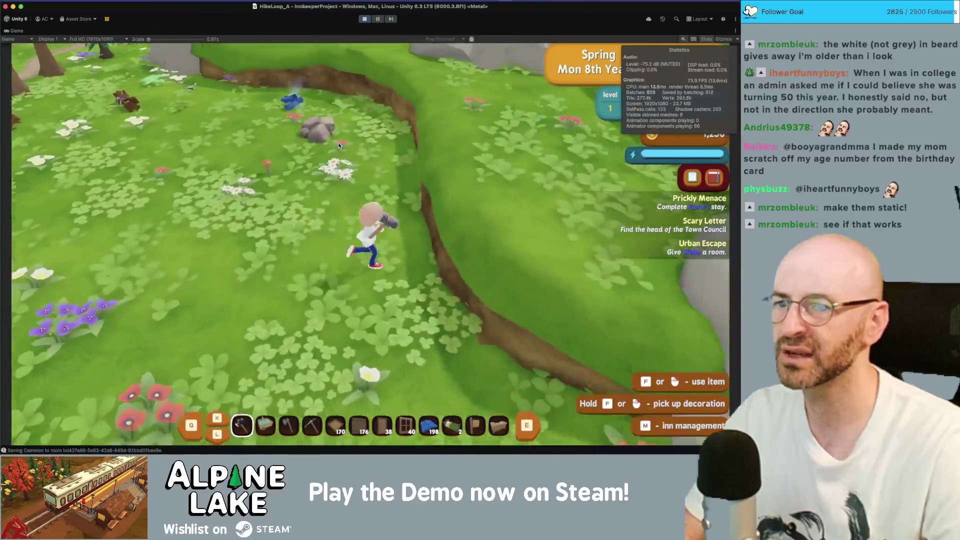
# Step: Run left, back down onto the purple flowers, then up toward the pine forest path
pyautogui.press('a')
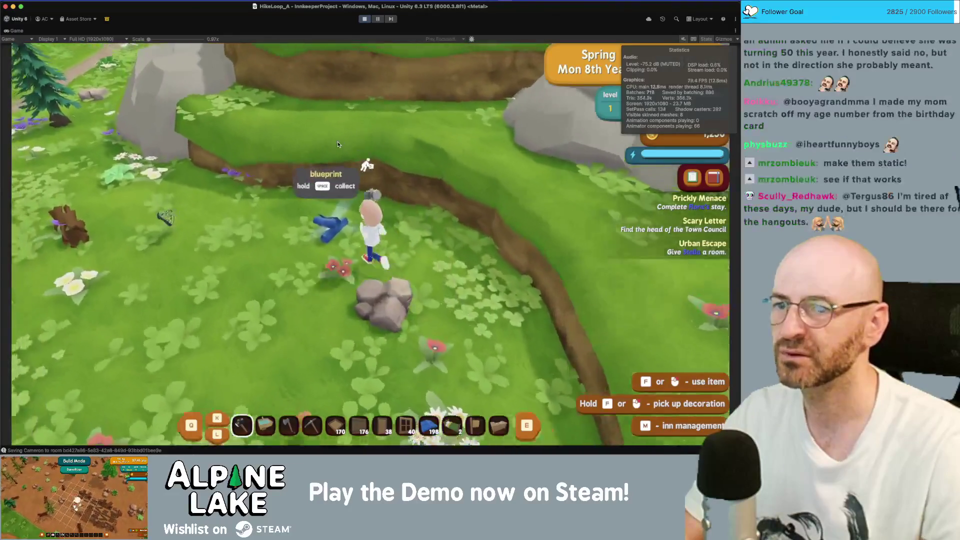
pyautogui.press('s')
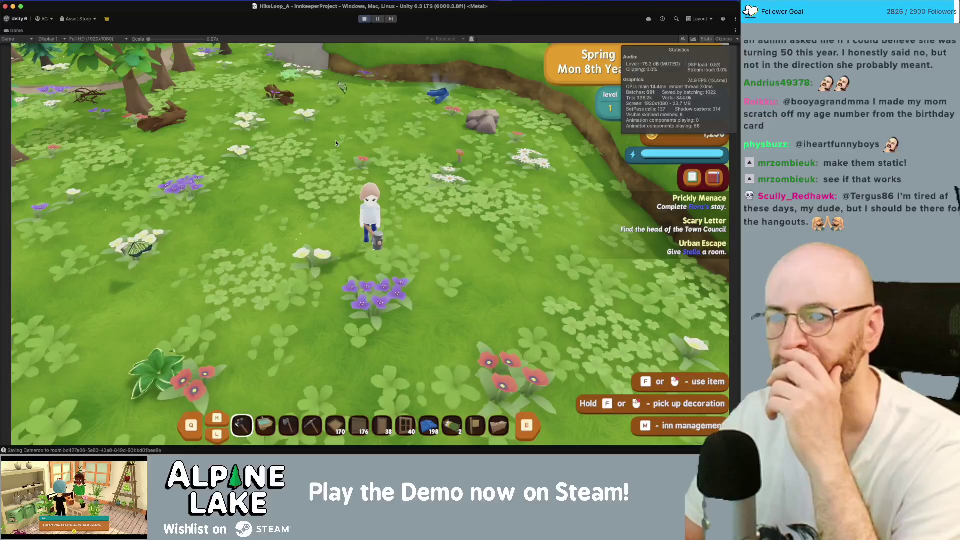
pyautogui.press('s')
pyautogui.press('s')
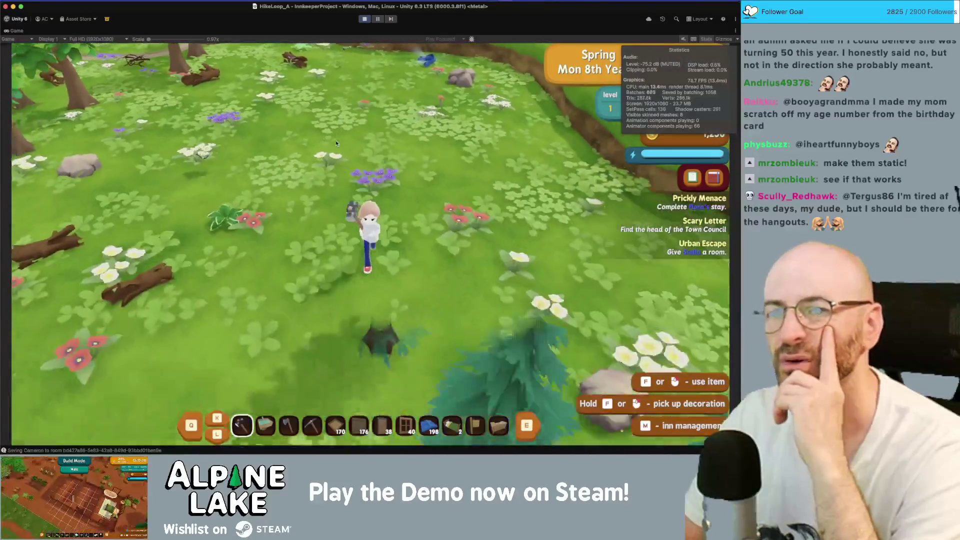
pyautogui.press('w')
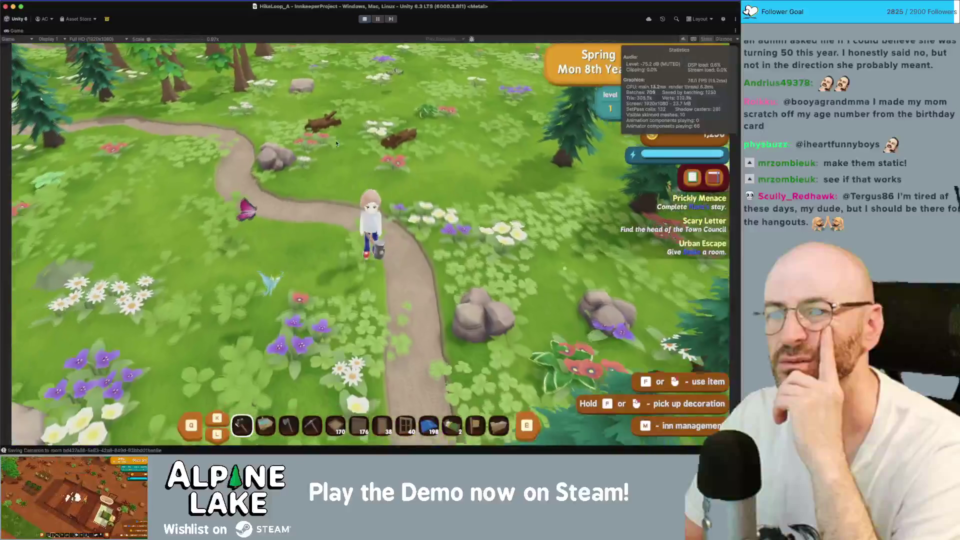
pyautogui.press('w')
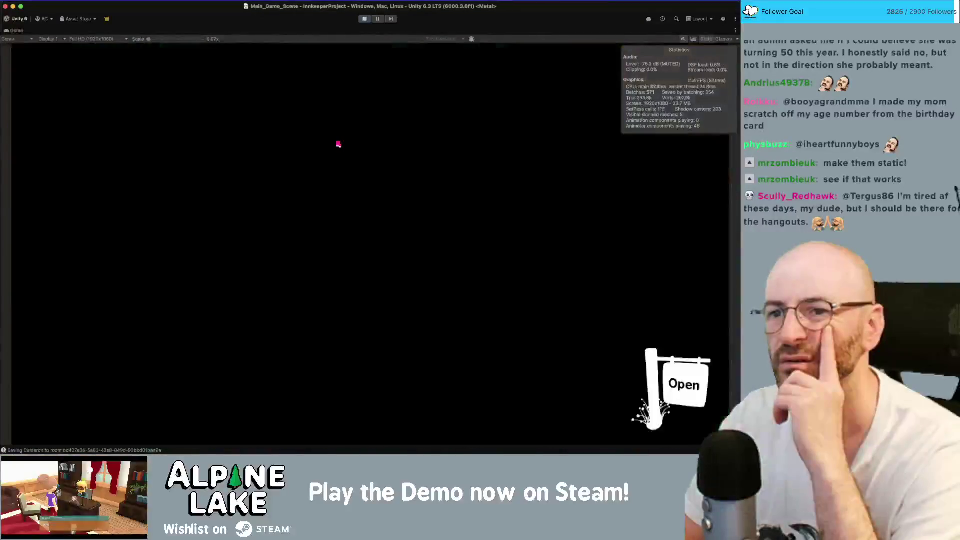
# Step: Run past the Alpine Trail Regional Park sign and north up the grass path to the village
pyautogui.press('d')
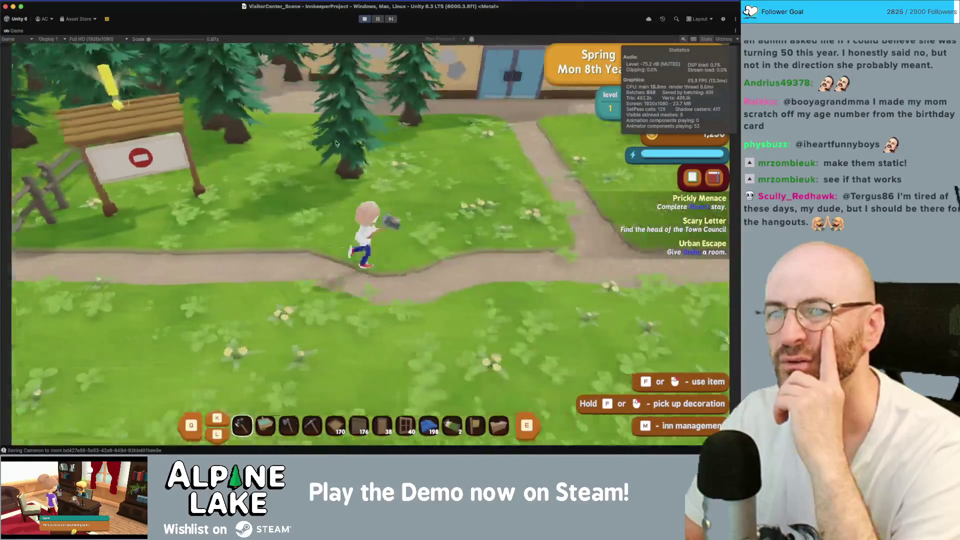
pyautogui.press('d')
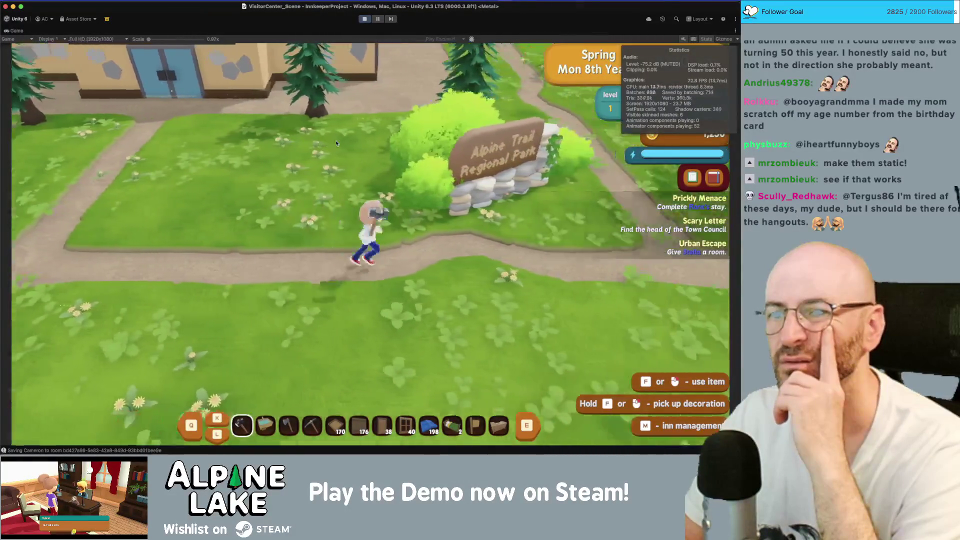
pyautogui.press('w')
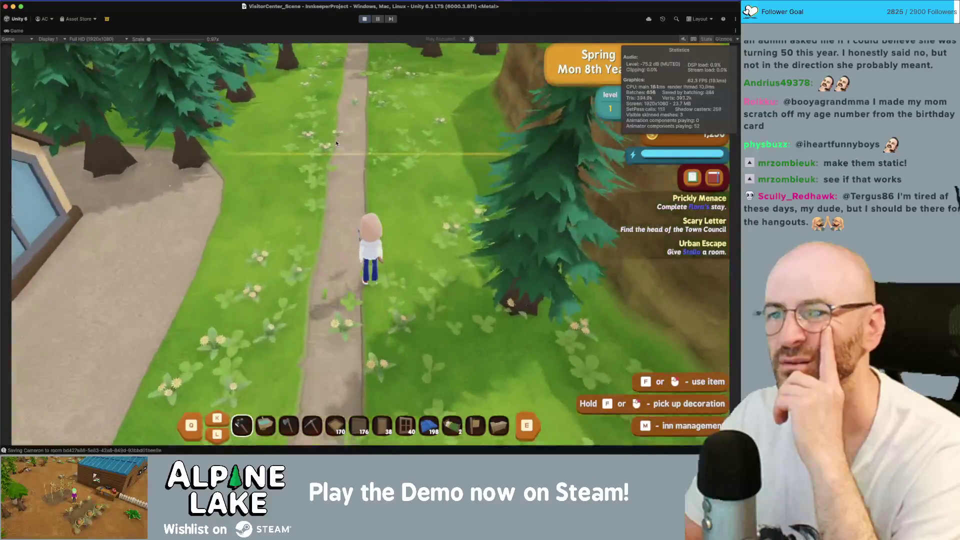
pyautogui.press('w')
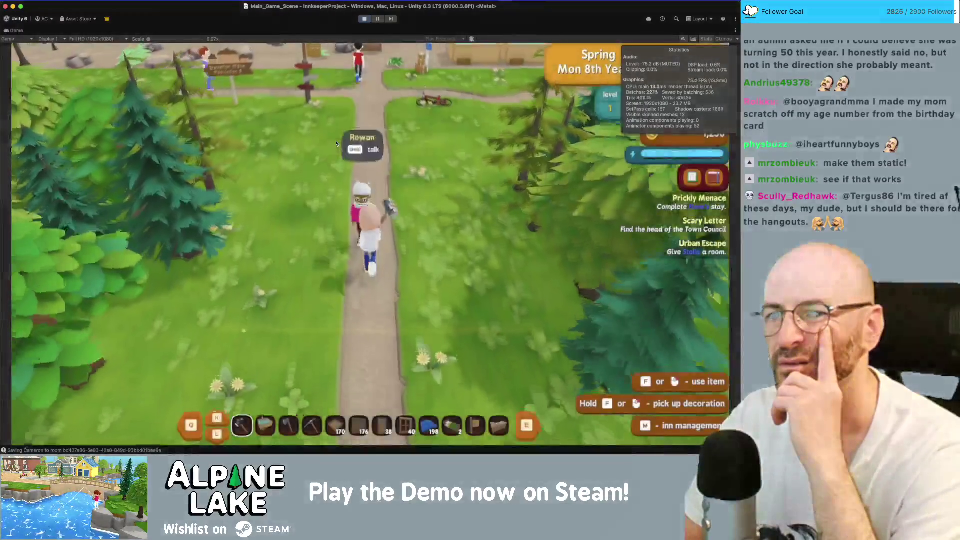
pyautogui.press('w')
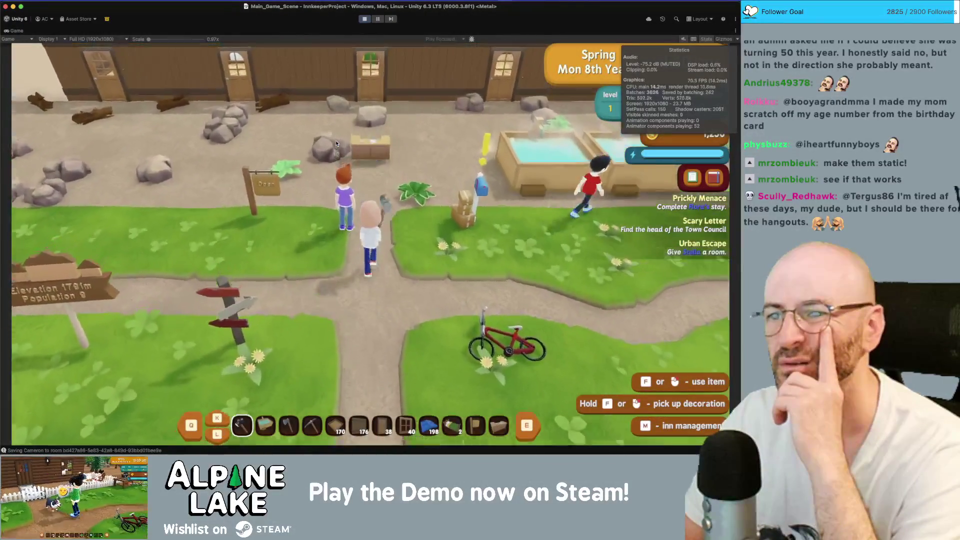
# Step: Run east past the hot tubs, then south and west back along the path
pyautogui.press('d')
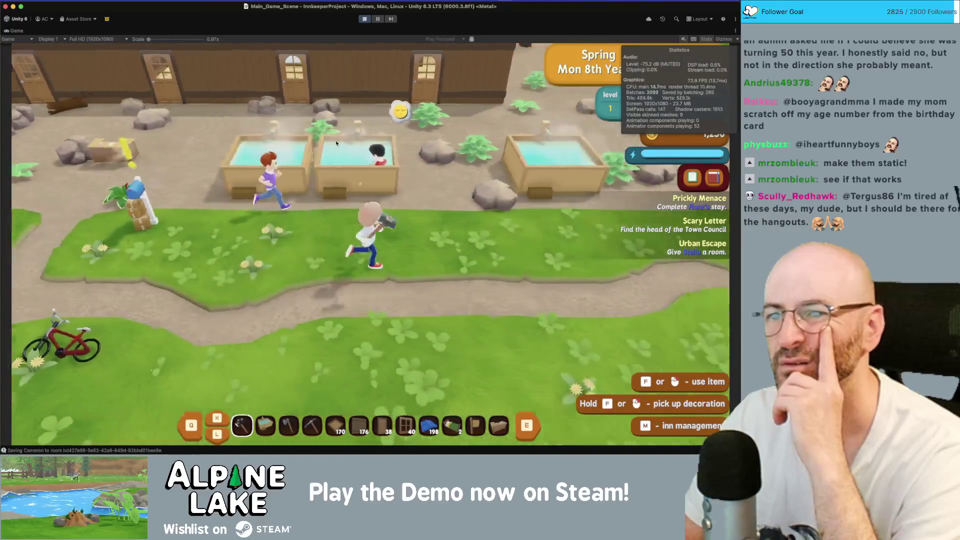
pyautogui.press('d')
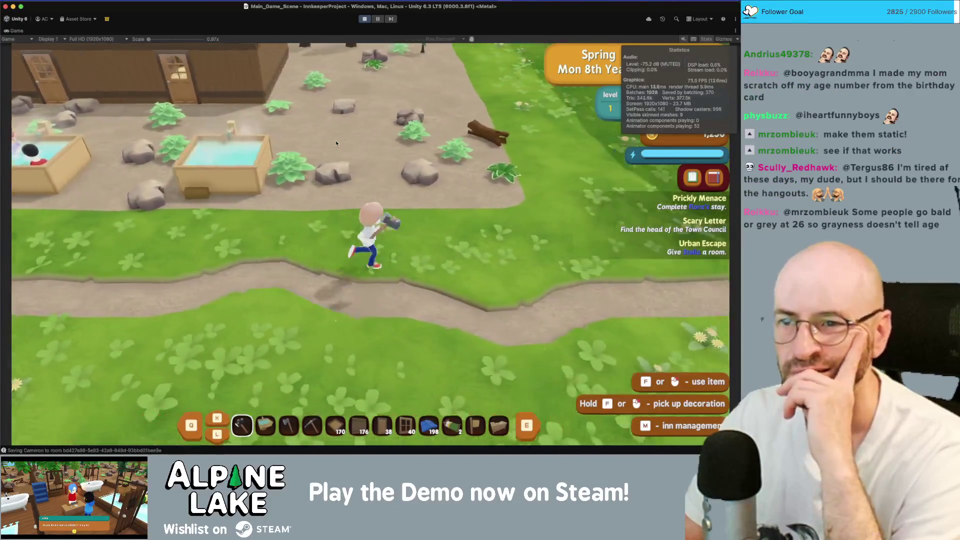
pyautogui.press('s')
pyautogui.press('d')
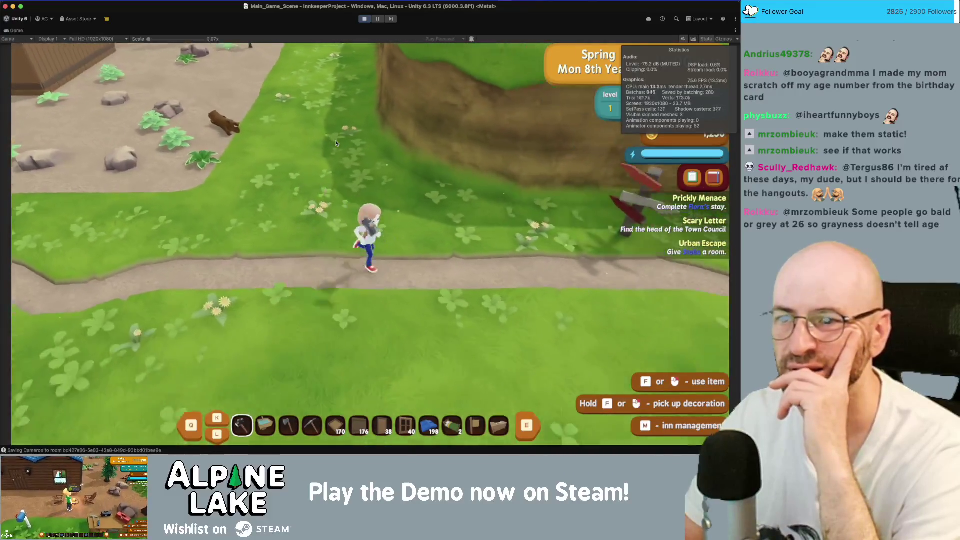
pyautogui.press('s')
pyautogui.press('a')
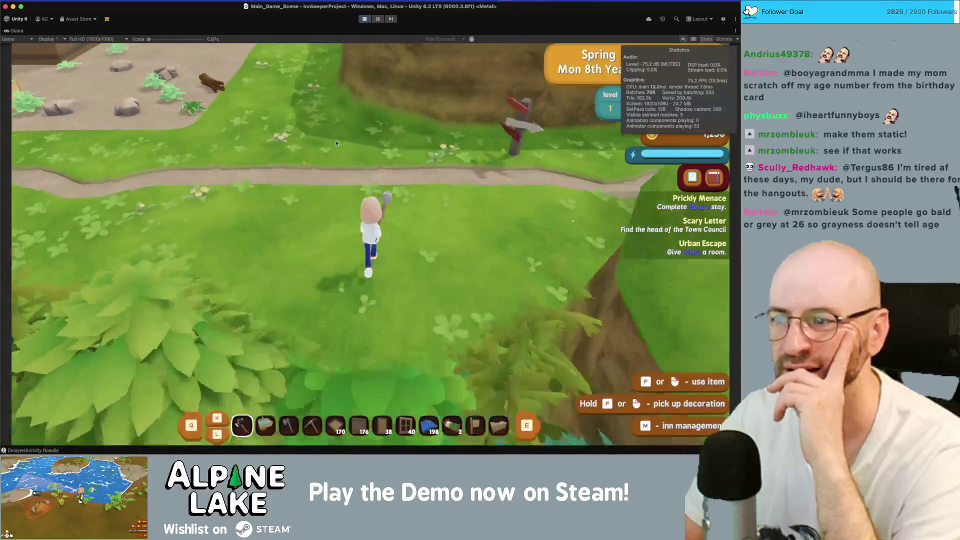
pyautogui.press('a')
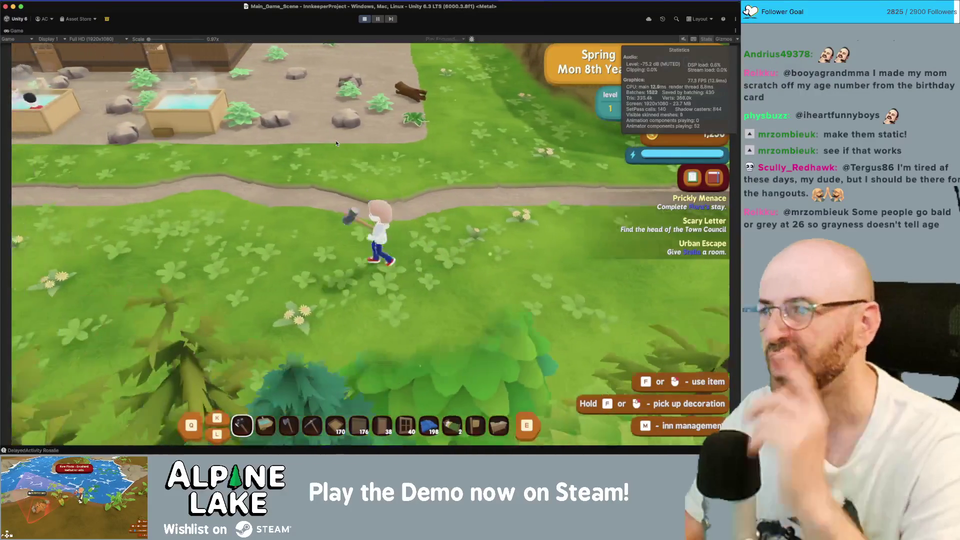
pyautogui.press('a')
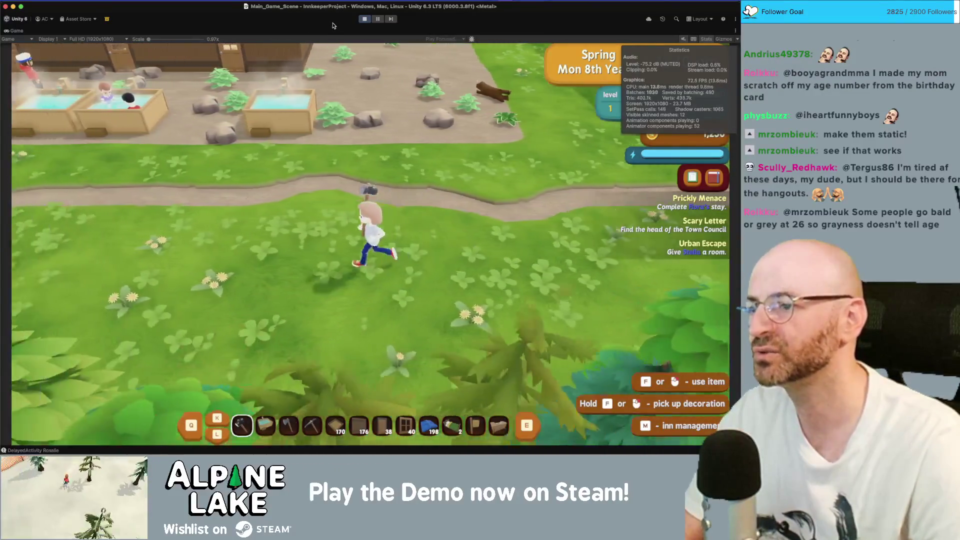
pyautogui.press('a')
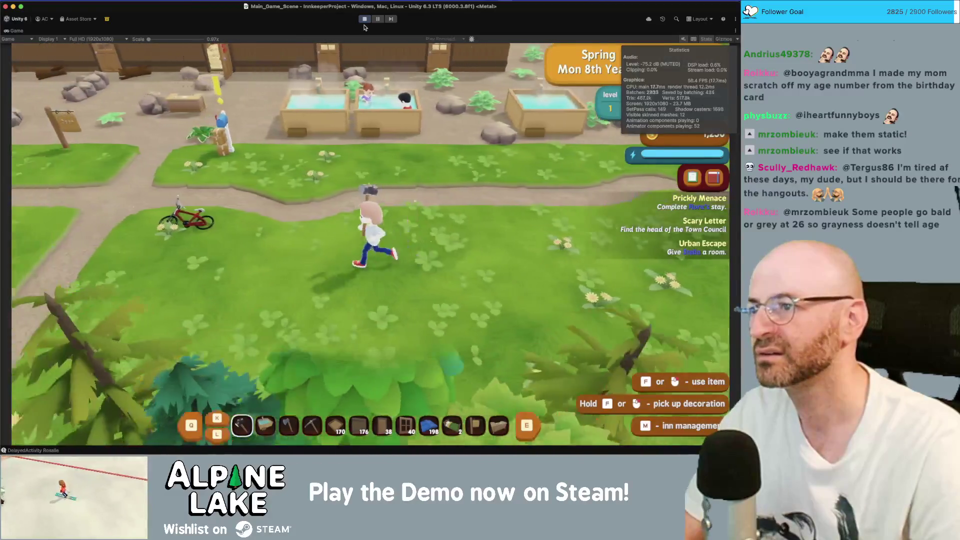
# Step: Run north across the plaza and back south, then stop play mode
pyautogui.press('w')
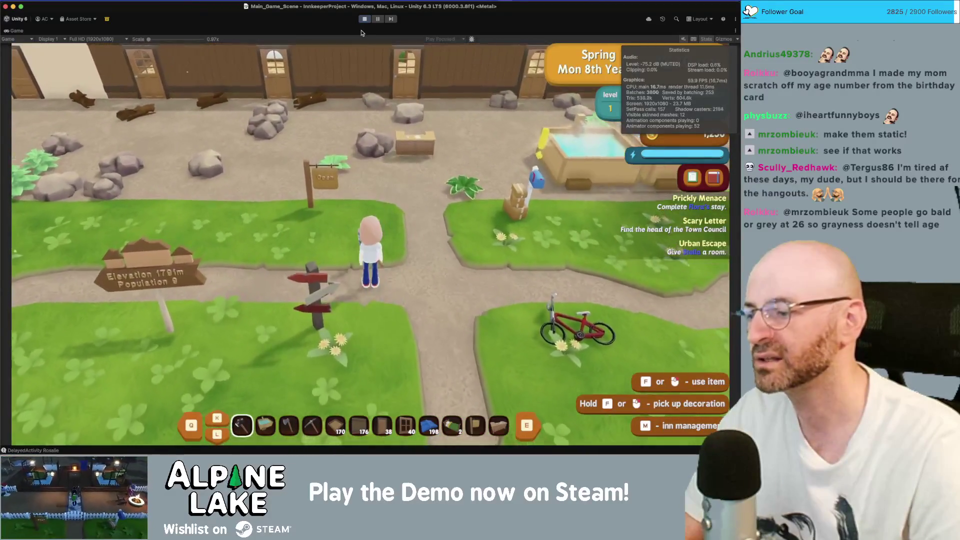
pyautogui.press('w')
pyautogui.press('d')
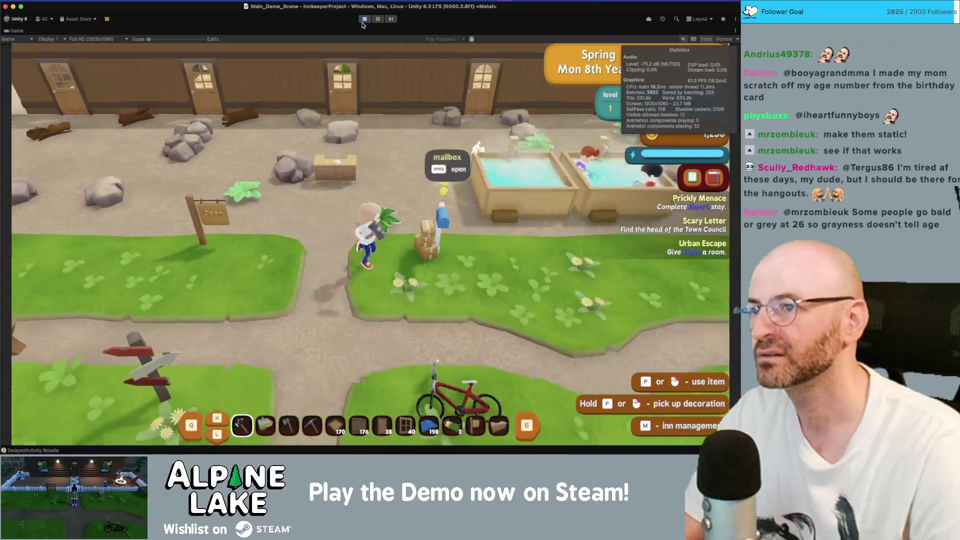
pyautogui.press('a')
pyautogui.press('s')
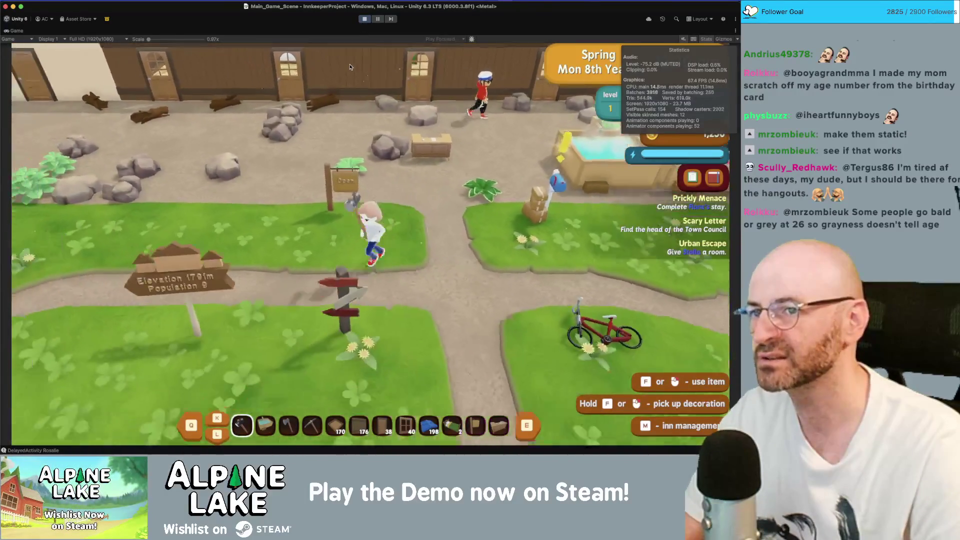
pyautogui.click(364, 21)
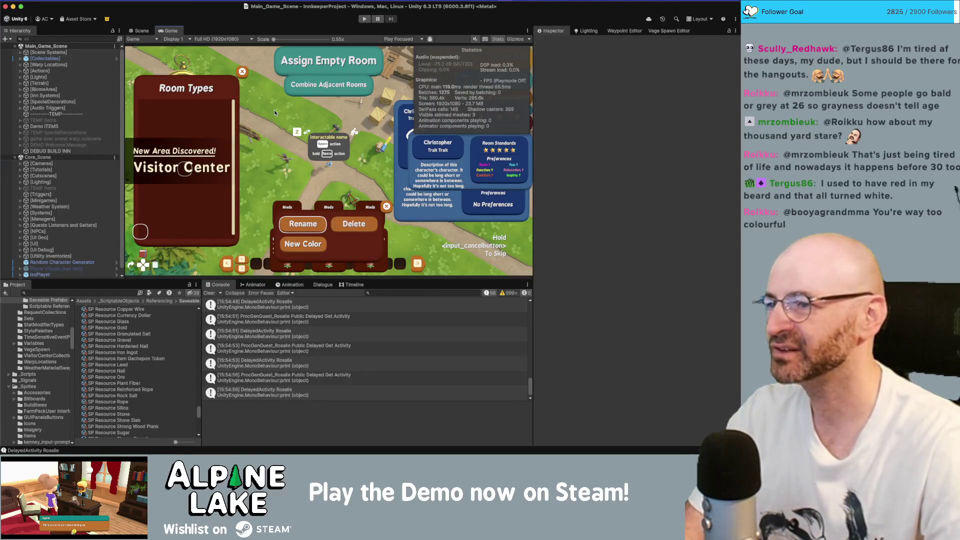
# Step: Switch from the Game view to the Scene view with Ctrl+1
pyautogui.hotkey('ctrl', '1')
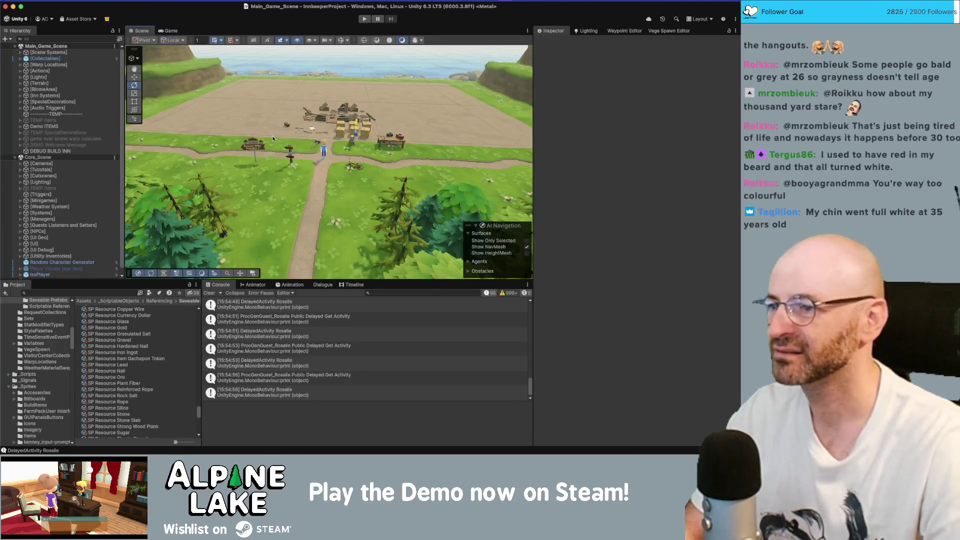
# Step: Select a Grass_Type_3_5 patch beside the path, view it up close, and open Build Profiles
pyautogui.click(269, 187)
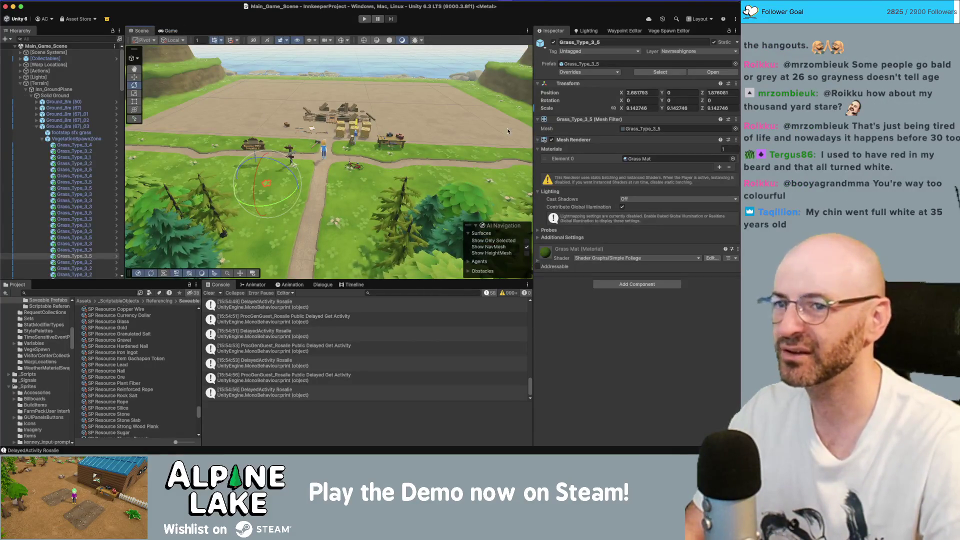
pyautogui.moveTo(378, 90); pyautogui.dragTo(363, 158)
pyautogui.scroll(5, 363, 158)
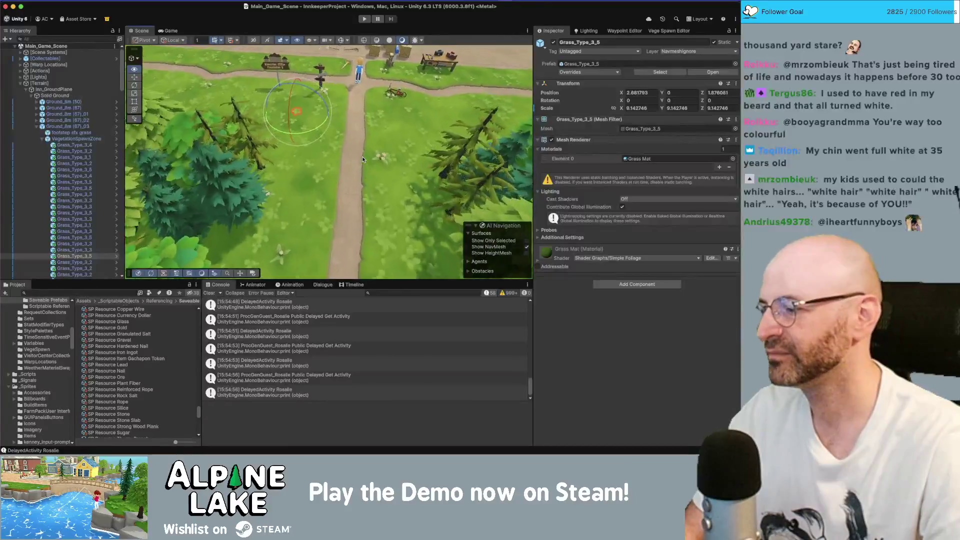
pyautogui.scroll(5, 362, 157)
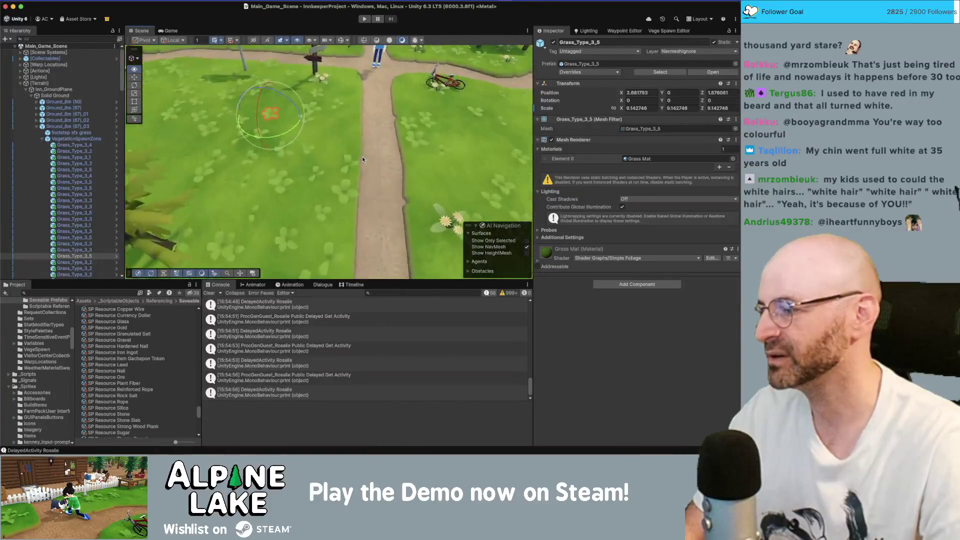
pyautogui.scroll(-2, 362, 159)
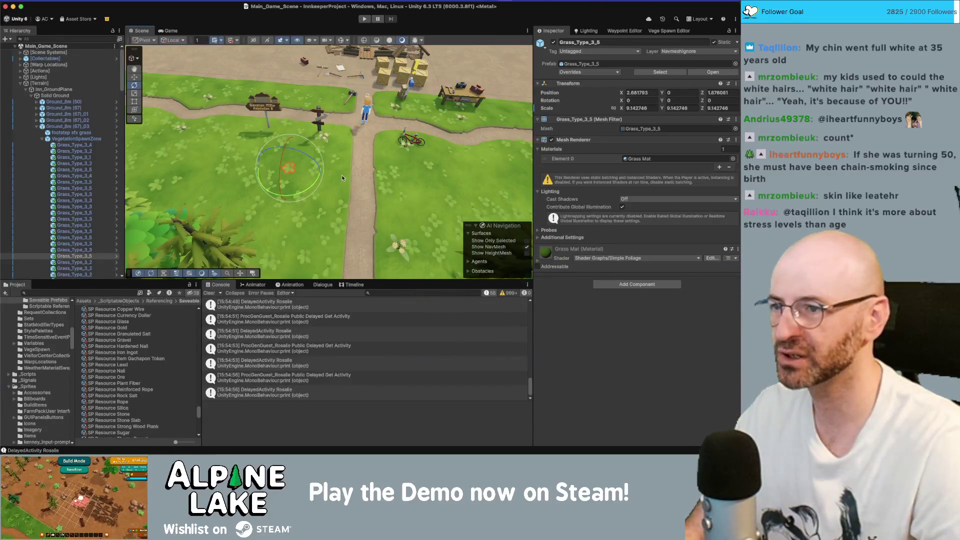
pyautogui.press('super+shift+b')
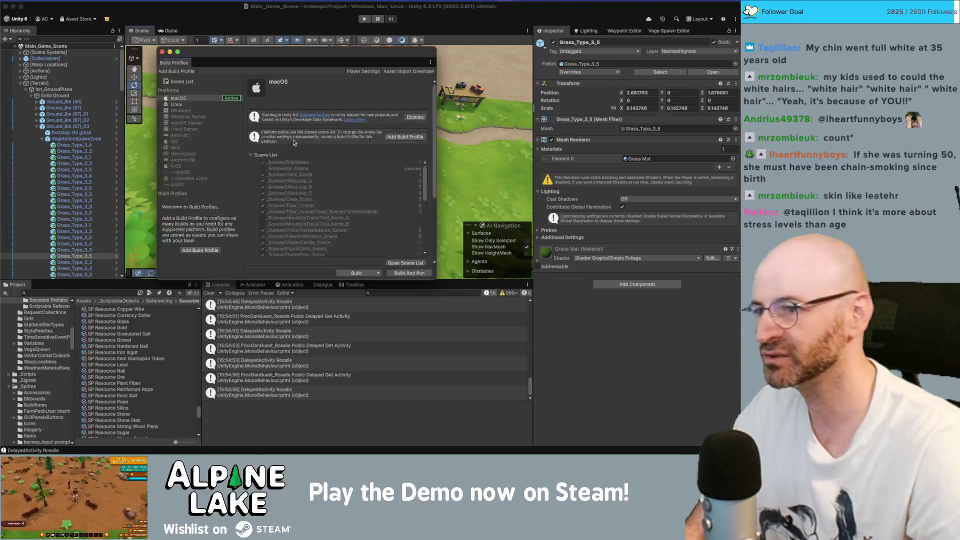
# Step: Disable Development Build and build for macOS as Alpine Lake.app, replacing the existing build
pyautogui.scroll(-10, 334, 162)
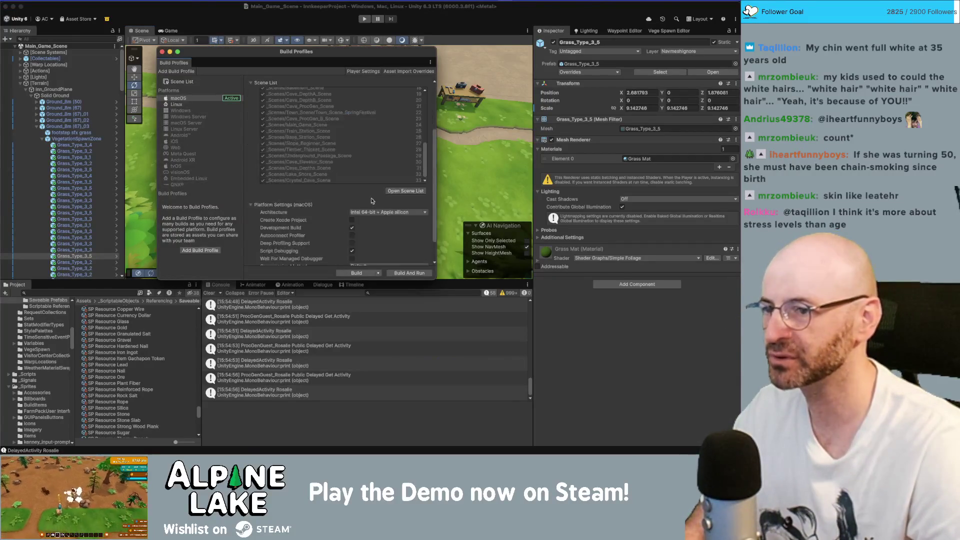
pyautogui.scroll(-2, 371, 200)
pyautogui.click(352, 199)
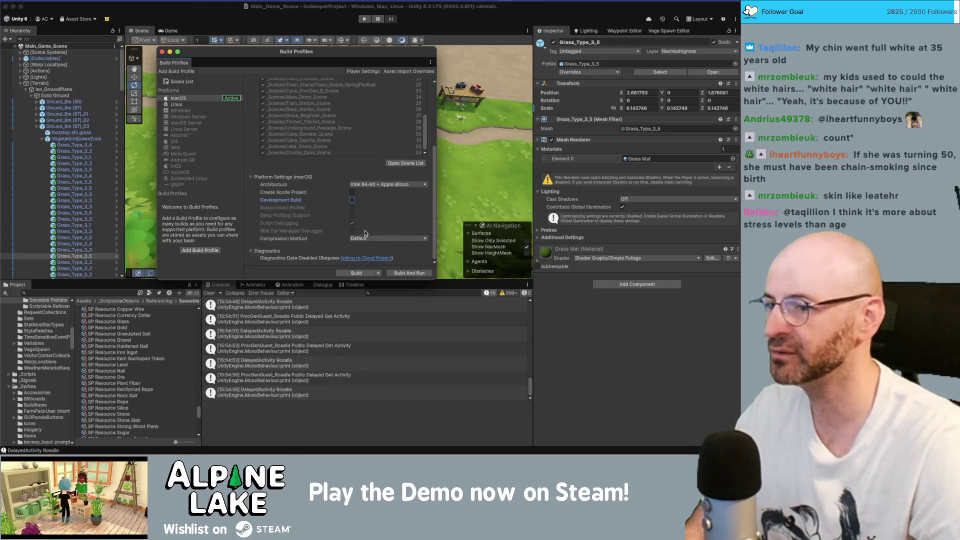
pyautogui.scroll(10, 353, 203)
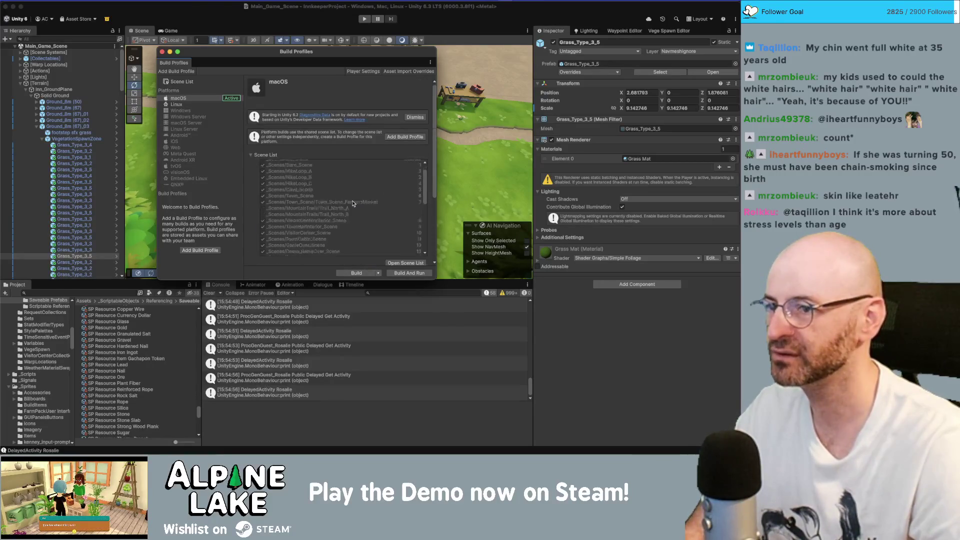
pyautogui.scroll(-10, 352, 203)
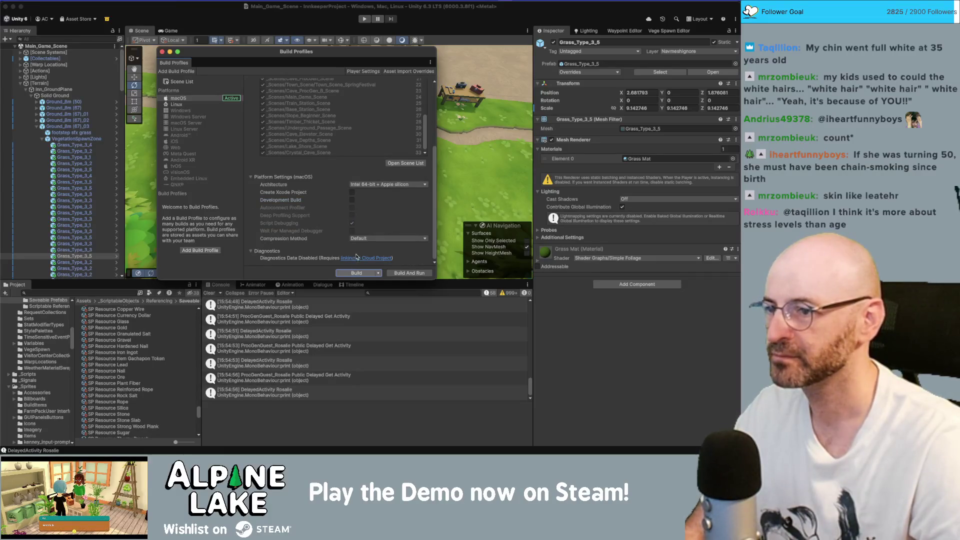
pyautogui.click(356, 272)
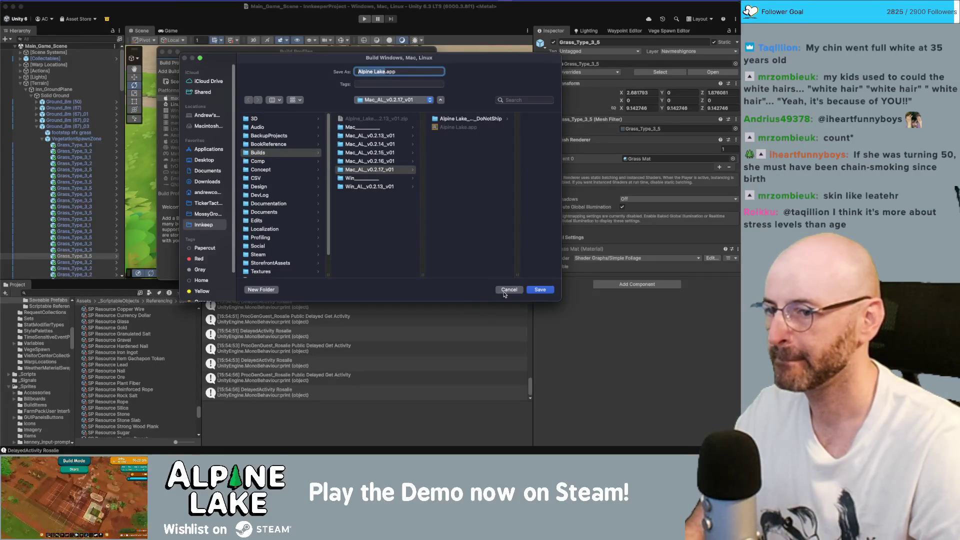
pyautogui.click(539, 289)
pyautogui.click(403, 216)
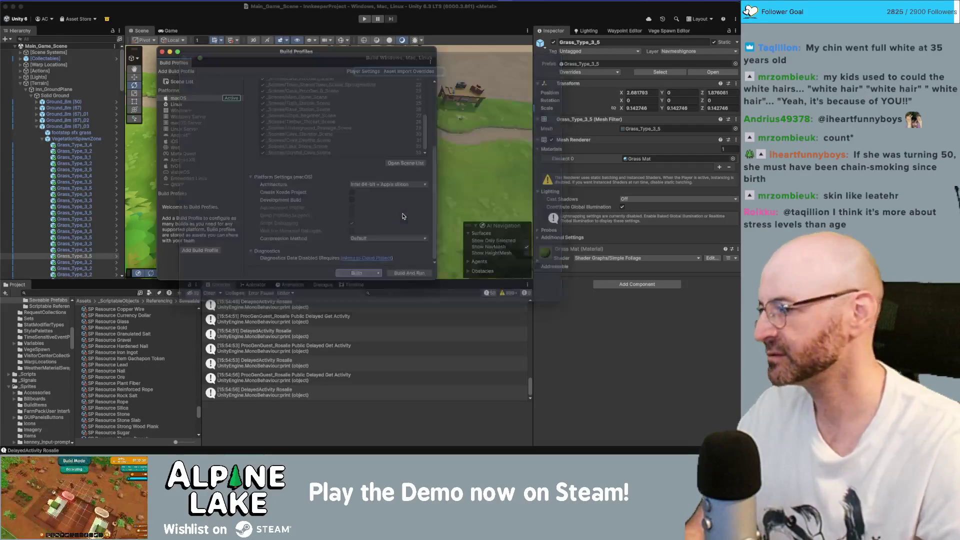
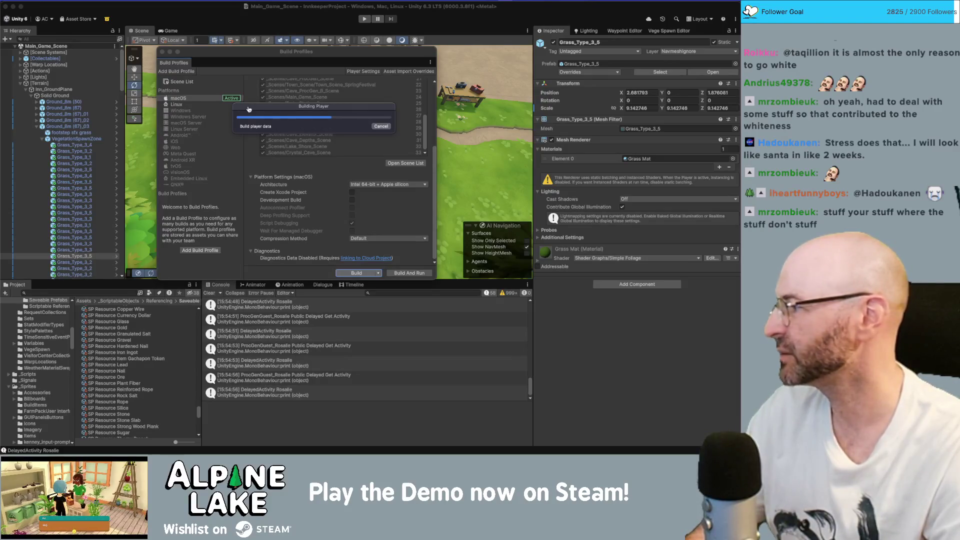
# Step: On the icon sheet, drag the green column icon into its grid slot
pyautogui.press('super+Tab')
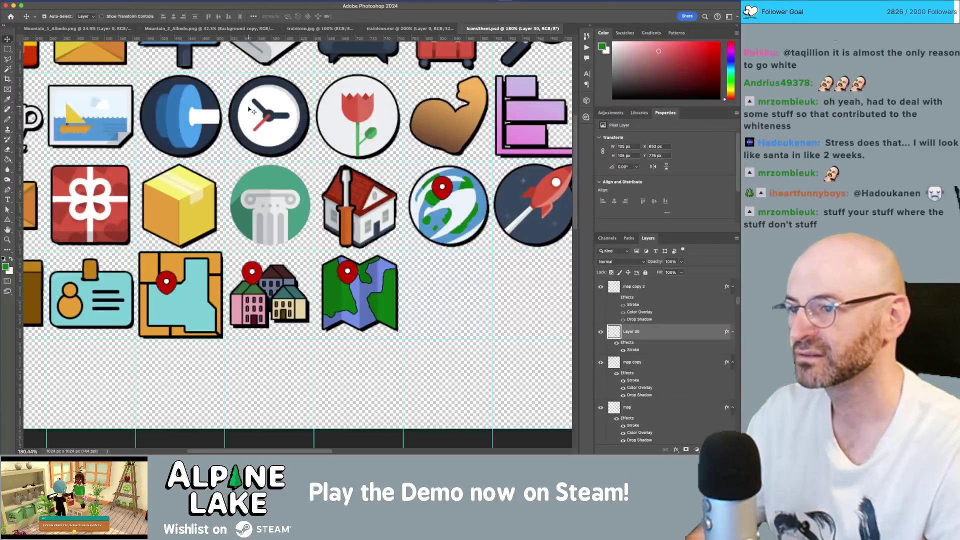
pyautogui.click(281, 216)
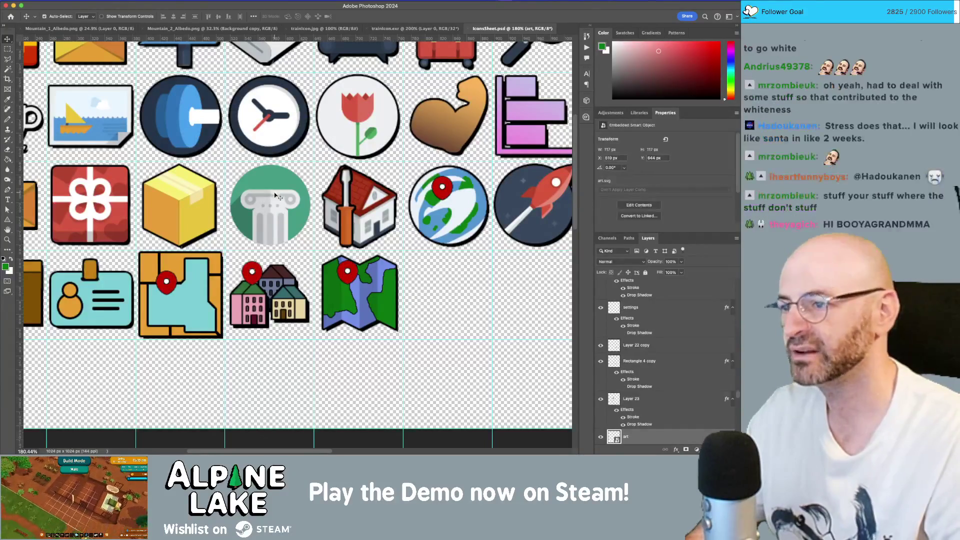
pyautogui.moveTo(296, 202)
pyautogui.mouseDown()
pyautogui.moveTo(284, 209)
pyautogui.moveTo(296, 209)
pyautogui.mouseUp()
# Step: Zoom around the icon sheet, closely inspecting the house, envelope and cube icons
pyautogui.press('z')
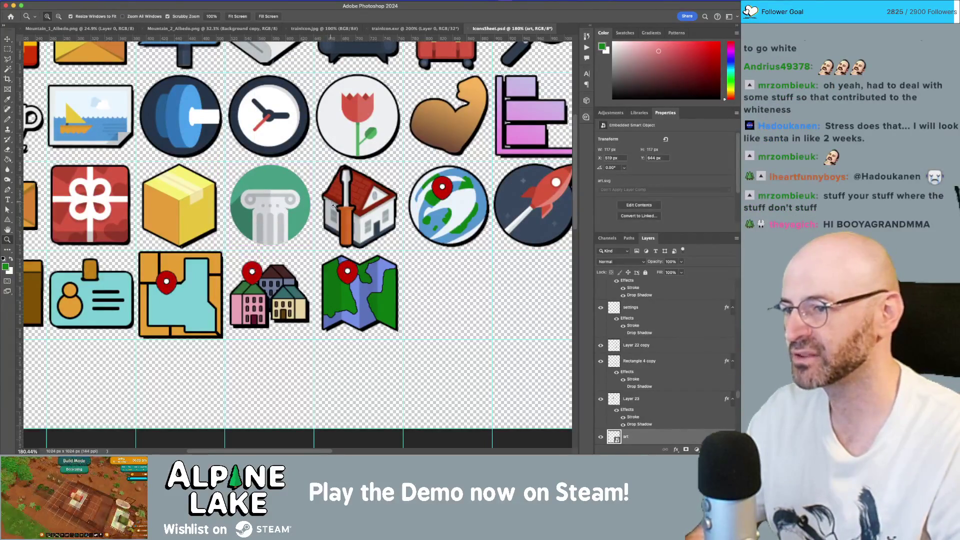
pyautogui.keyDown('alt'); pyautogui.click(410, 278); pyautogui.keyUp('alt')
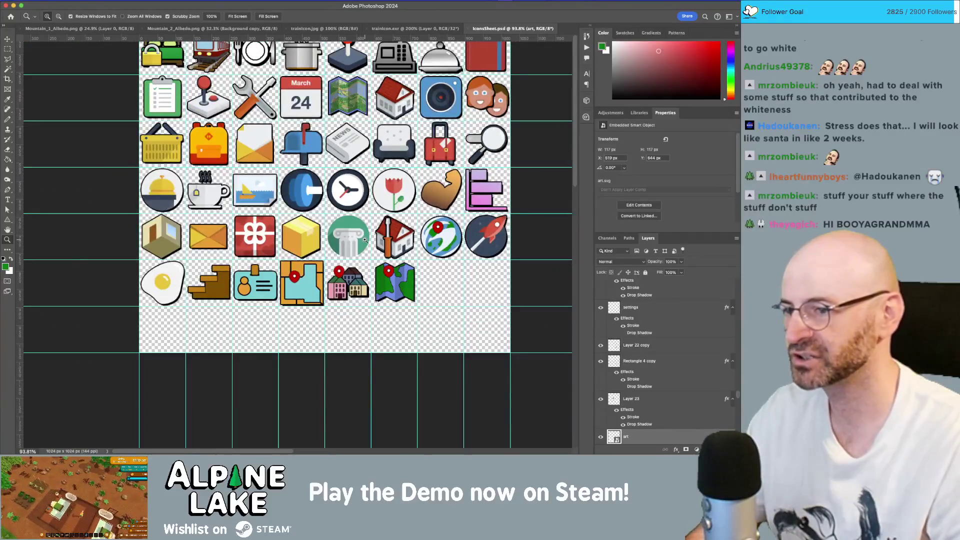
pyautogui.press('v')
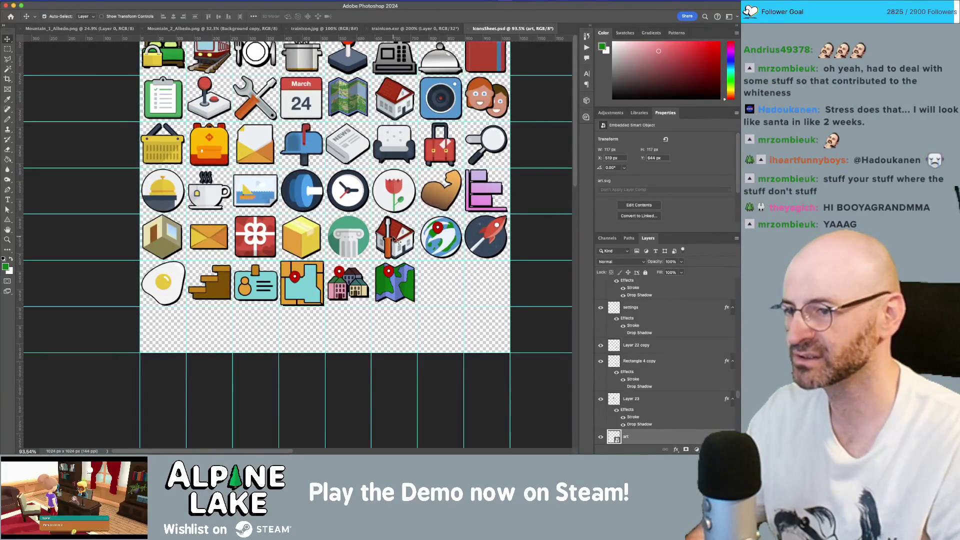
pyautogui.press('z')
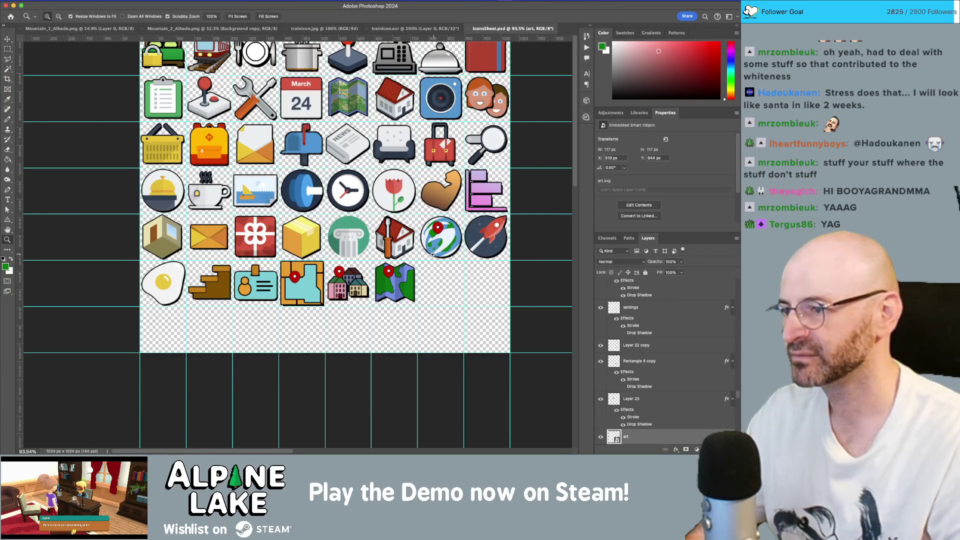
pyautogui.keyDown('alt'); pyautogui.click(429, 254); pyautogui.keyUp('alt')
pyautogui.moveTo(222, 245)
pyautogui.mouseDown()
pyautogui.moveTo(248, 225)
pyautogui.moveTo(213, 231)
pyautogui.mouseUp()
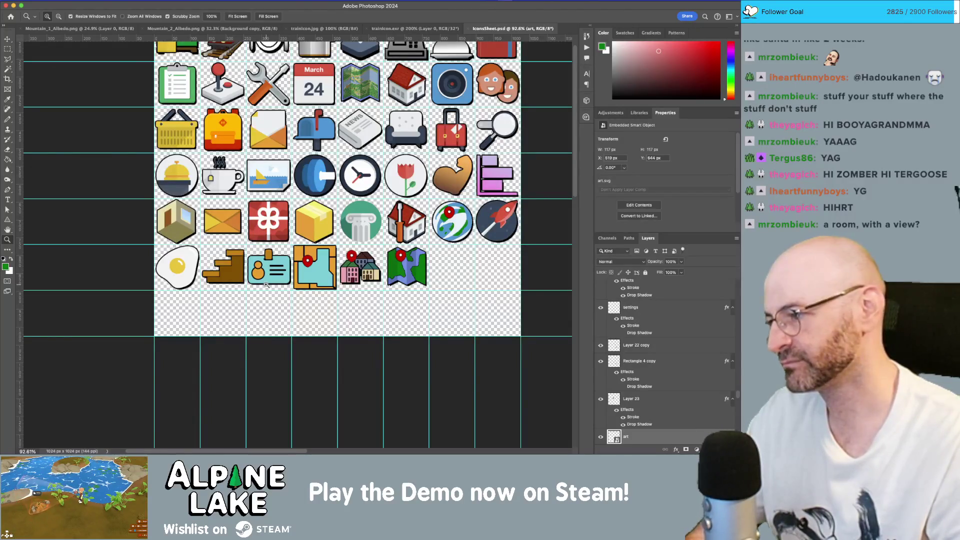
pyautogui.click(202, 225)
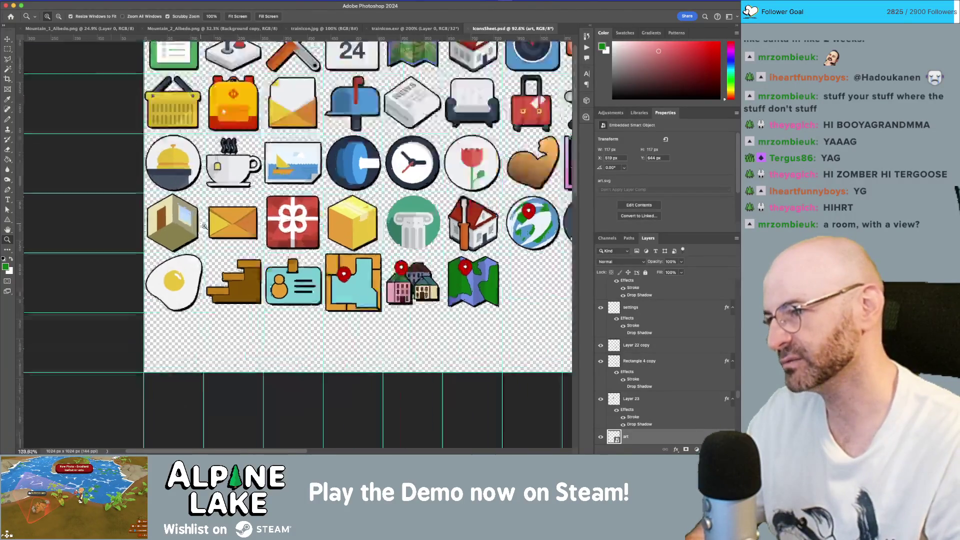
pyautogui.moveTo(204, 226)
pyautogui.mouseDown()
pyautogui.moveTo(205, 205)
pyautogui.moveTo(223, 212)
pyautogui.moveTo(165, 184)
pyautogui.mouseUp()
pyautogui.keyDown('alt'); pyautogui.click(253, 231); pyautogui.keyUp('alt')
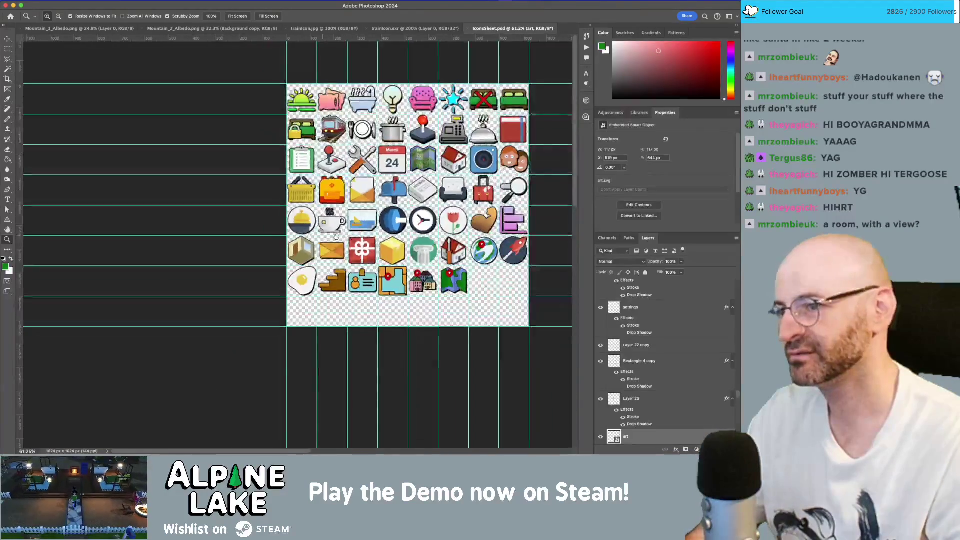
# Step: Recentre the whole icon sheet, then return to Unity as the Alpine Lake build launches
pyautogui.moveTo(336, 237); pyautogui.dragTo(289, 246)
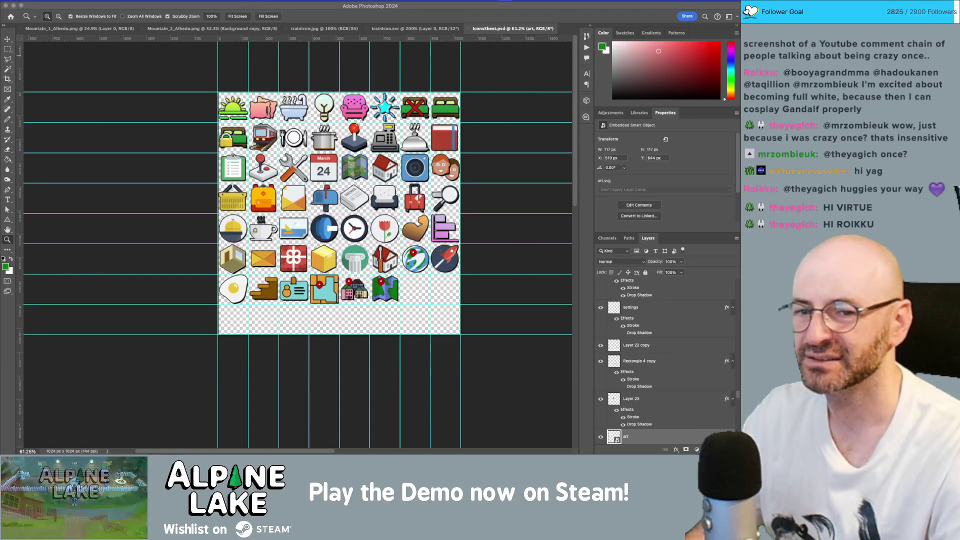
pyautogui.press('super+Tab')
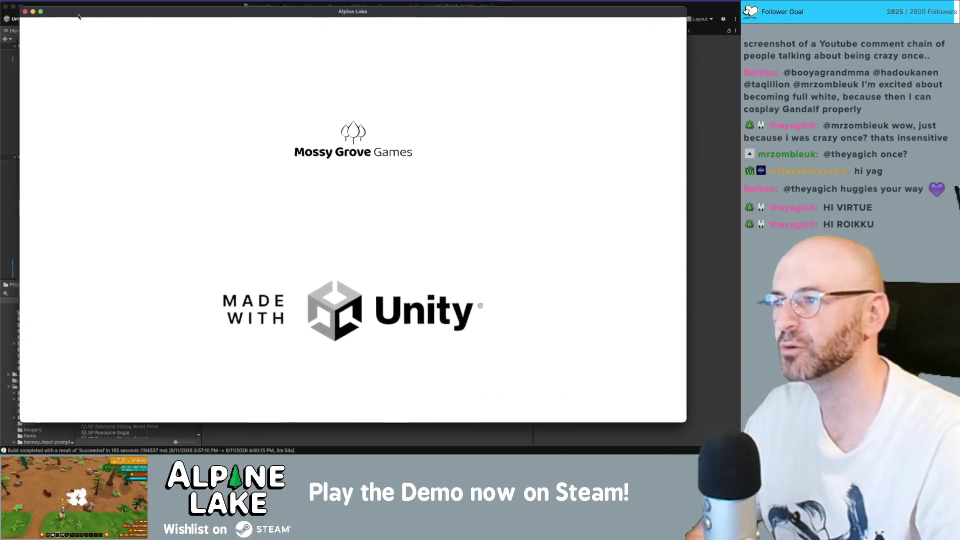
# Step: Make the game fullscreen, back out of character creation, and load the top save slot
pyautogui.click(38, 17)
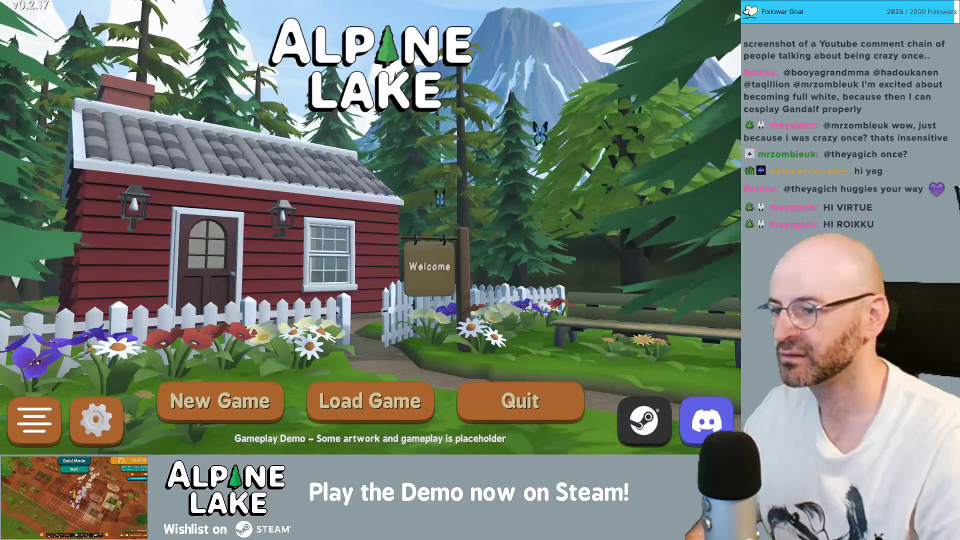
pyautogui.click(238, 401)
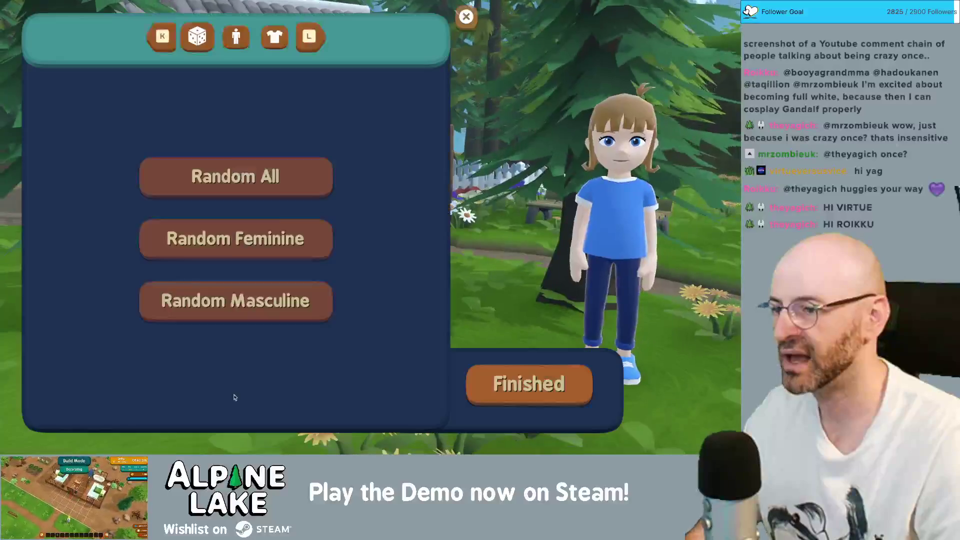
pyautogui.click(469, 18)
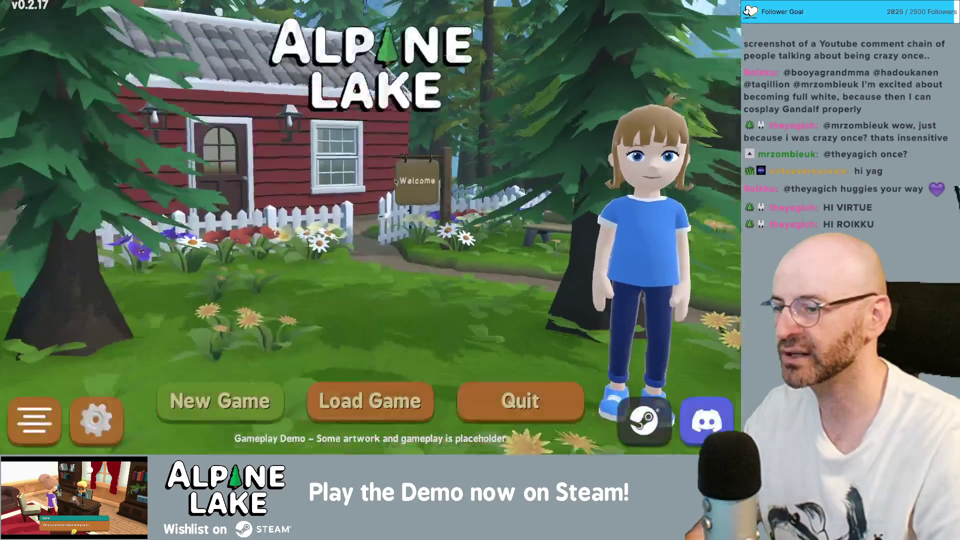
pyautogui.click(370, 399)
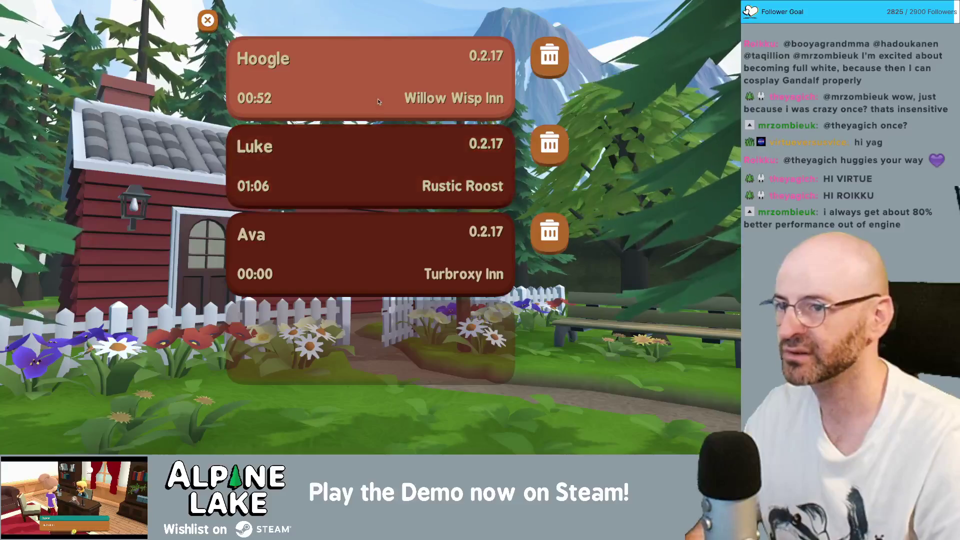
pyautogui.click(372, 83)
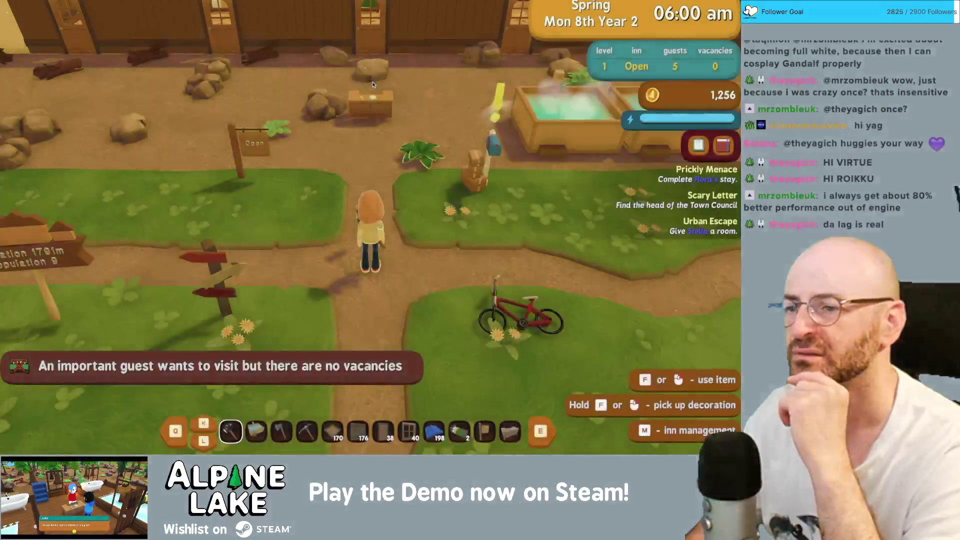
# Step: Run the character from the inn along the paths and down the dirt path
pyautogui.press('d')
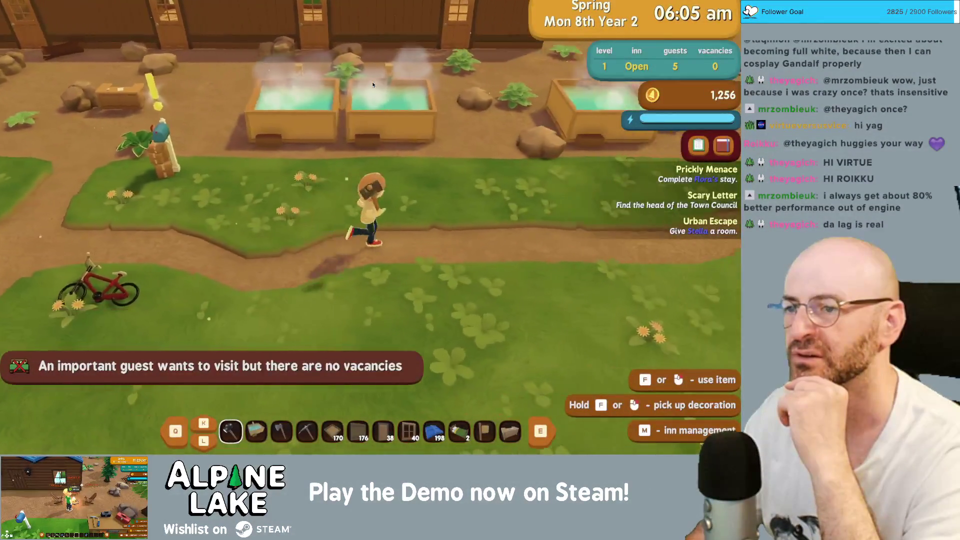
pyautogui.press('d')
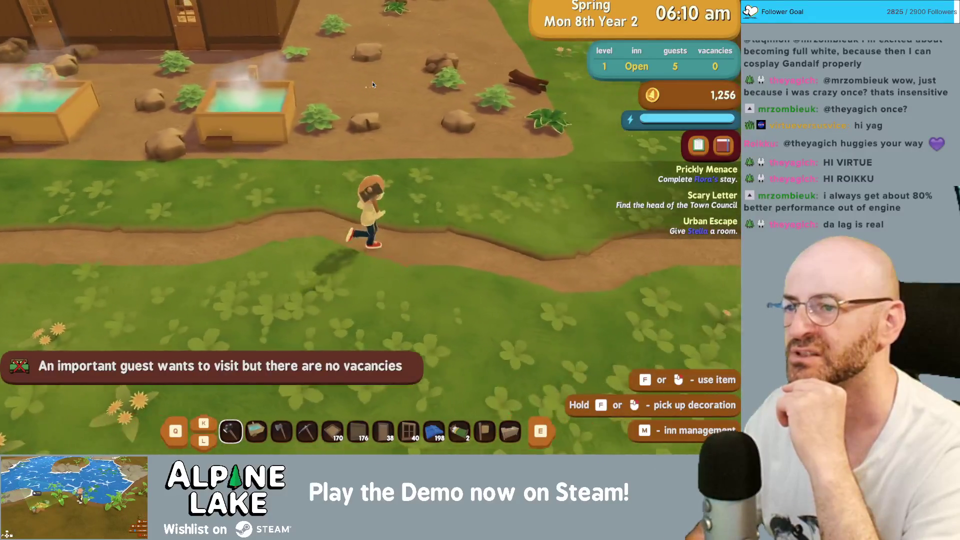
pyautogui.press('a')
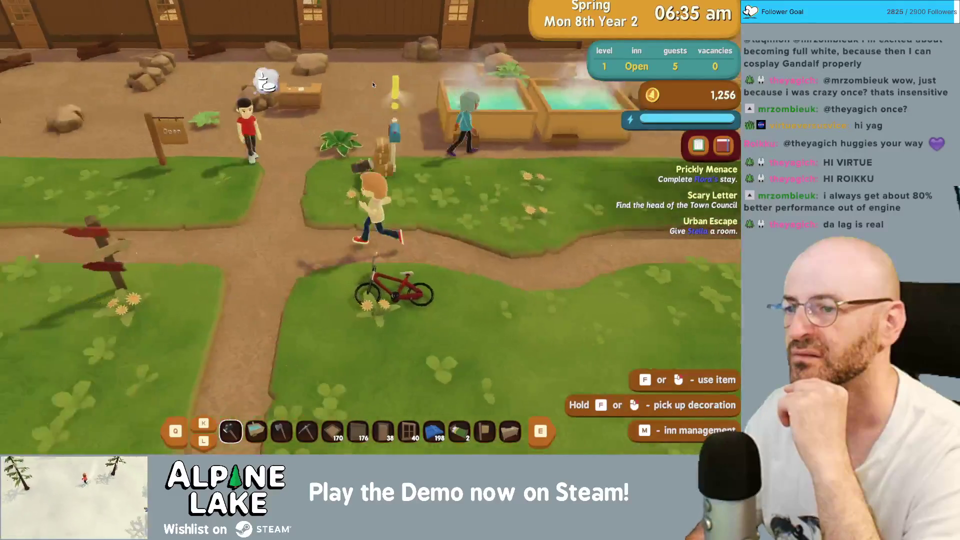
pyautogui.press('s')
pyautogui.press('s')
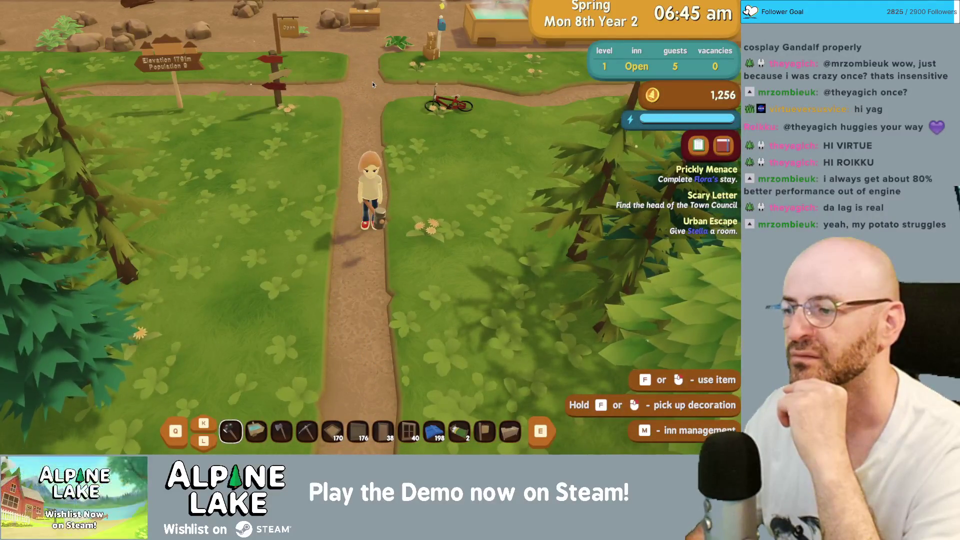
pyautogui.press('a')
pyautogui.press('w')
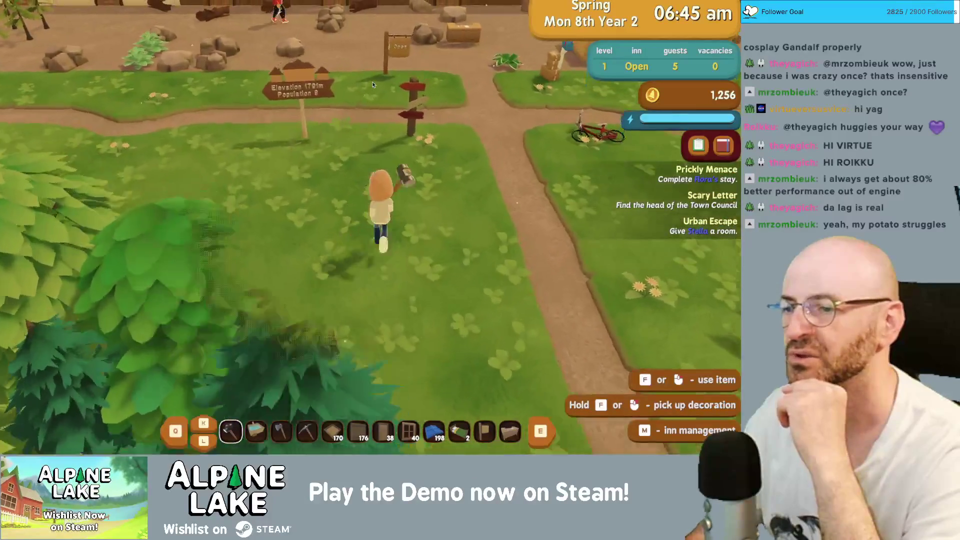
pyautogui.press('d')
pyautogui.press('s')
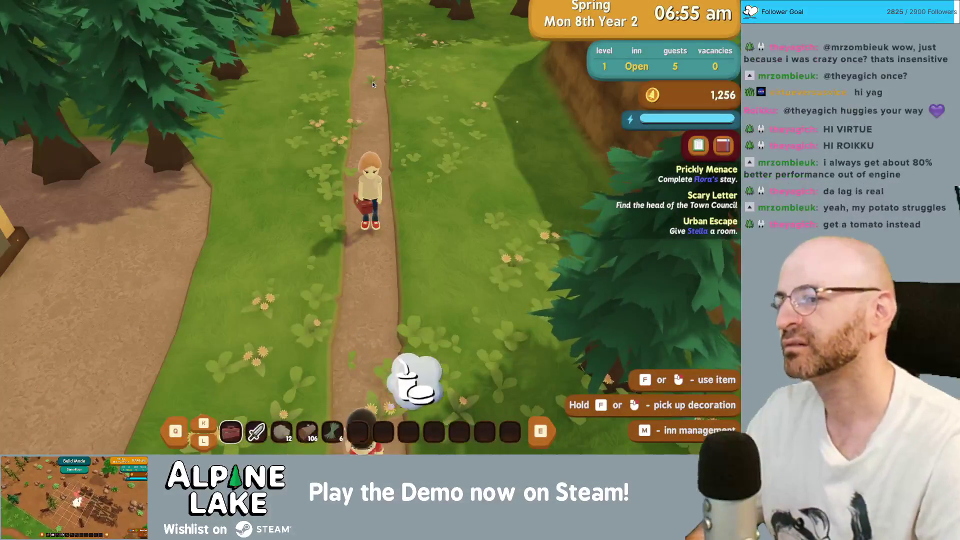
# Step: Lower the master and sfx volumes in the pause menu, then resume walking up the path
pyautogui.press('Escape')
pyautogui.press('l')
pyautogui.press('l')
pyautogui.press('l')
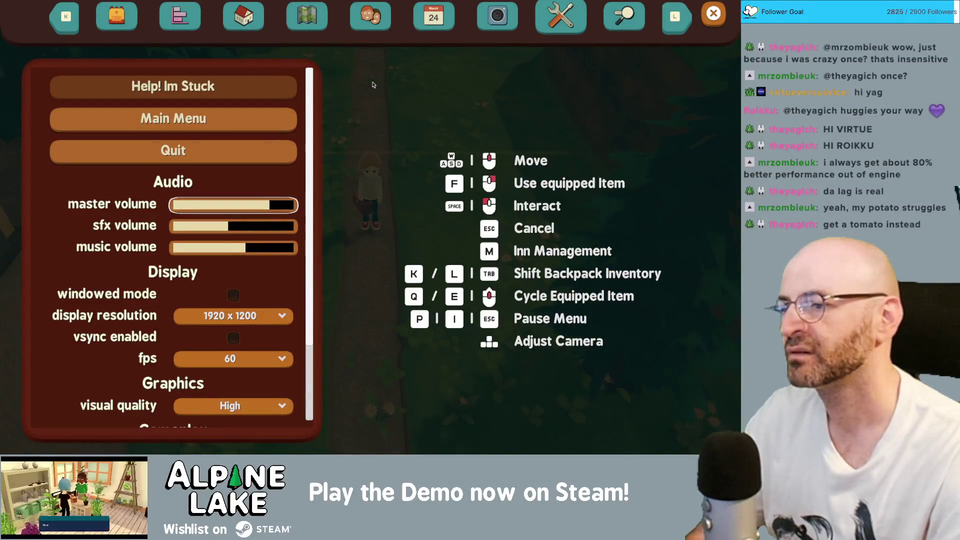
pyautogui.press('Escape')
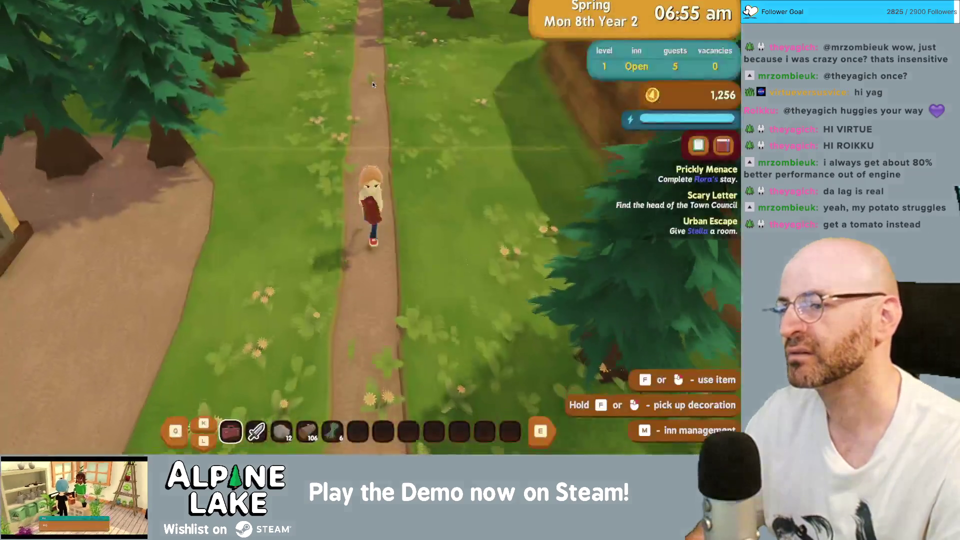
pyautogui.press('w')
pyautogui.press('w')
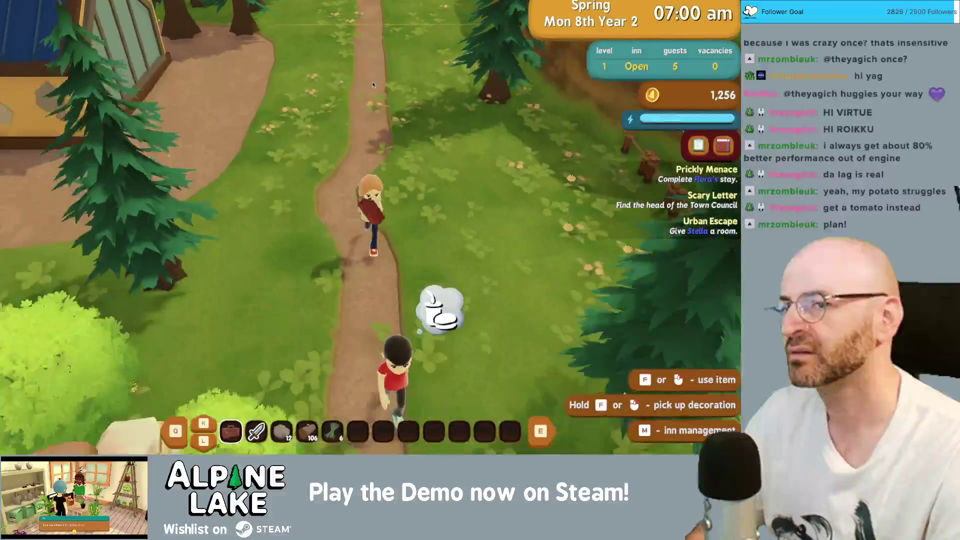
# Step: Read the wooden sign's private property message and dismiss it
pyautogui.press('a')
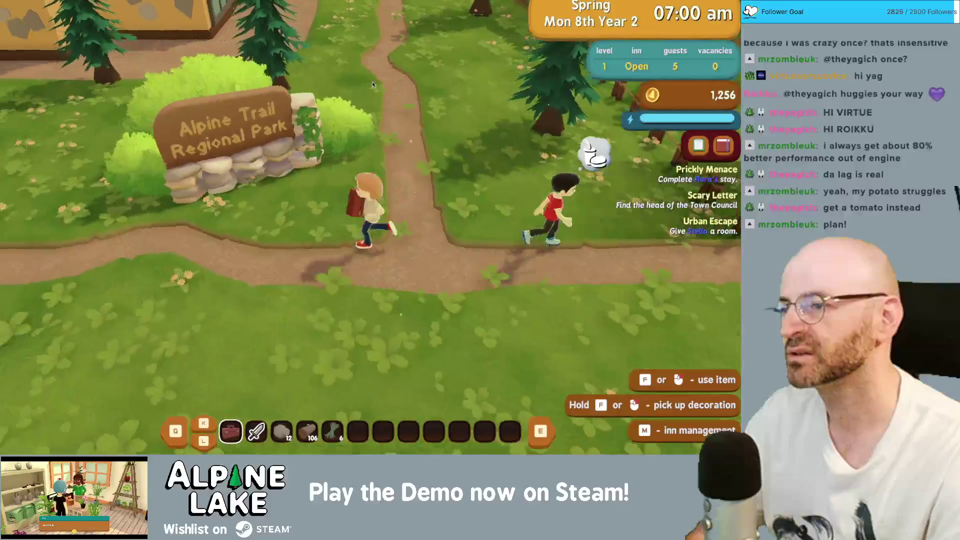
pyautogui.press('w')
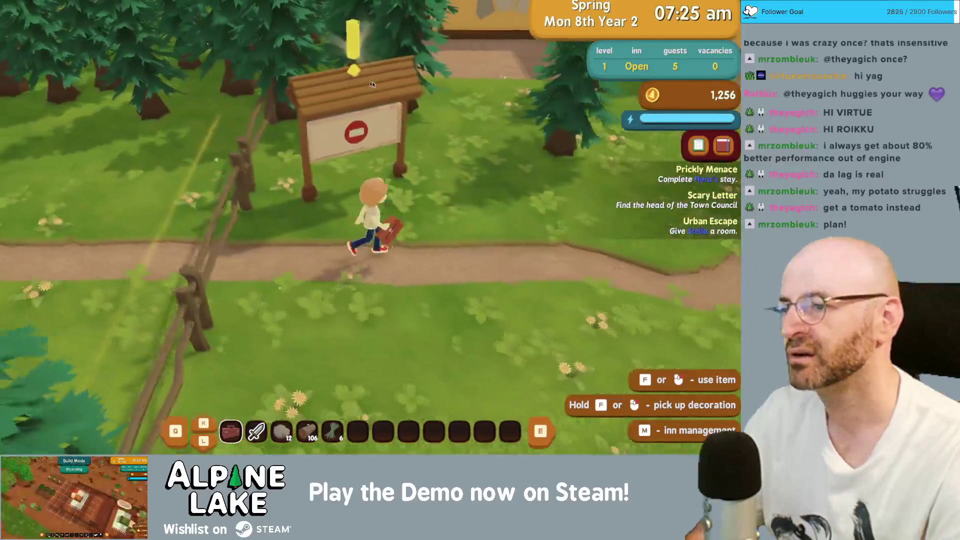
pyautogui.click(372, 81)
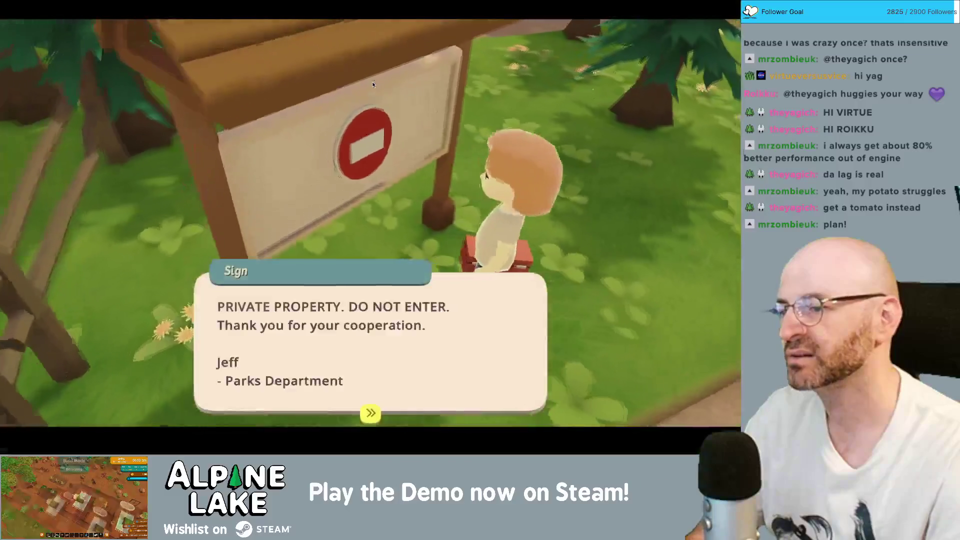
pyautogui.click(372, 84)
pyautogui.press('d')
# Step: Walk into the inn and start talking to Jeff at the counter
pyautogui.press('w')
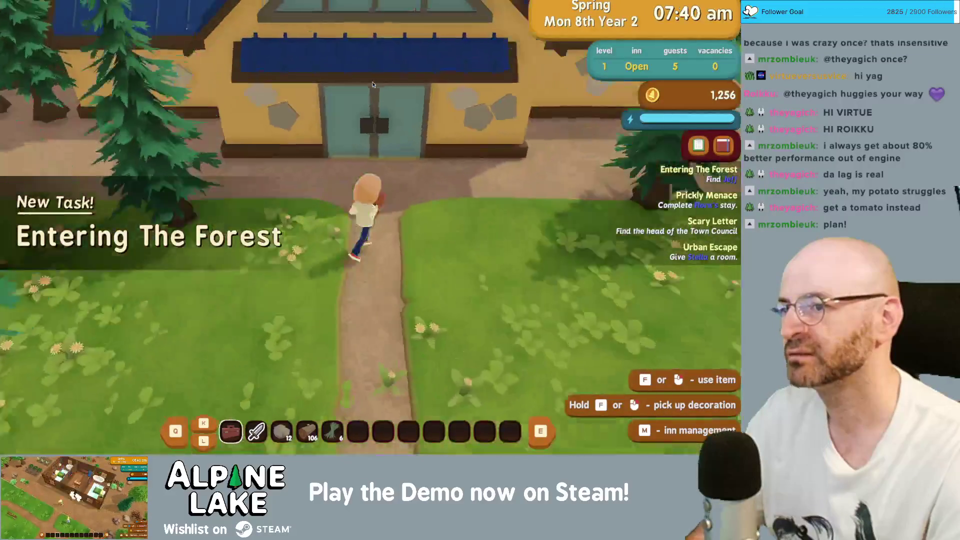
pyautogui.press('w')
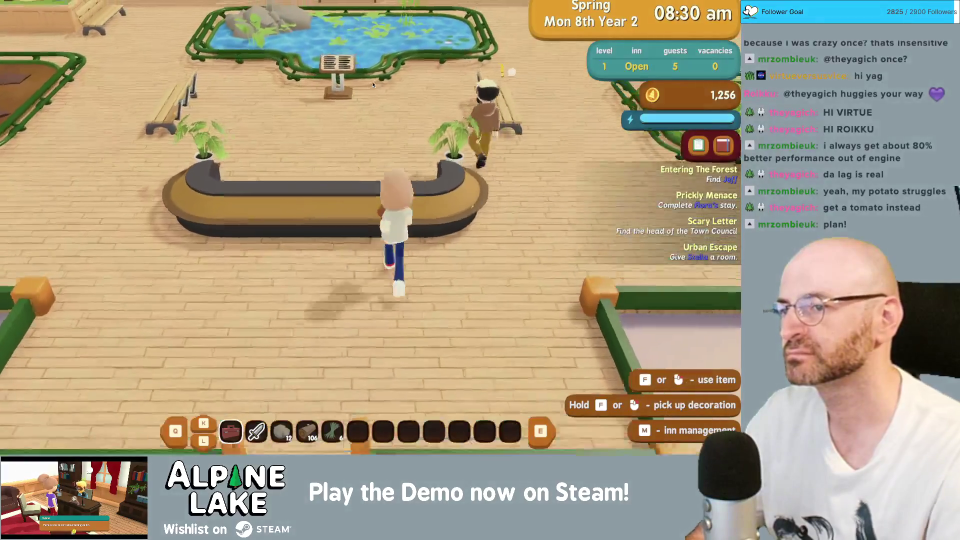
pyautogui.press('a')
pyautogui.click(372, 84)
pyautogui.press('d')
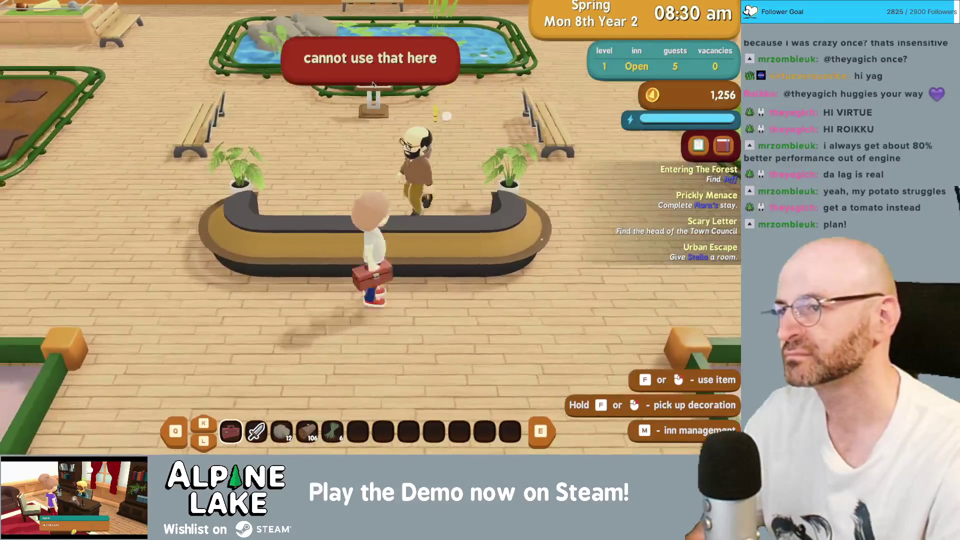
pyautogui.click(372, 84)
pyautogui.click(371, 84)
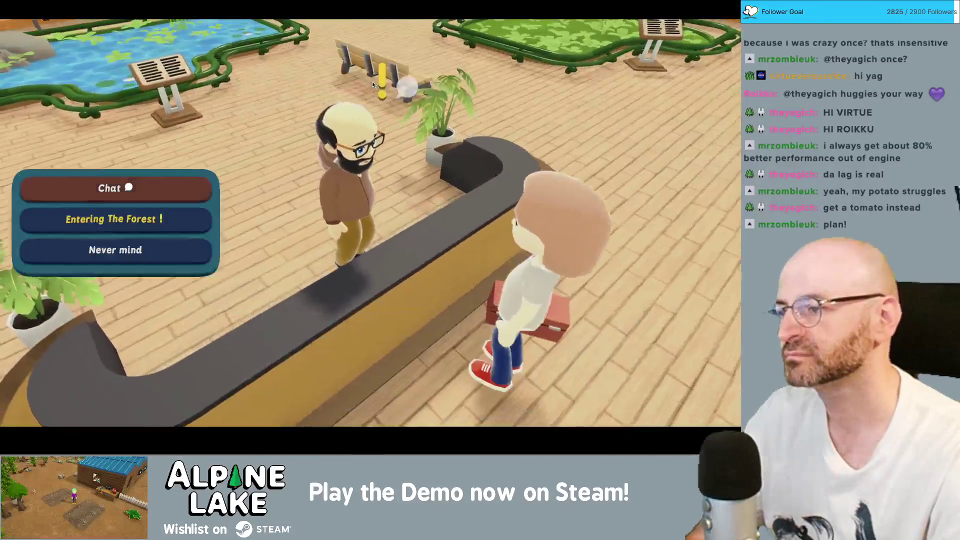
pyautogui.press('s')
# Step: Ask Jeff about 'Entering The Forest', accept Clean Up Crew, and walk away
pyautogui.click(373, 85)
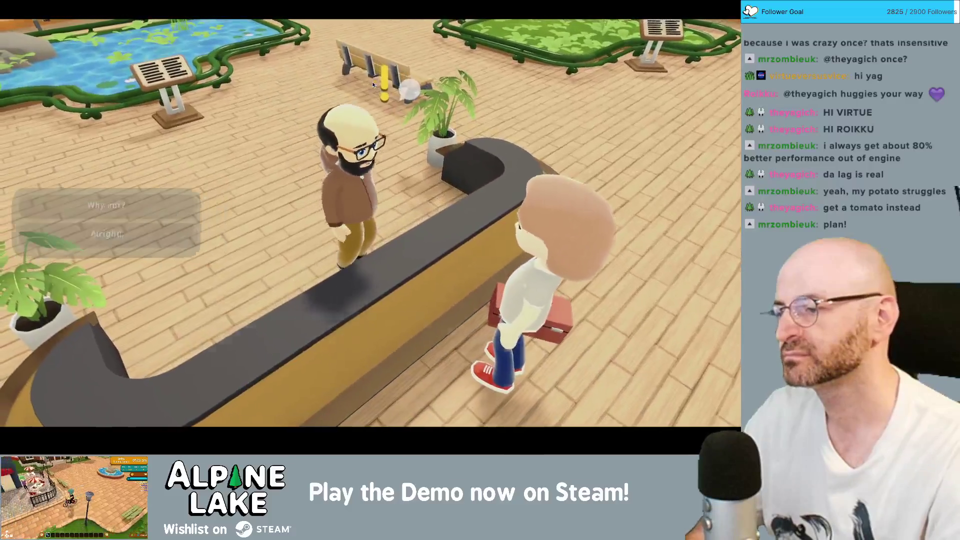
pyautogui.click(373, 85)
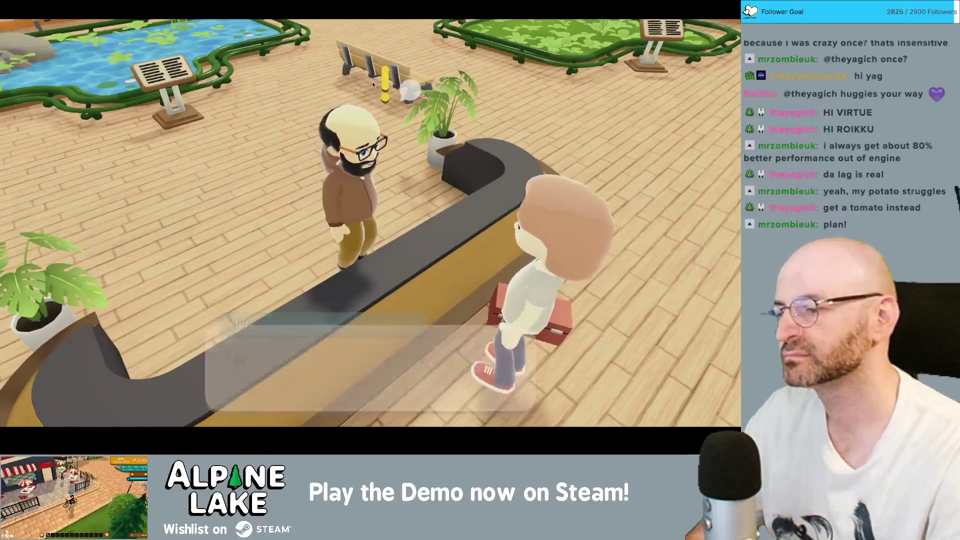
pyautogui.click(372, 85)
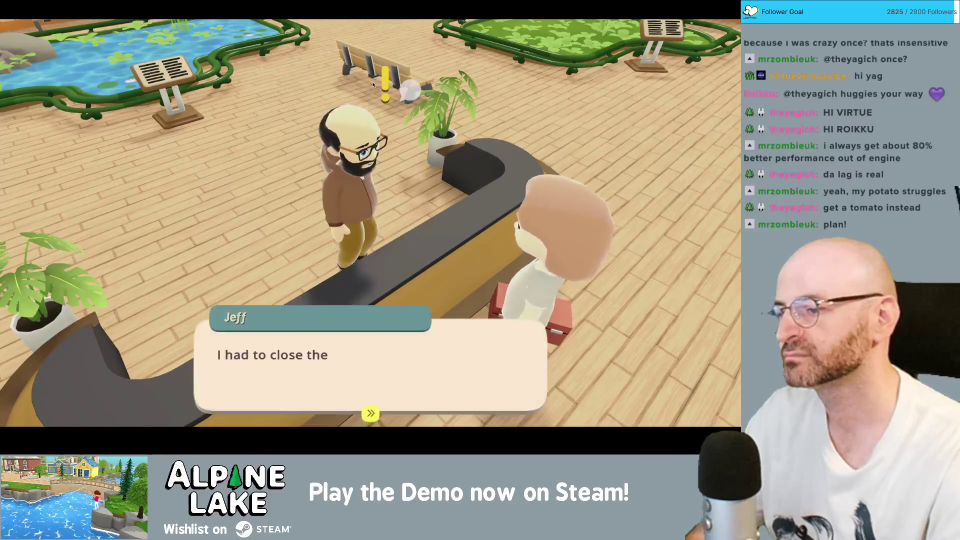
pyautogui.click(373, 85)
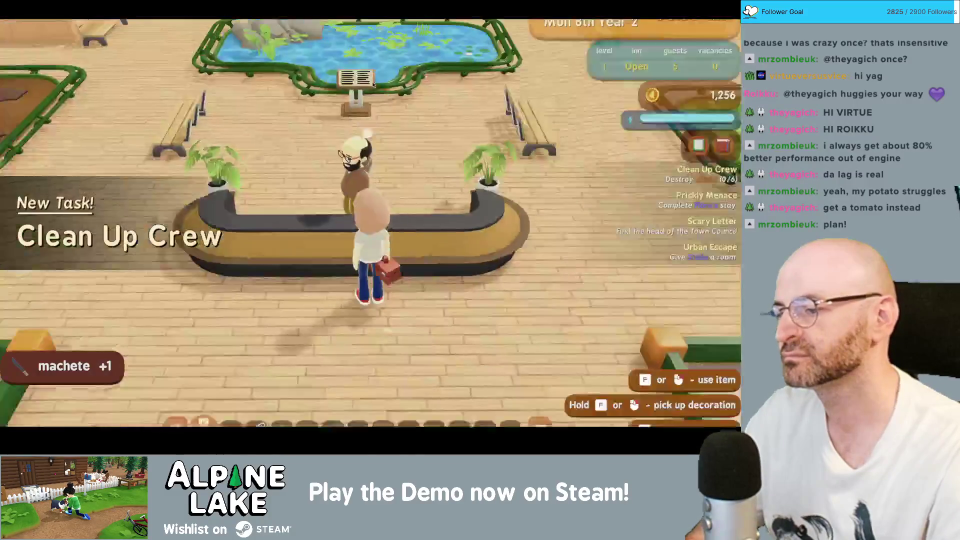
pyautogui.press('s')
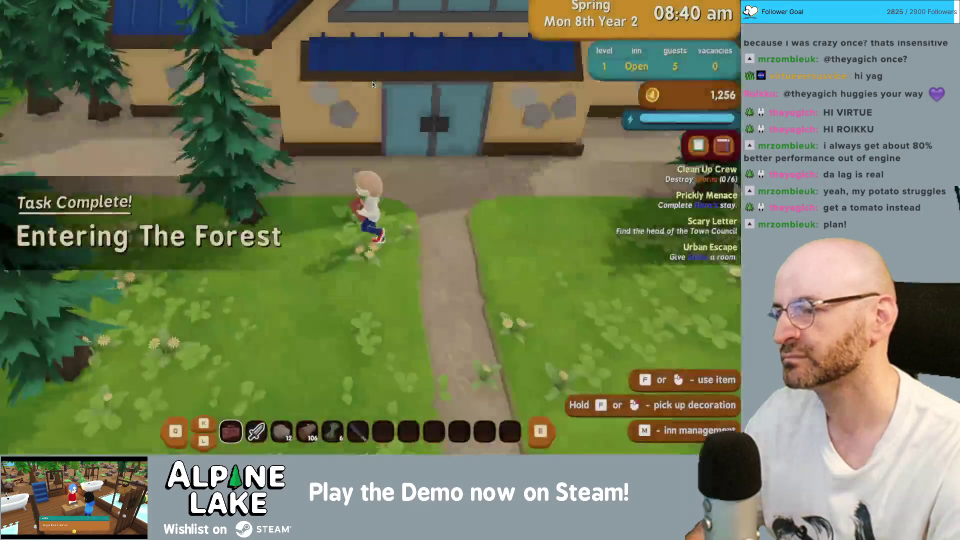
# Step: Run left into the forest, dismiss the Biomes info popup, and head to the dirt path
pyautogui.press('a')
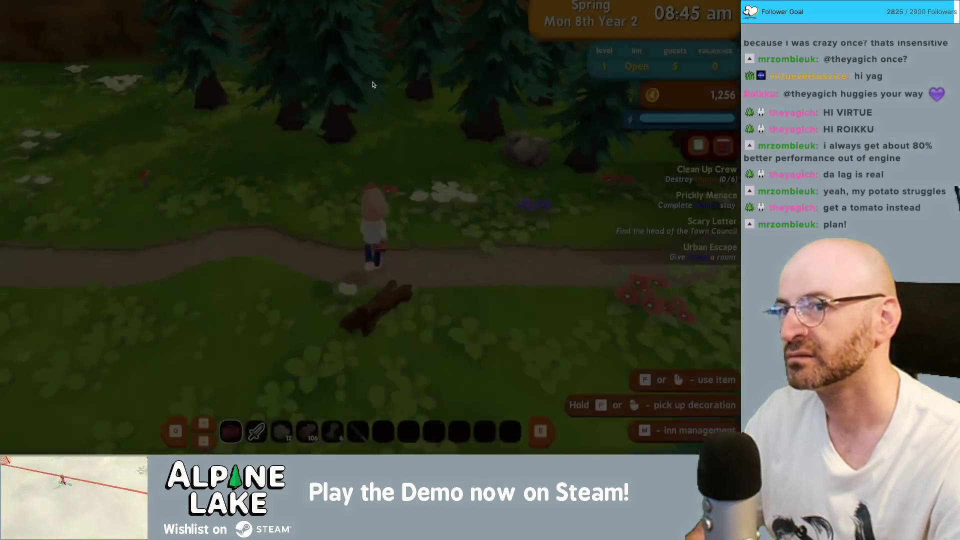
pyautogui.press('a')
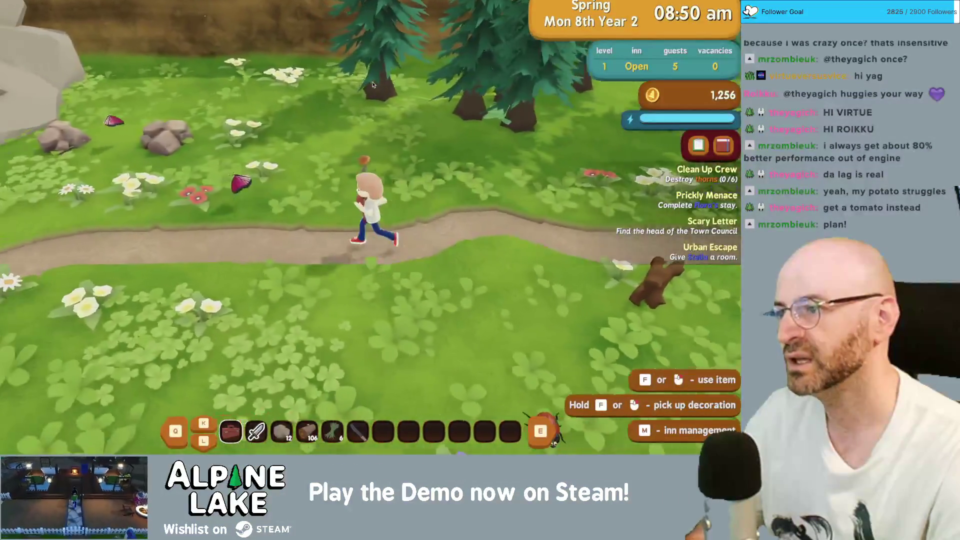
pyautogui.press('w')
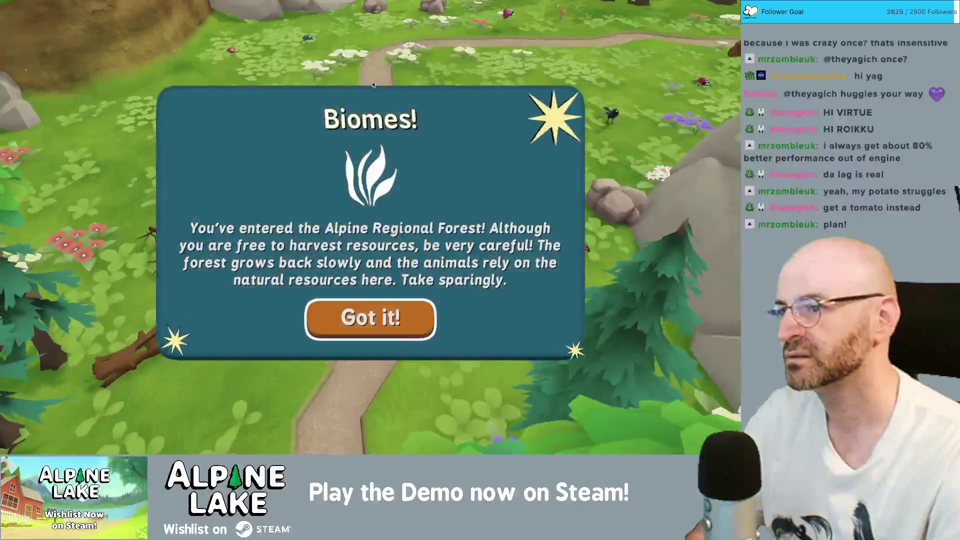
pyautogui.press('Return')
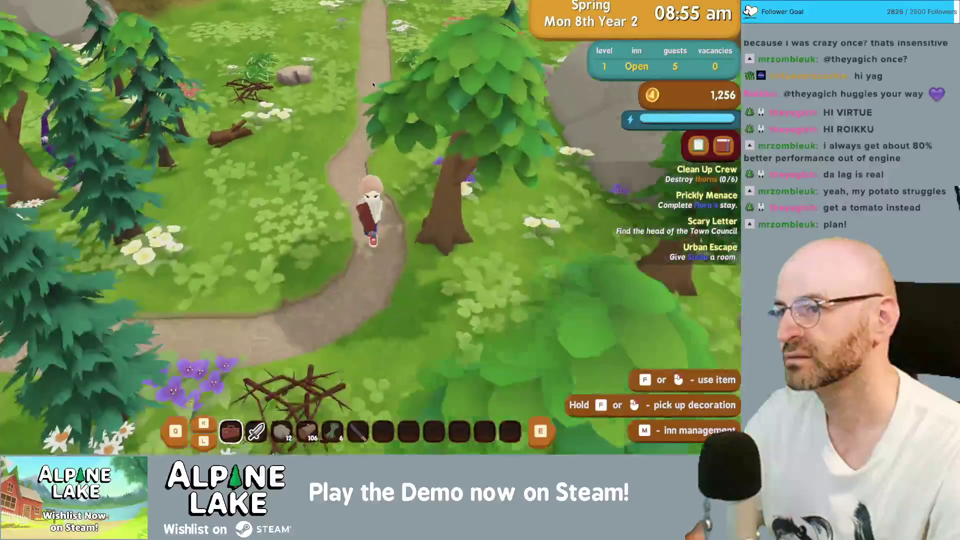
pyautogui.press('d')
pyautogui.press('s')
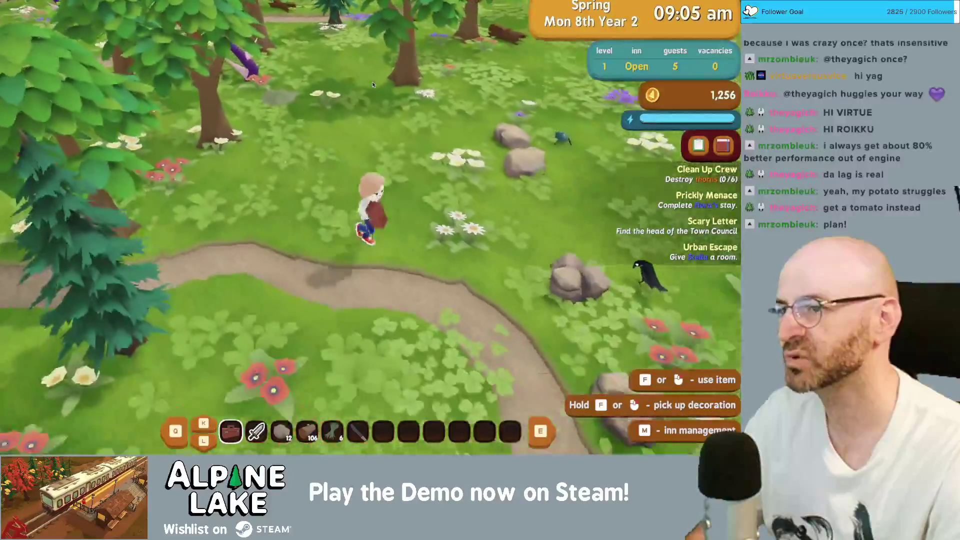
# Step: Run north through the forest and meadow toward the trees
pyautogui.press('w')
pyautogui.press('w')
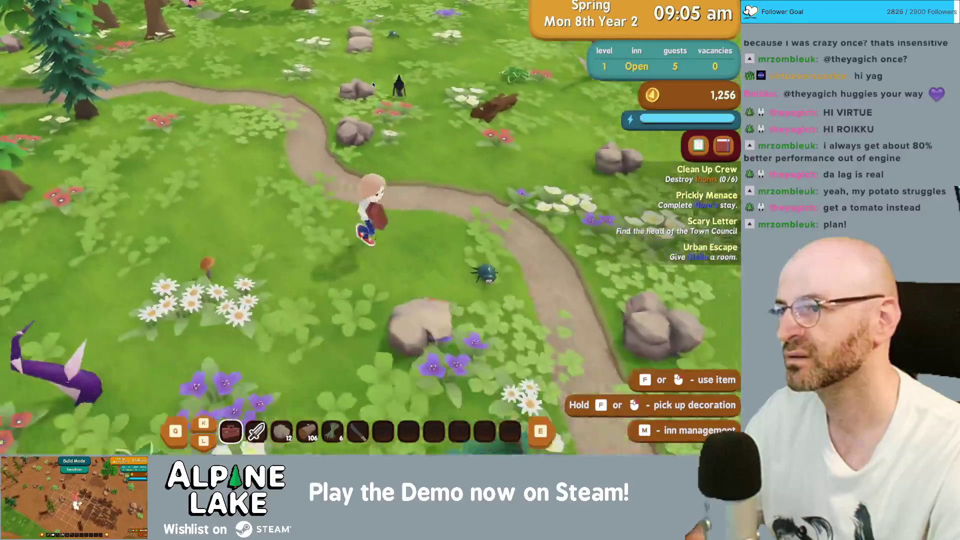
pyautogui.press('w')
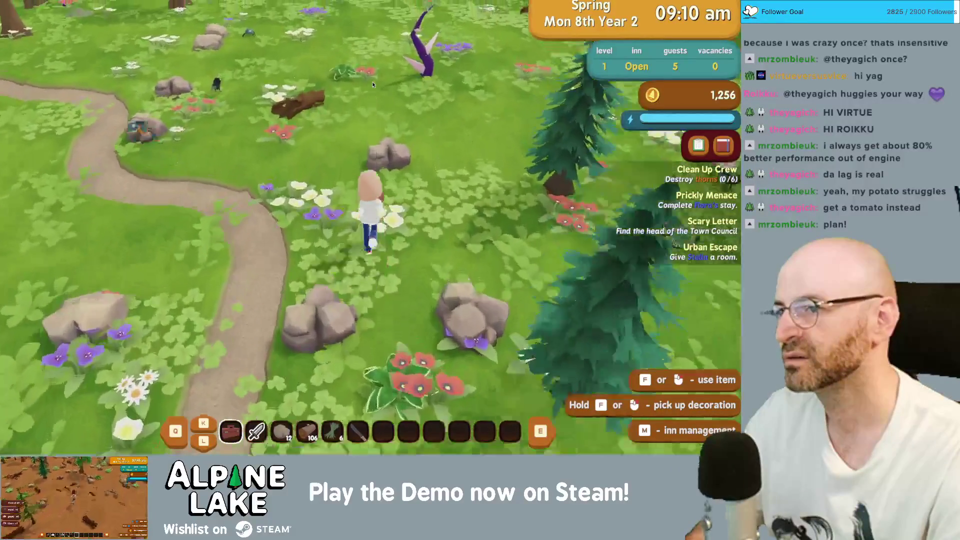
pyautogui.press('w')
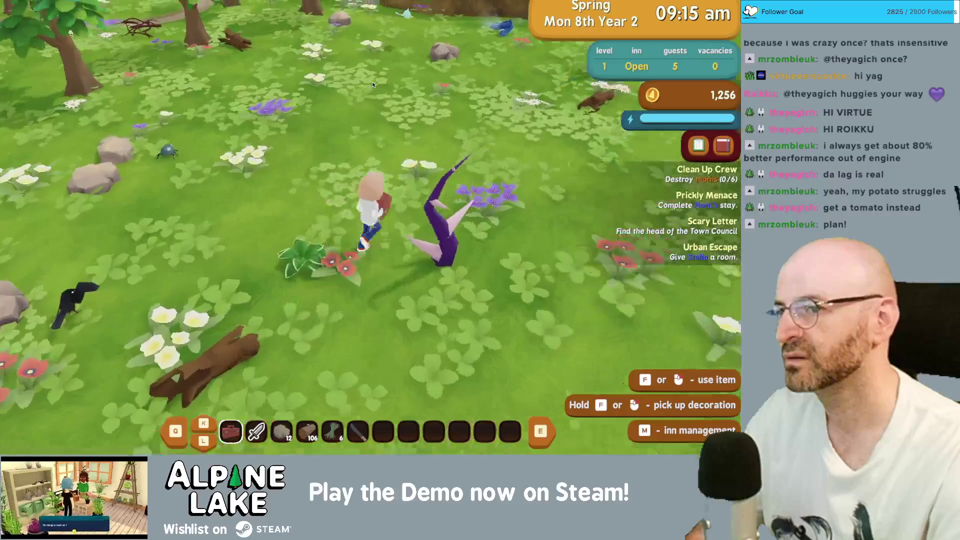
pyautogui.press('w')
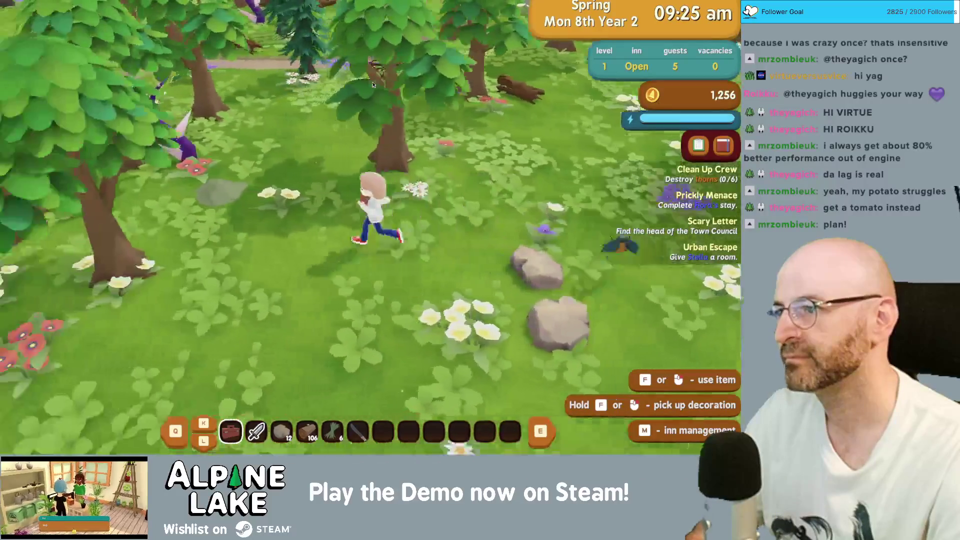
pyautogui.press('w')
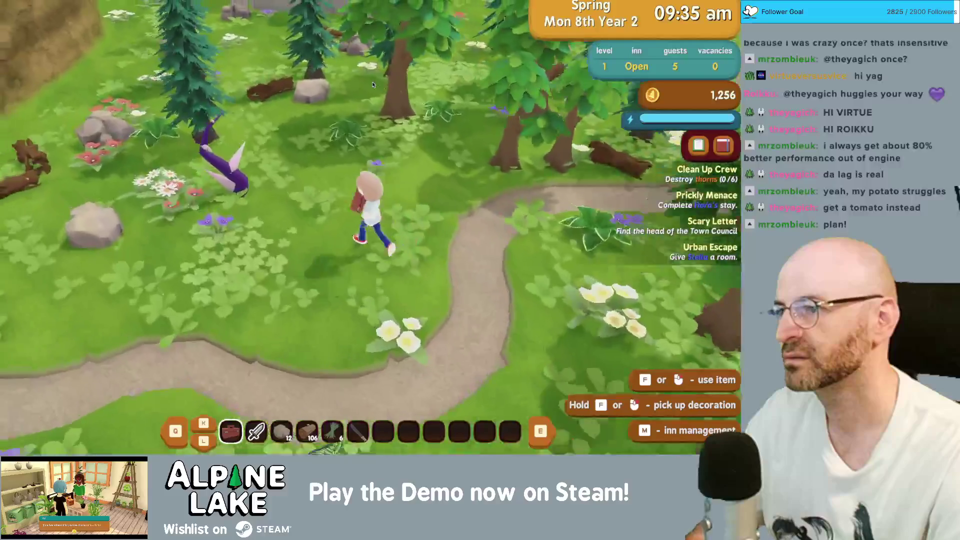
# Step: Wander through the grove, walk south down the path, then close Build Profiles in Unity
pyautogui.press('s')
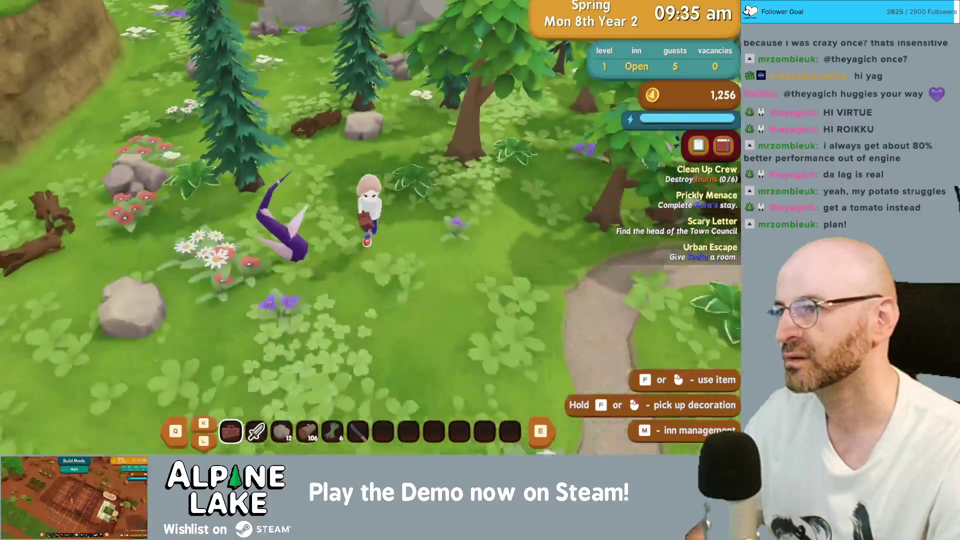
pyautogui.press('w')
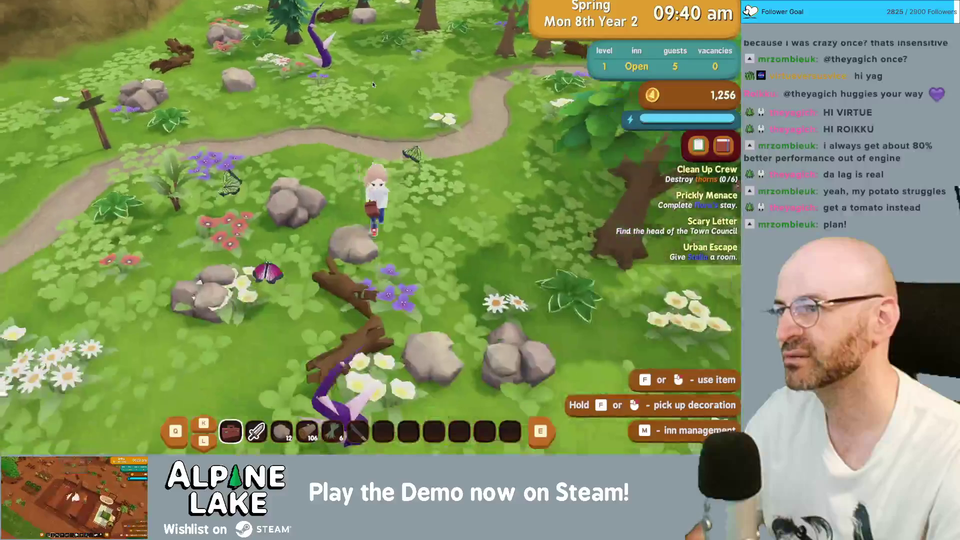
pyautogui.press('s')
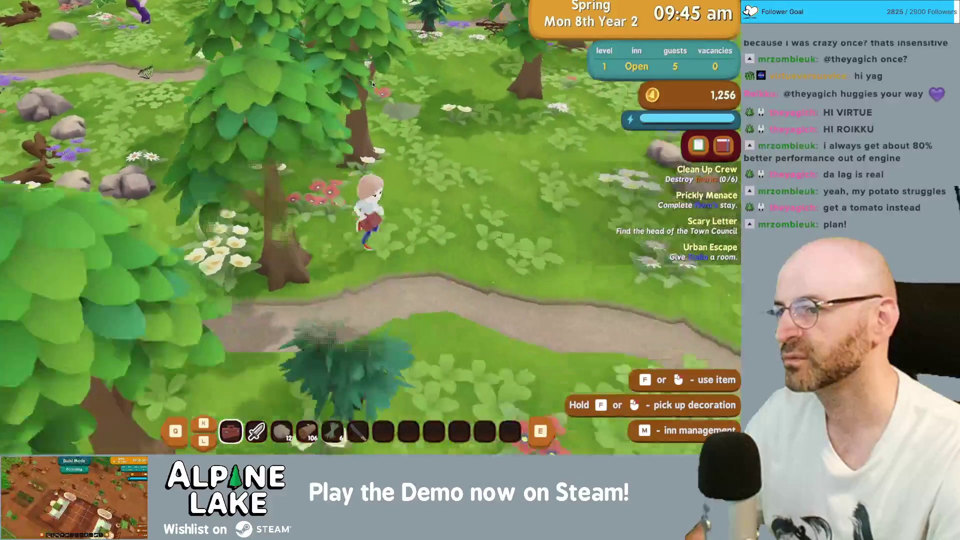
pyautogui.press('w')
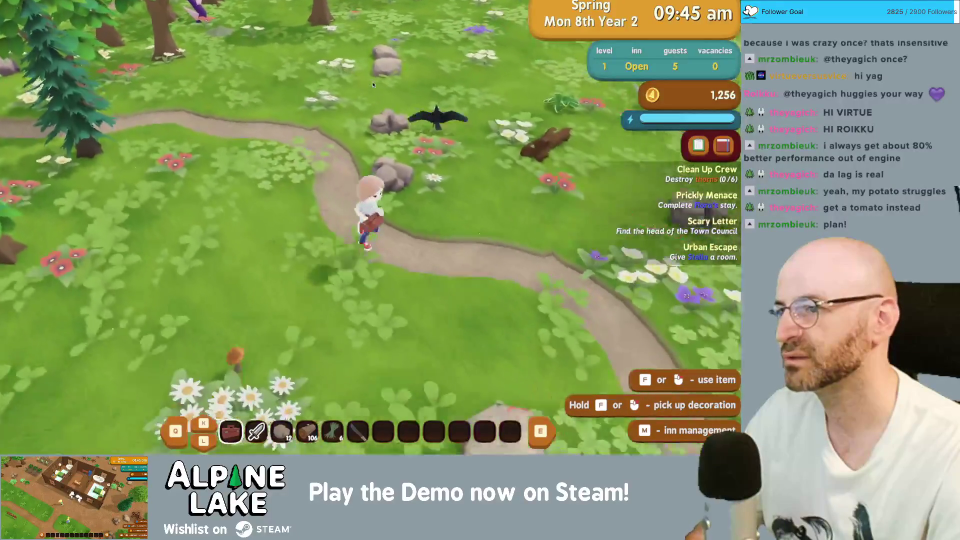
pyautogui.press('s')
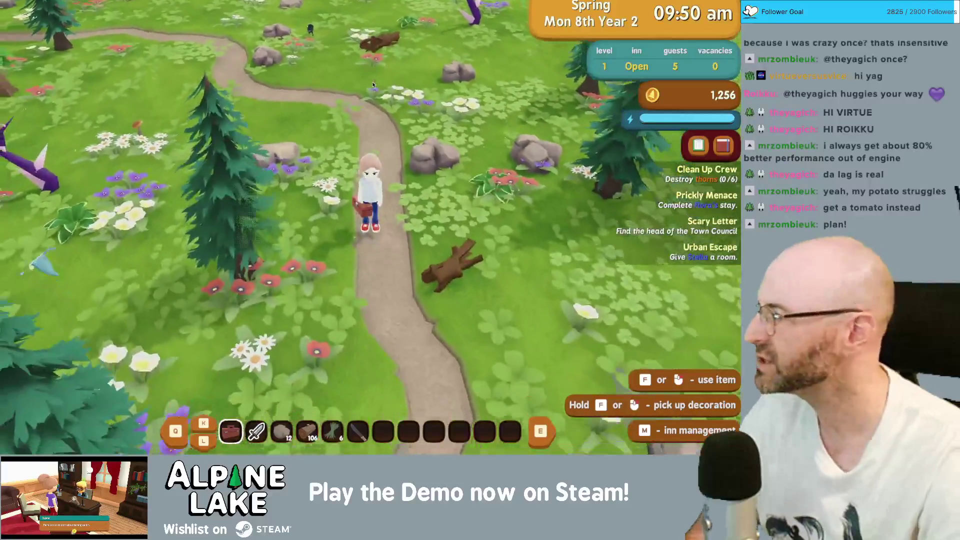
pyautogui.press('s')
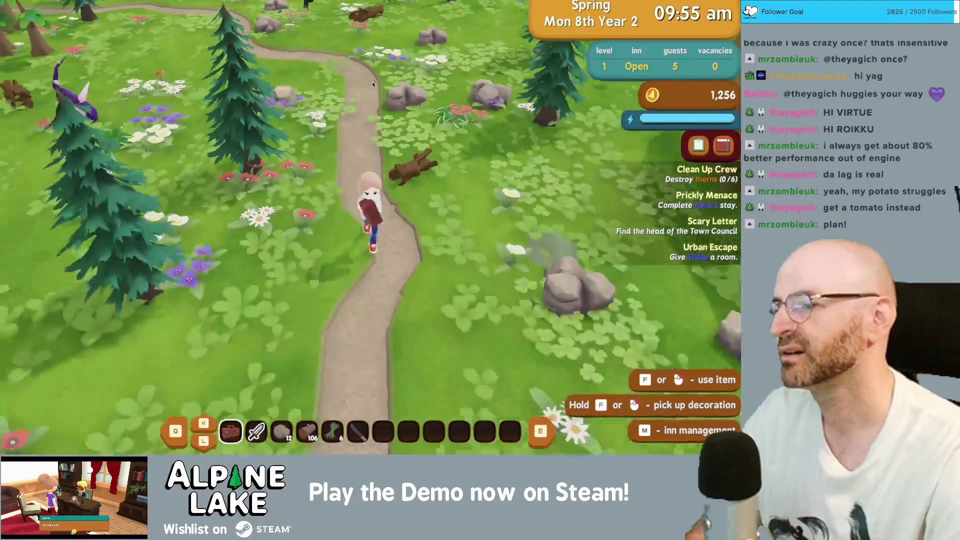
pyautogui.press('s')
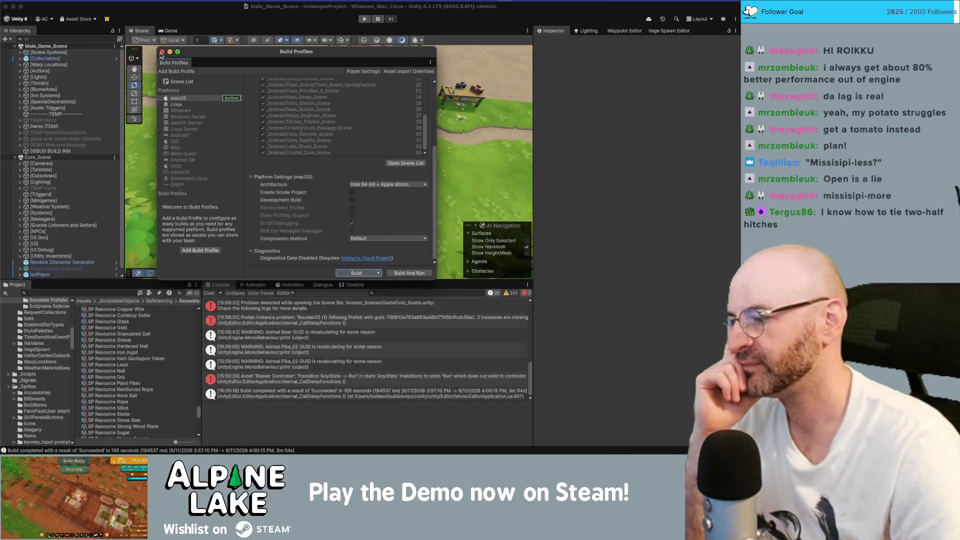
pyautogui.click(162, 52)
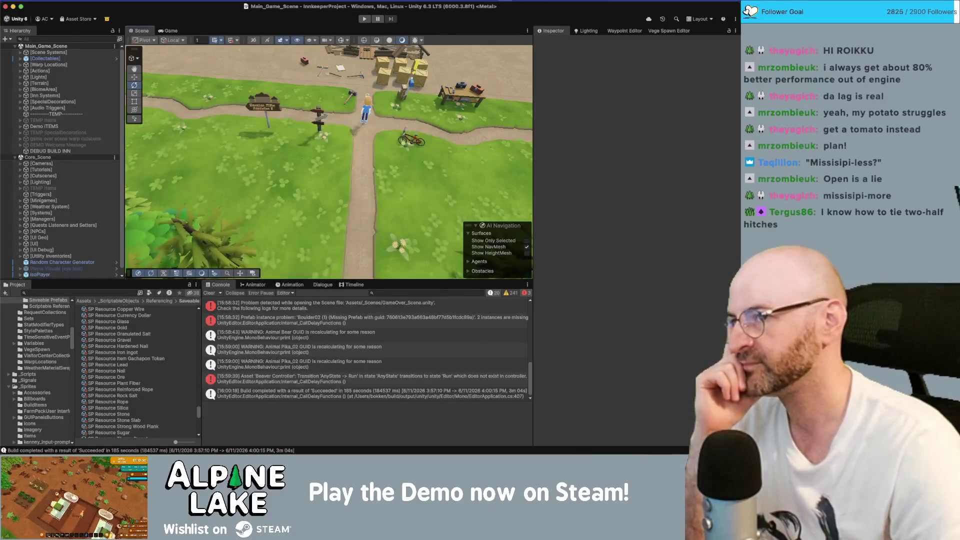
# Step: Open the Profiler from the Window > Analysis menu
pyautogui.click(362, 2)
pyautogui.click(362, 2)
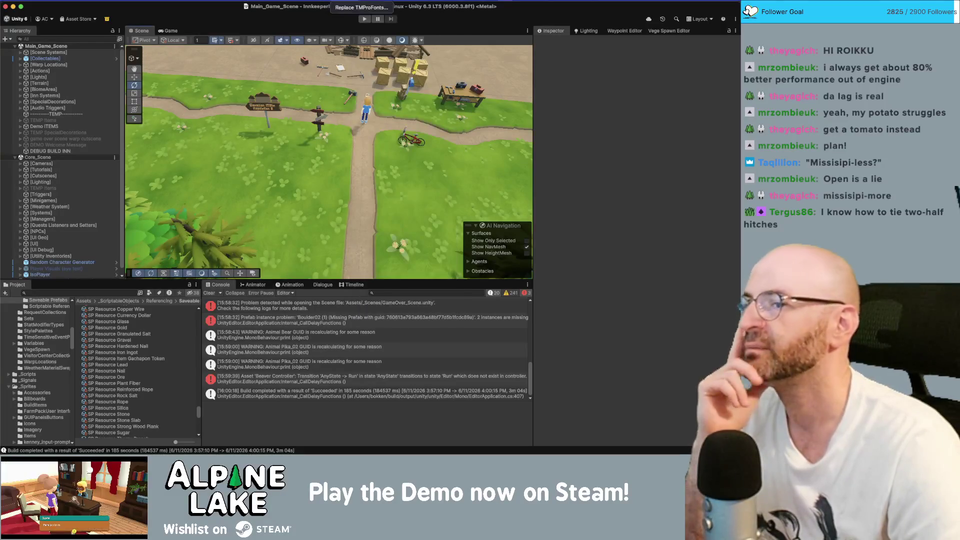
pyautogui.click(362, 2)
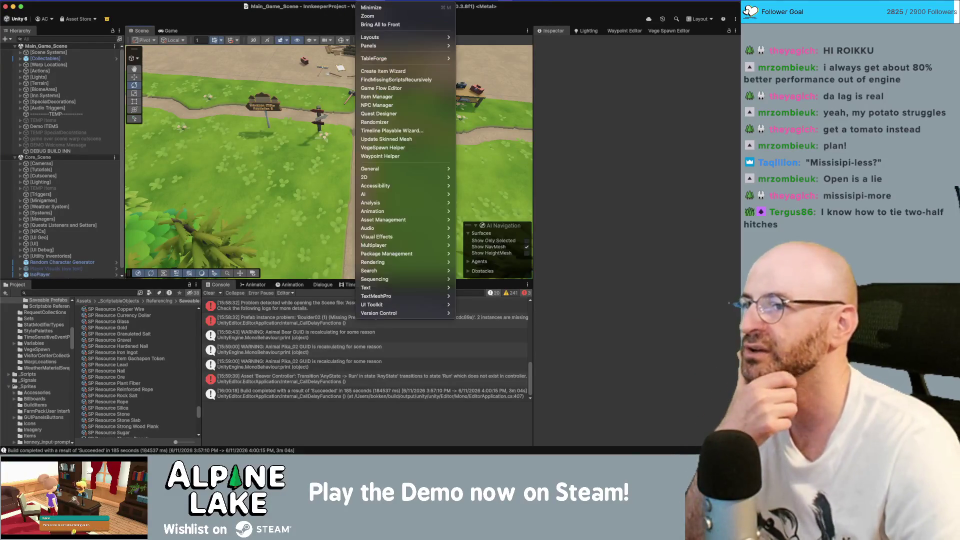
pyautogui.click(362, 2)
pyautogui.click(362, 2)
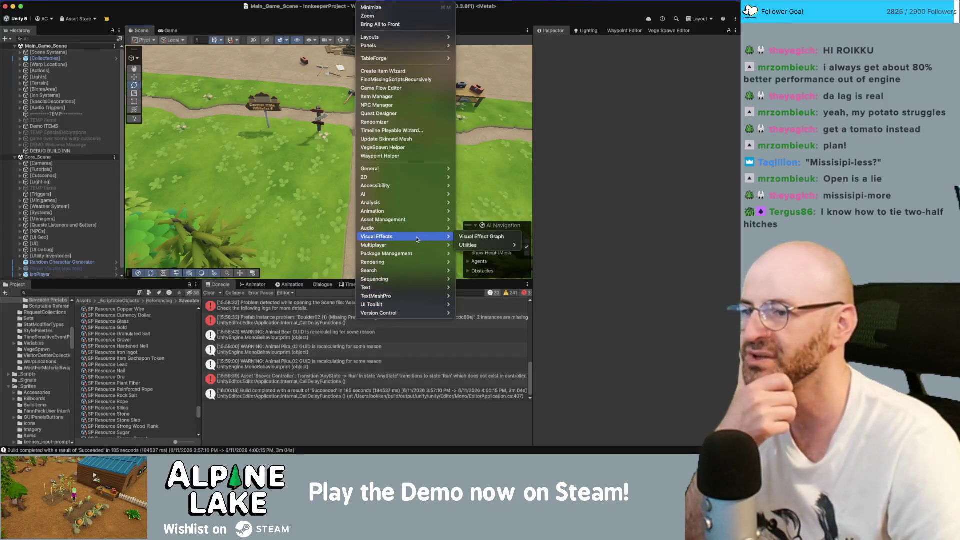
pyautogui.moveTo(410, 193)
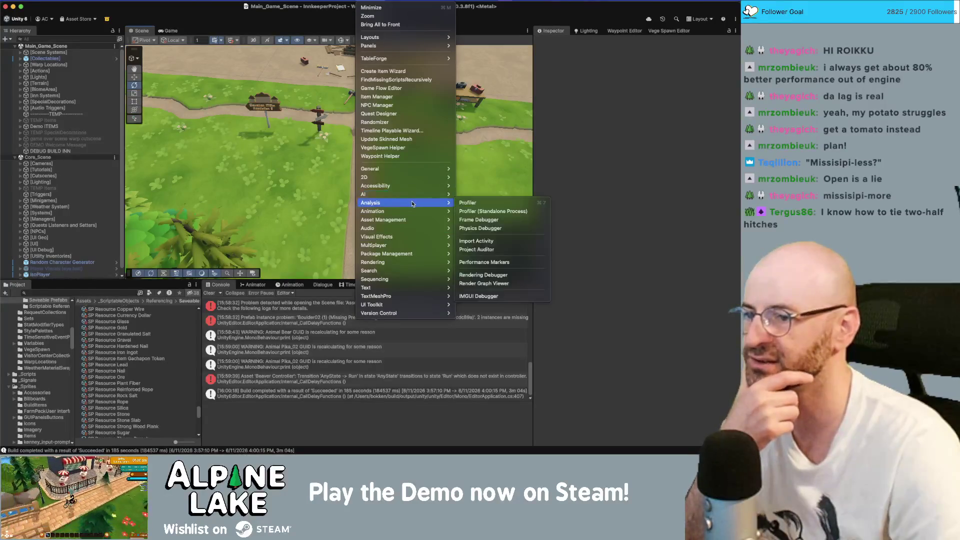
pyautogui.click(468, 203)
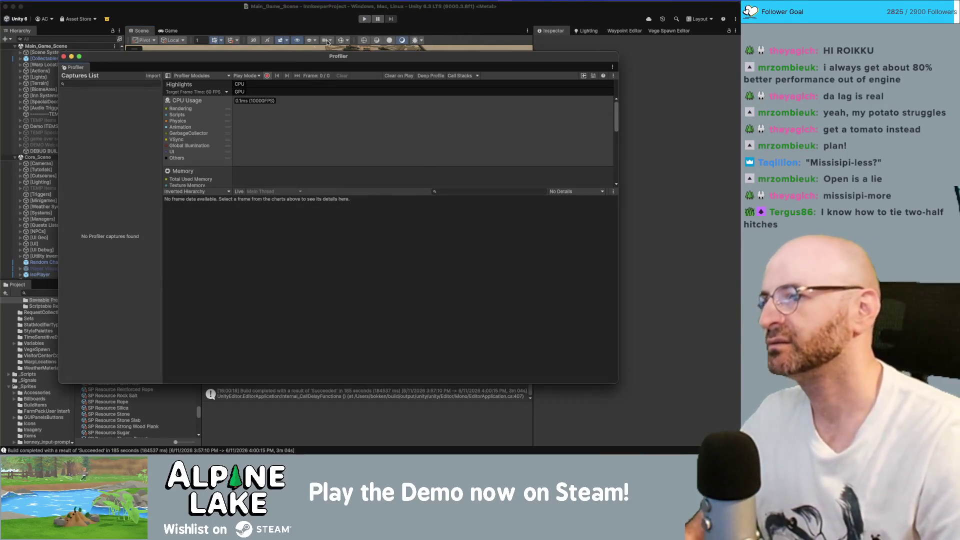
# Step: Enter Play Mode and close the Animal Frog and Insect Dragonfly A entity windows
pyautogui.click(364, 19)
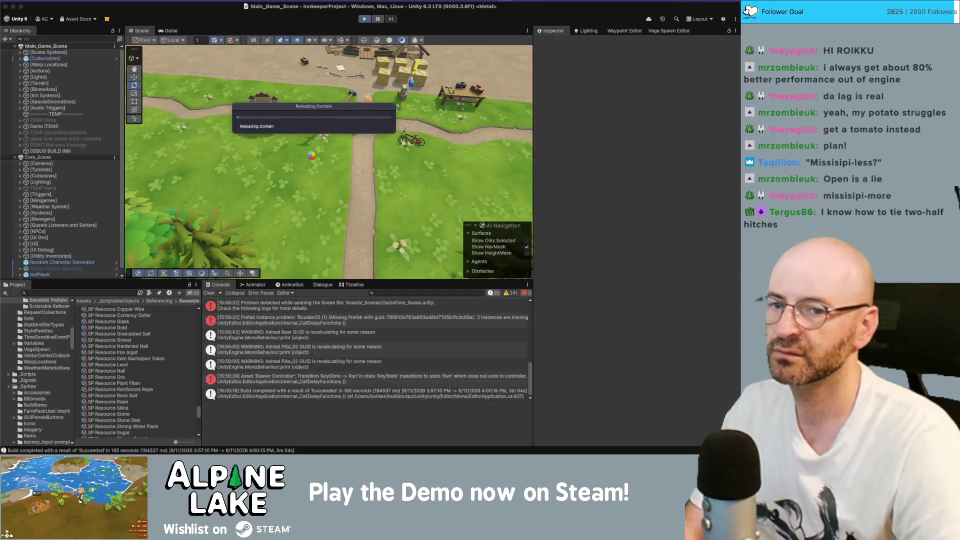
pyautogui.hotkey('ctrl', 'Up')
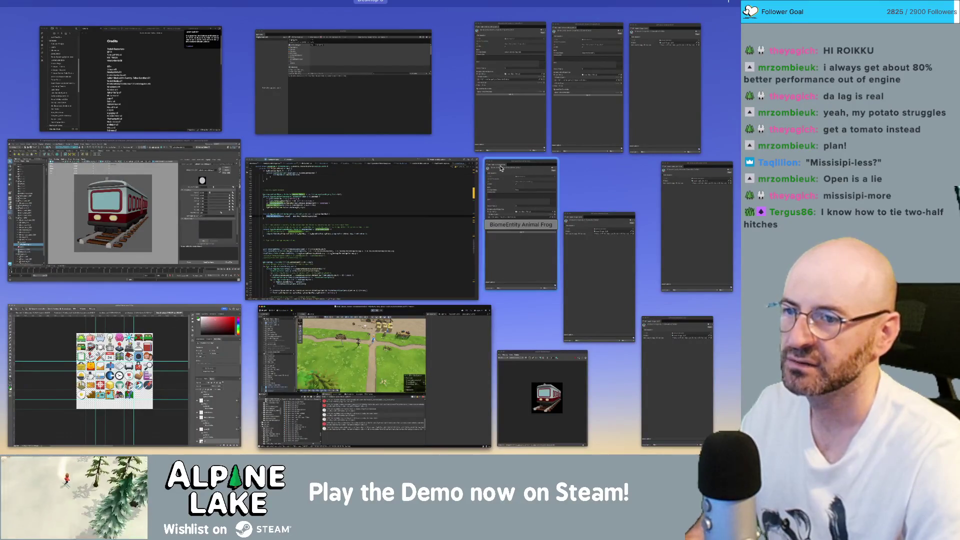
pyautogui.click(502, 198)
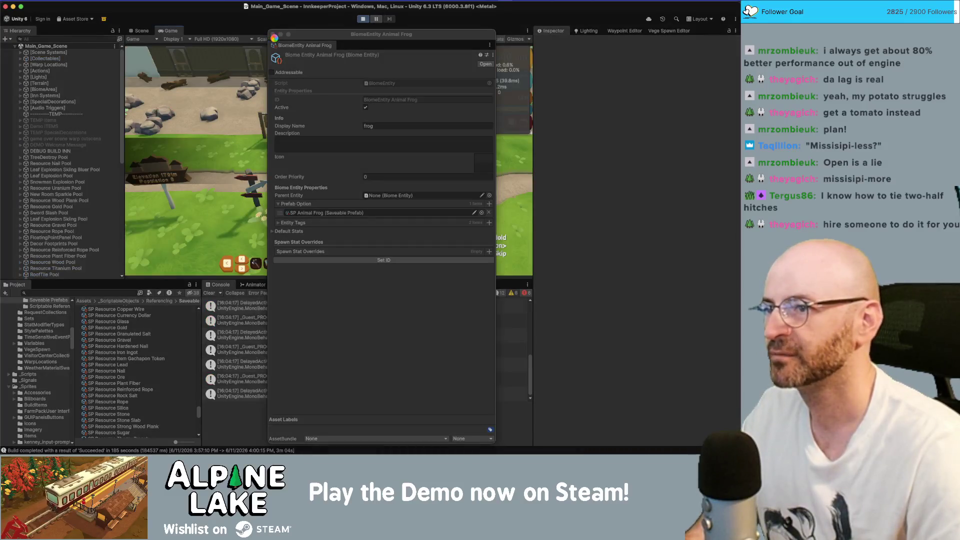
pyautogui.click(275, 35)
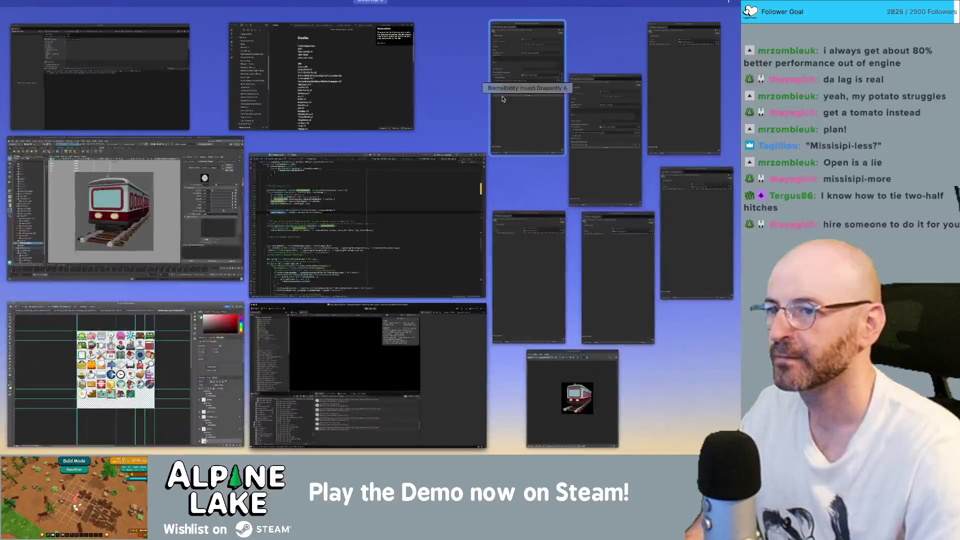
pyautogui.click(532, 111)
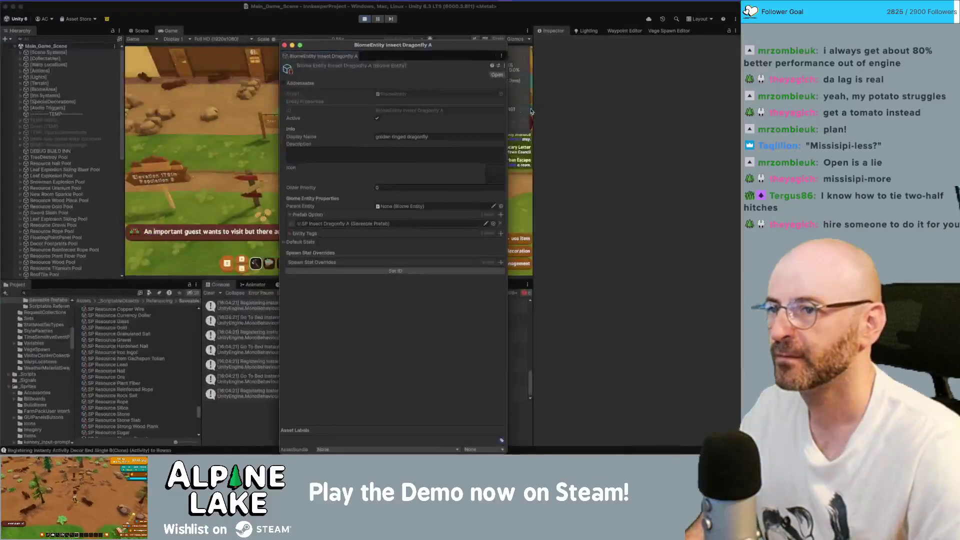
pyautogui.click(285, 45)
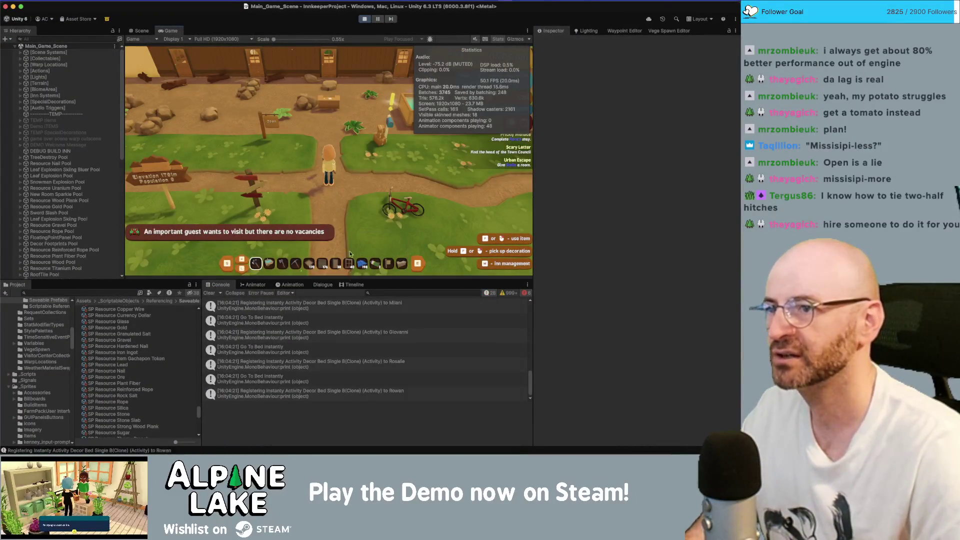
# Step: Close the stacked floating asset windows, including SP Insect Dragonfly B, and the floating Profiler
pyautogui.doubleClick(501, 8)
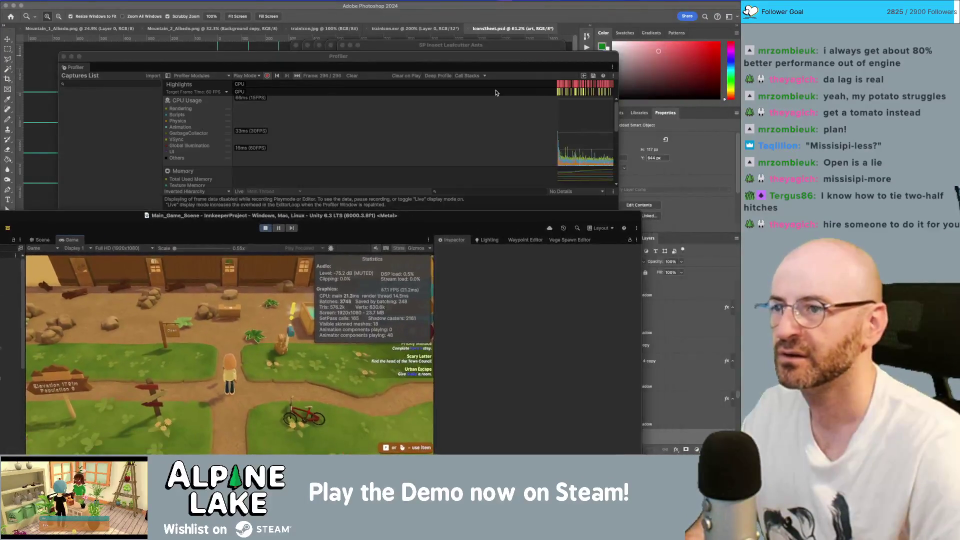
pyautogui.click(342, 45)
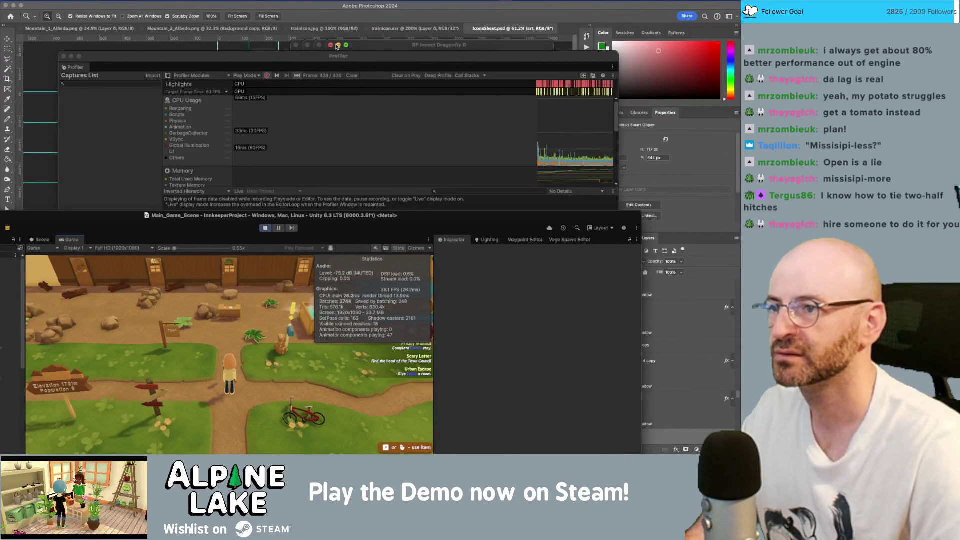
pyautogui.click(330, 45)
pyautogui.click(319, 45)
pyautogui.click(307, 45)
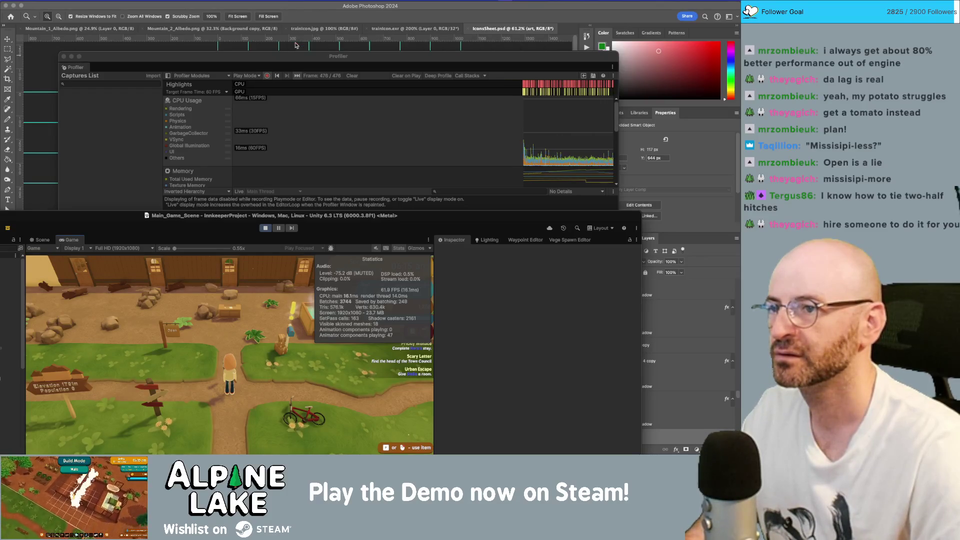
pyautogui.click(63, 56)
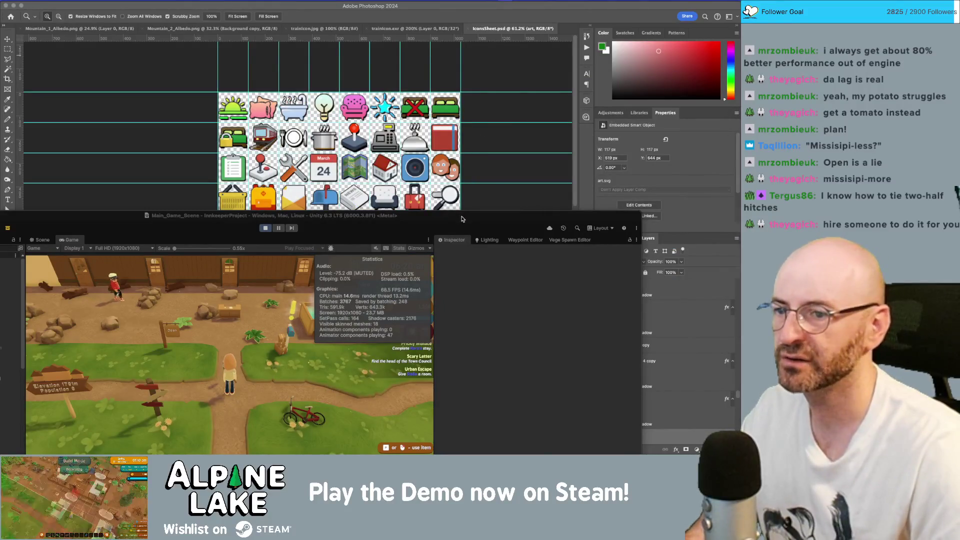
# Step: Maximize the editor, run the player east and back west, and reopen the Profiler with Ctrl+7
pyautogui.moveTo(462, 219); pyautogui.dragTo(519, 44)
pyautogui.doubleClick(520, 44)
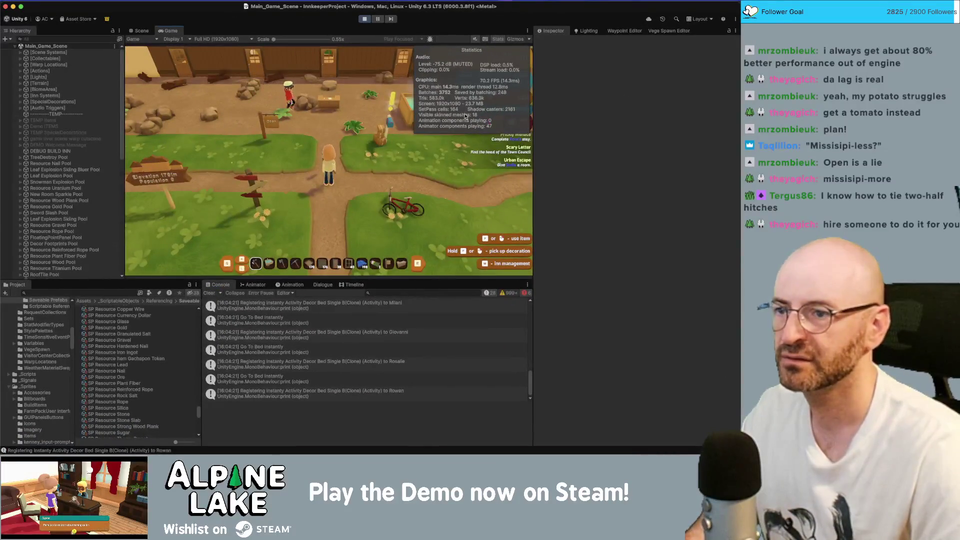
pyautogui.press('d')
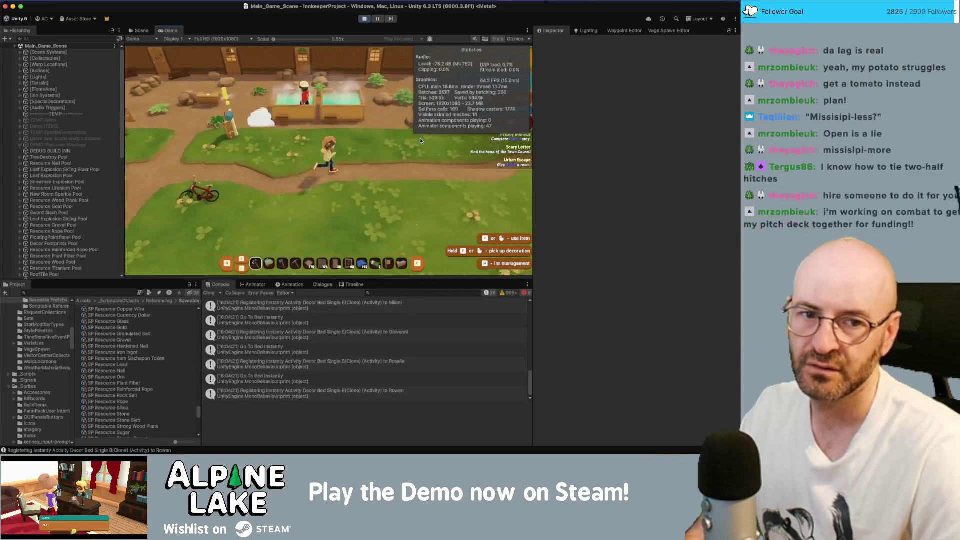
pyautogui.press('d')
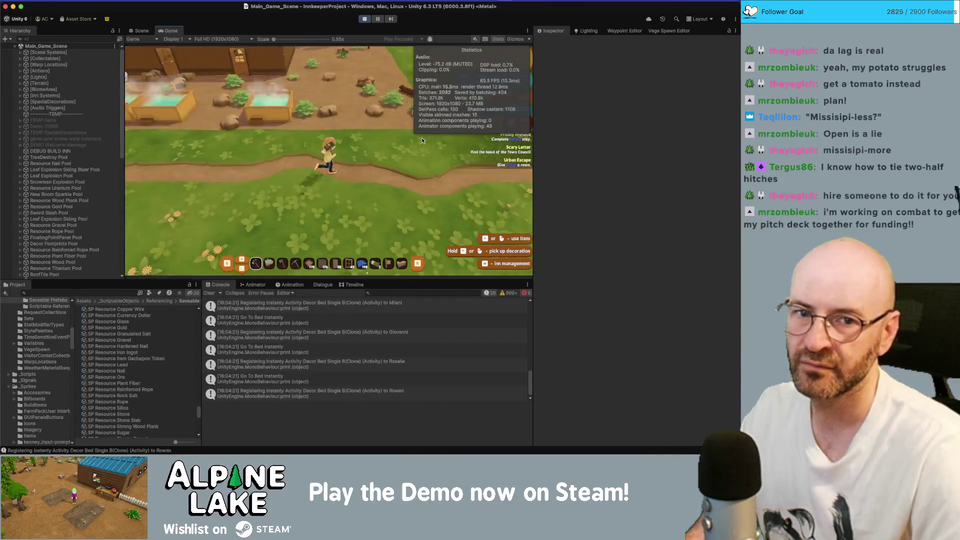
pyautogui.press('a')
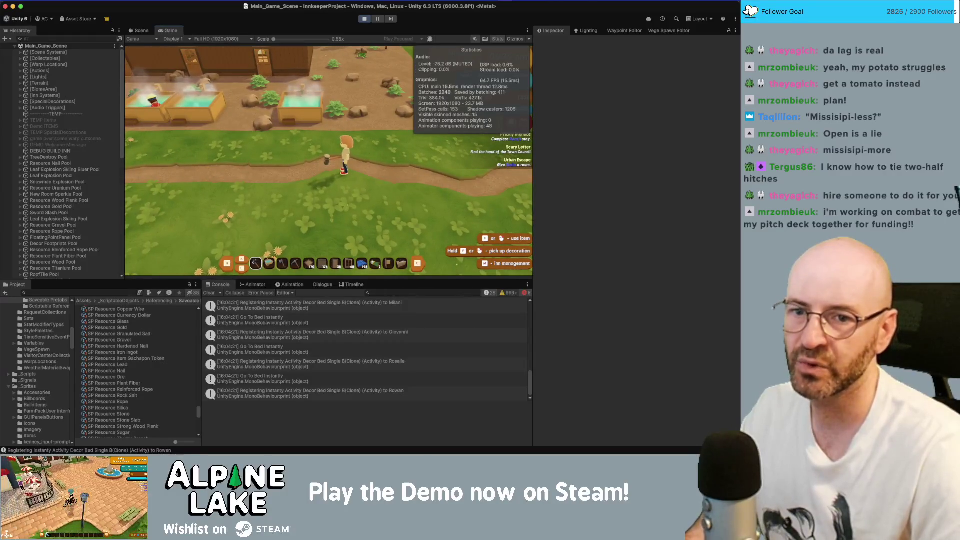
pyautogui.hotkey('ctrl', '7')
pyautogui.moveTo(306, 184); pyautogui.dragTo(264, 188)
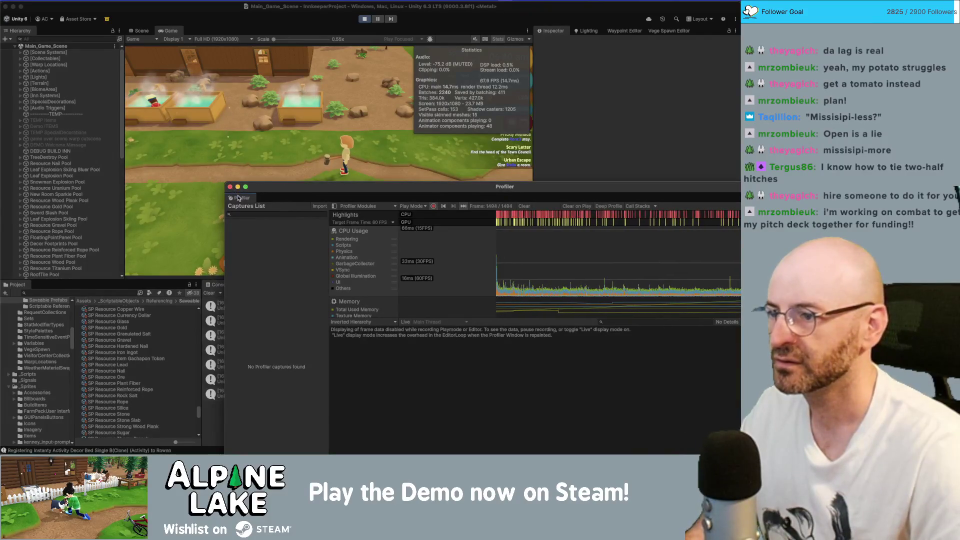
# Step: Dock the Profiler beside the Console, enlarge the bottom panels, and run west past the signpost
pyautogui.moveTo(239, 201); pyautogui.dragTo(335, 277)
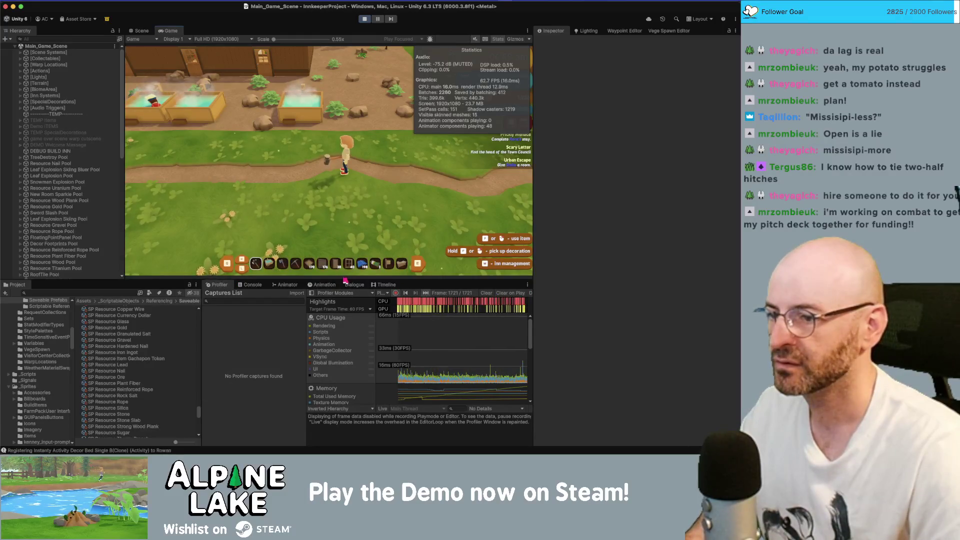
pyautogui.moveTo(341, 281); pyautogui.dragTo(335, 236)
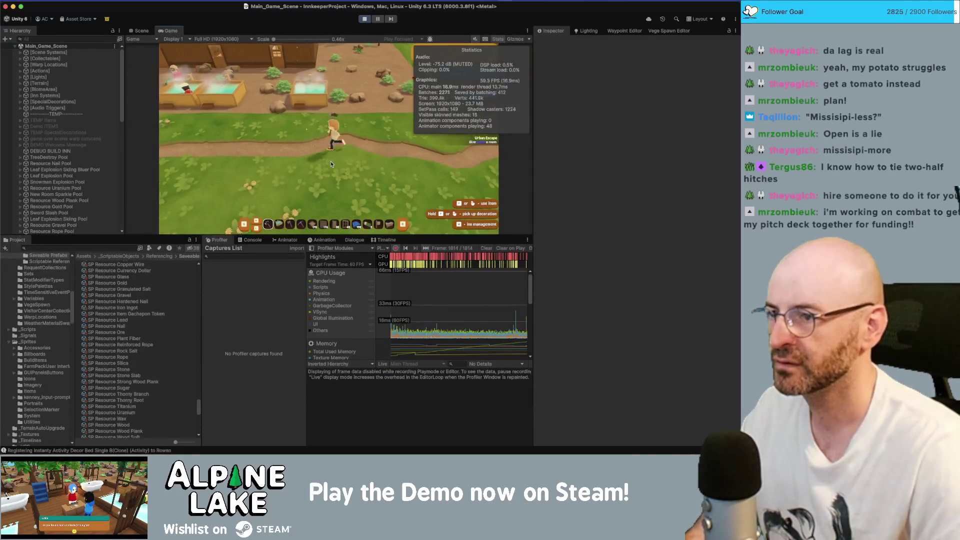
pyautogui.press('a')
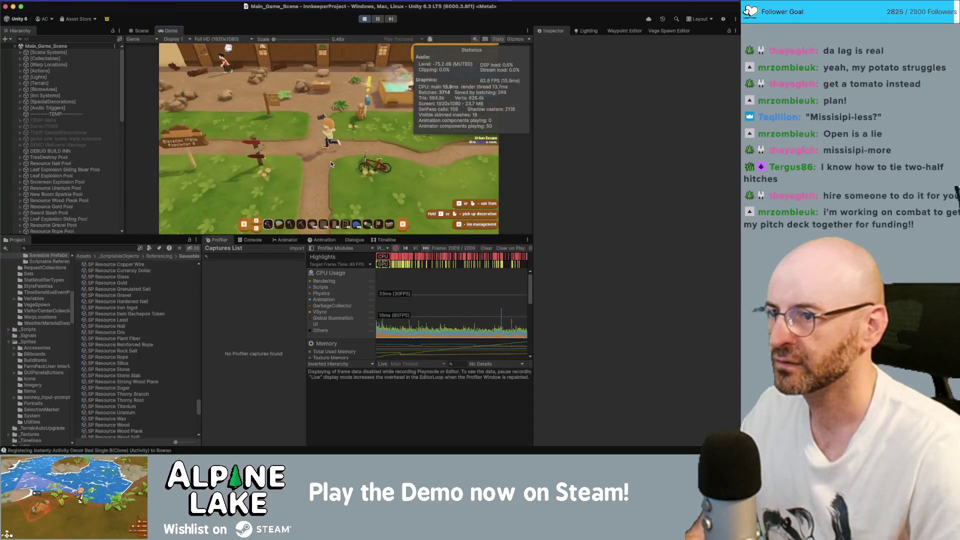
pyautogui.press('a')
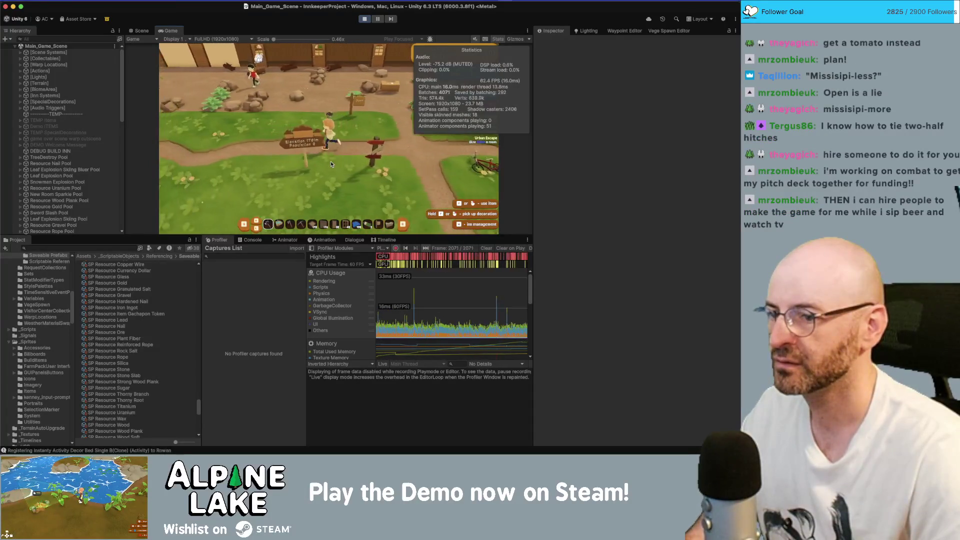
pyautogui.press('a')
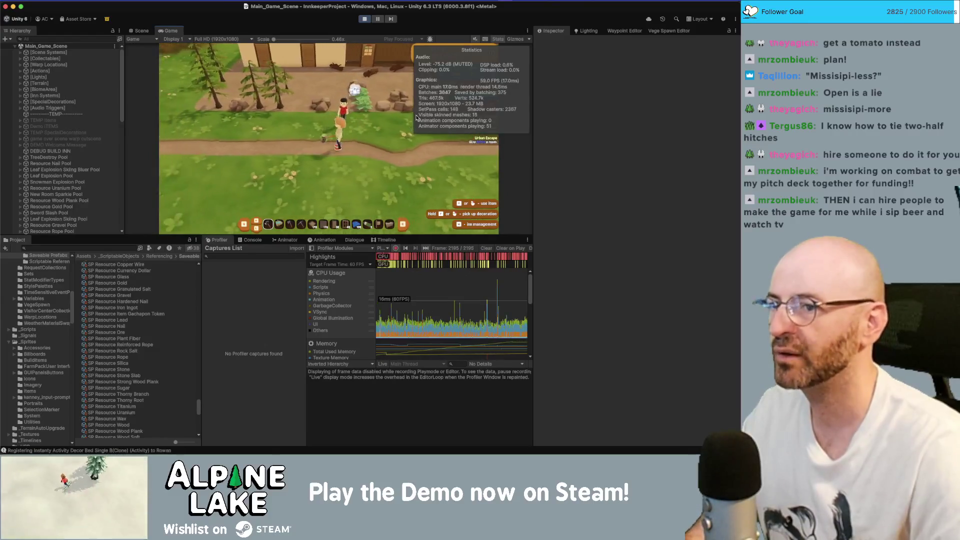
# Step: Run the character east toward the hot tubs and up toward the inn
pyautogui.press('d')
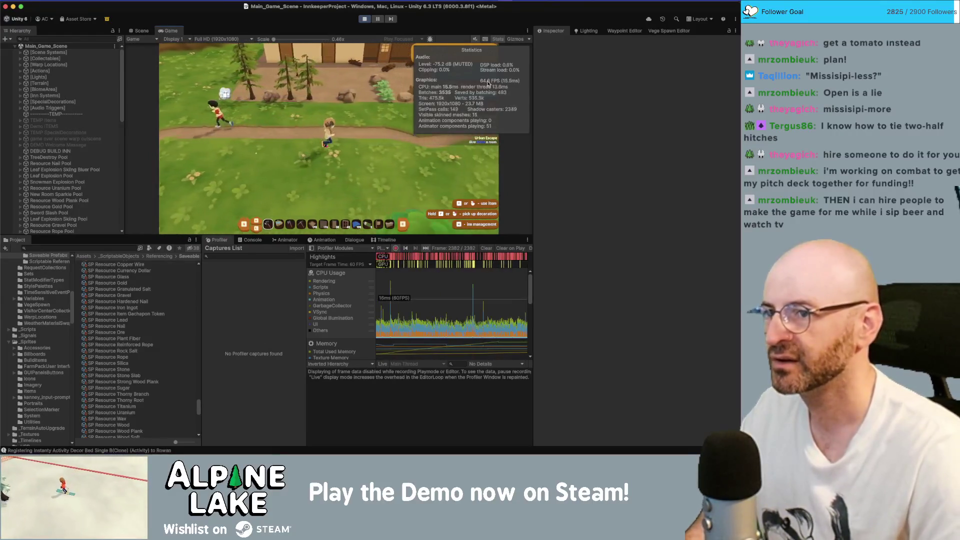
pyautogui.press('d')
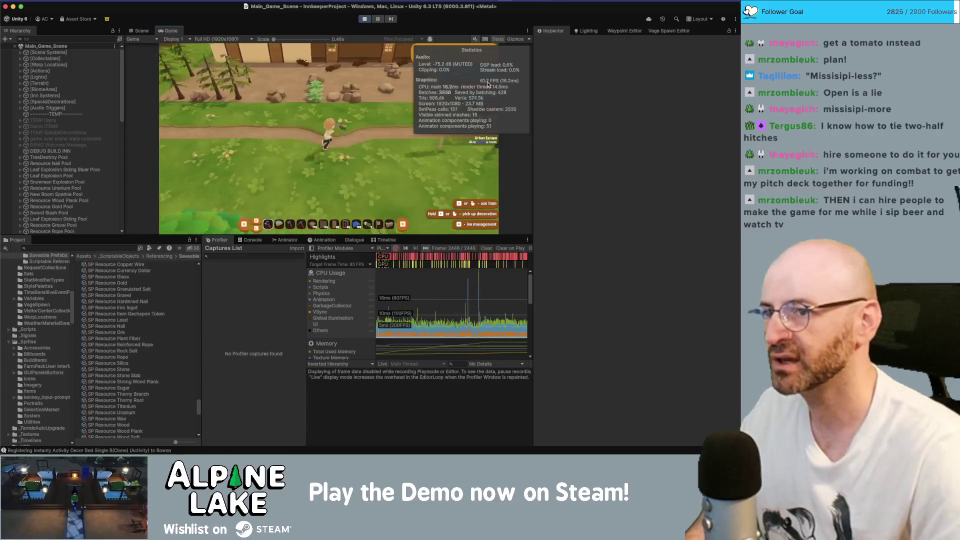
pyautogui.press('d')
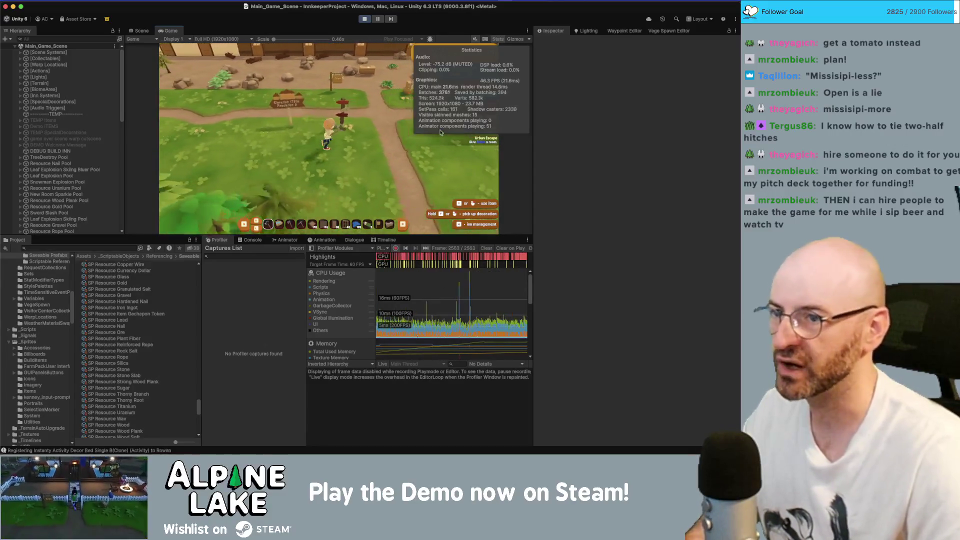
pyautogui.press('d')
pyautogui.press('w')
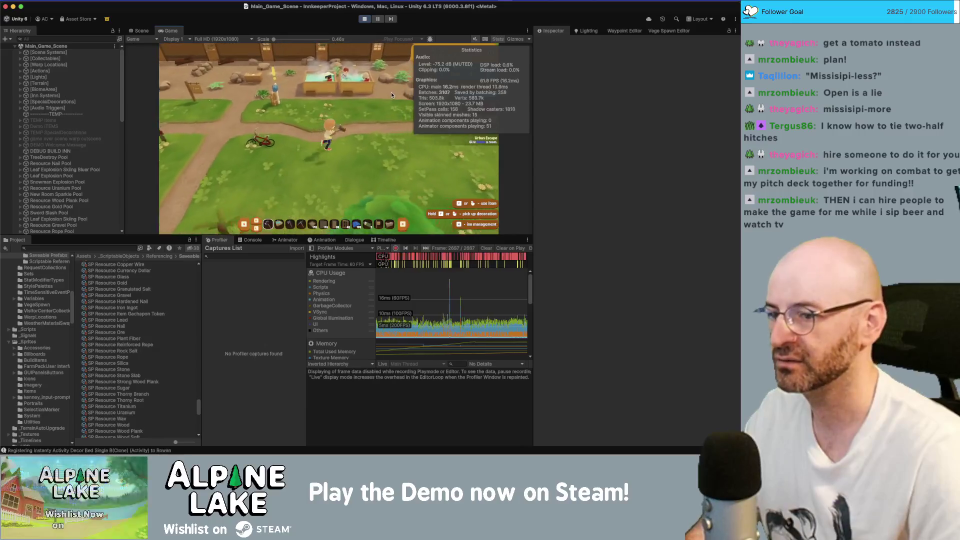
pyautogui.press('d')
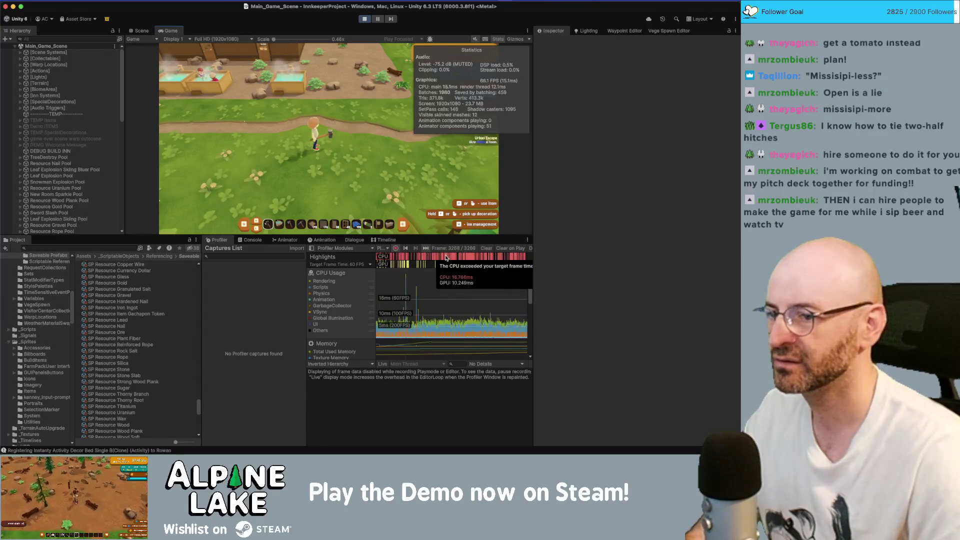
pyautogui.press('d')
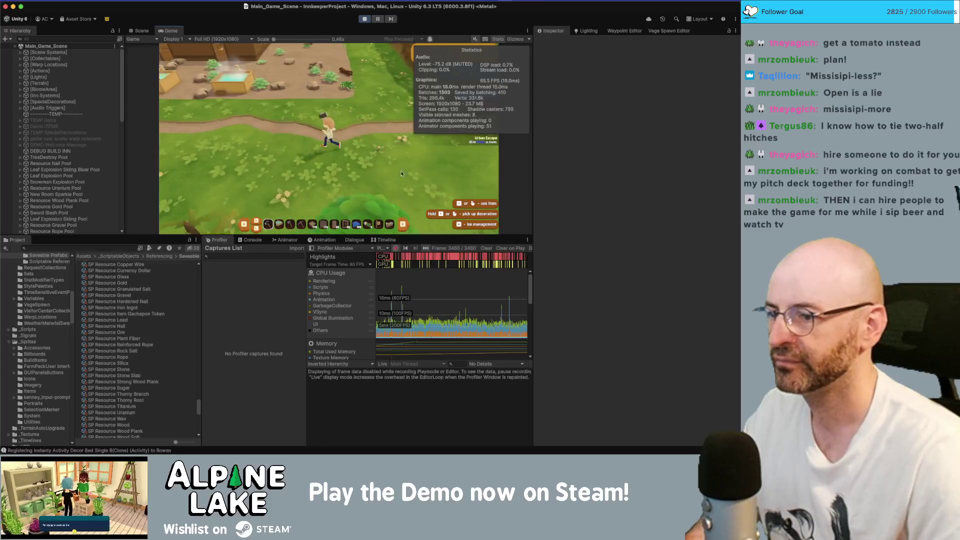
pyautogui.press('w')
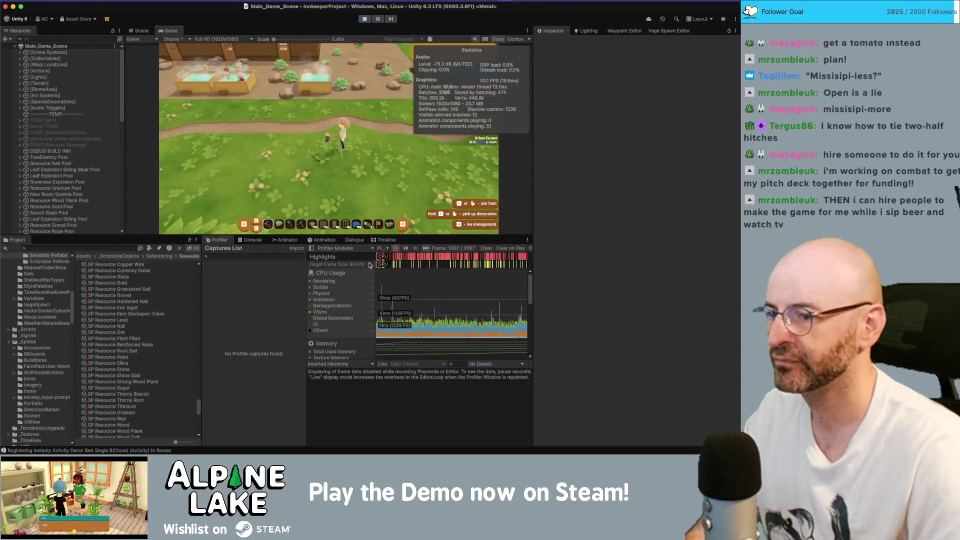
# Step: Set the target frame time to 72 FPS, run past the hot tubs, then stop Play mode
pyautogui.click(368, 265)
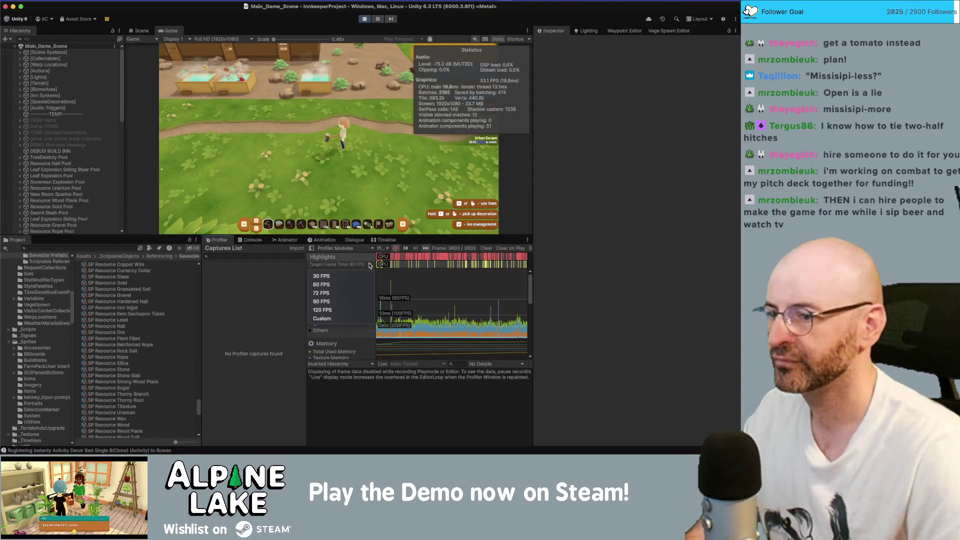
pyautogui.click(357, 293)
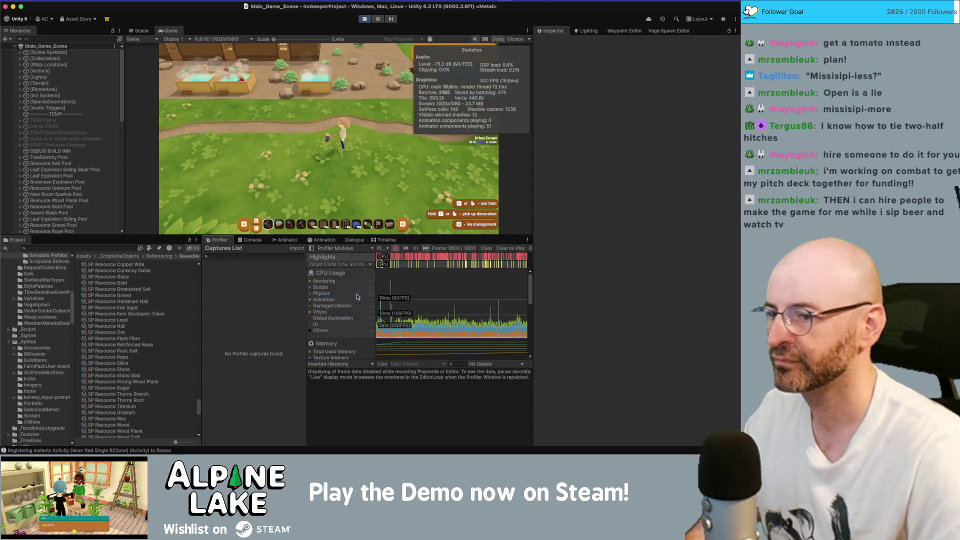
pyautogui.press('a')
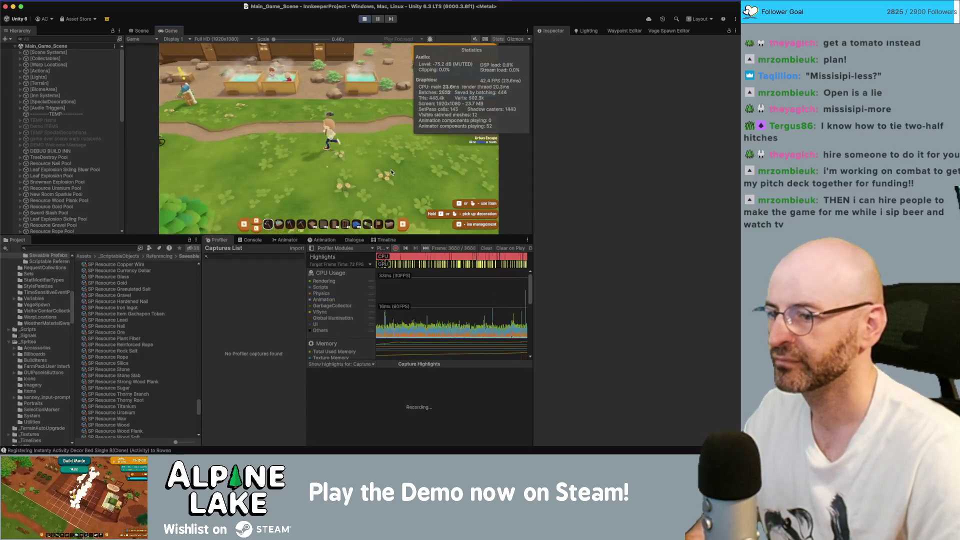
pyautogui.press('a')
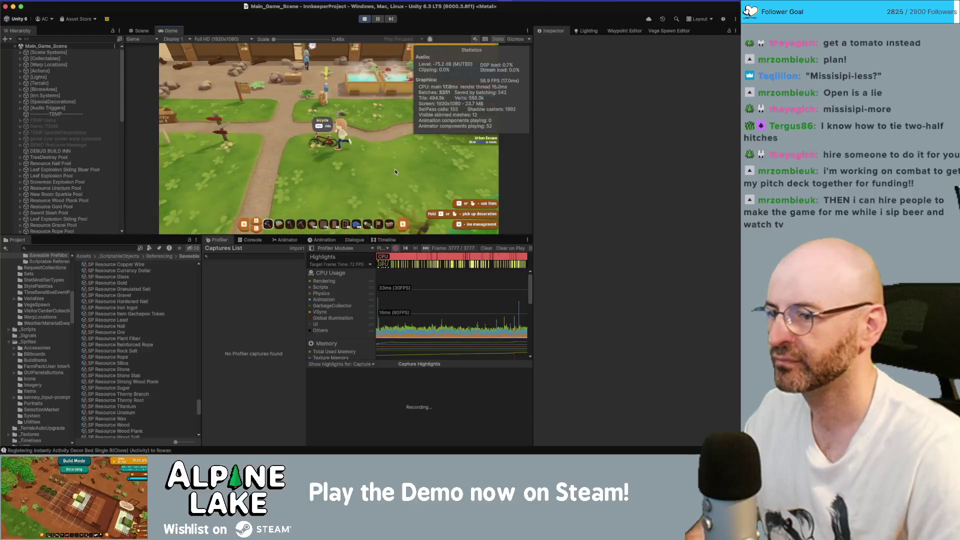
pyautogui.press('d')
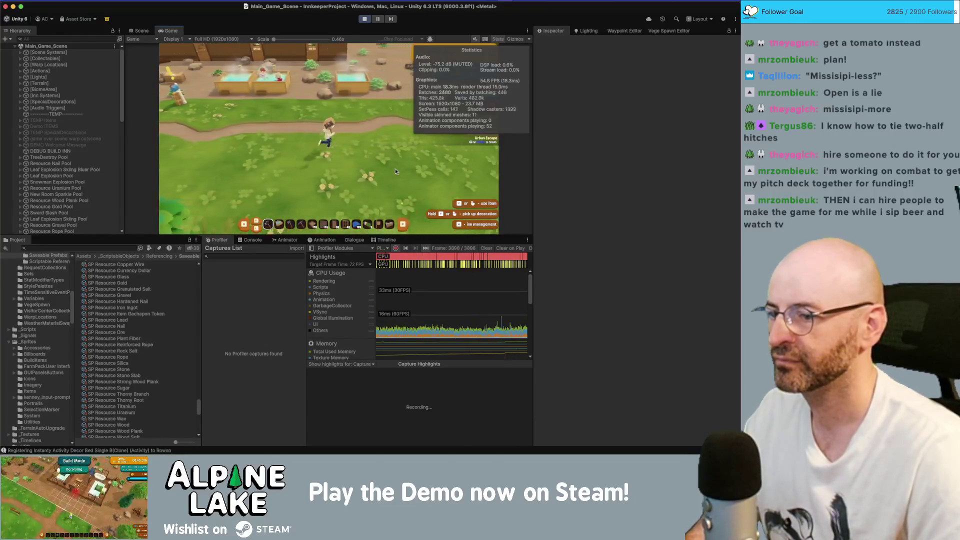
pyautogui.press('d')
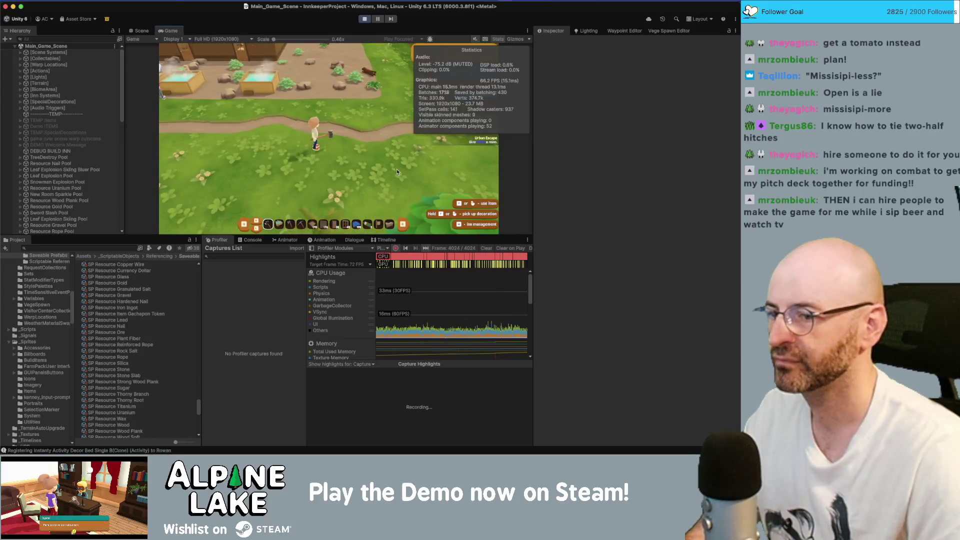
pyautogui.press('a')
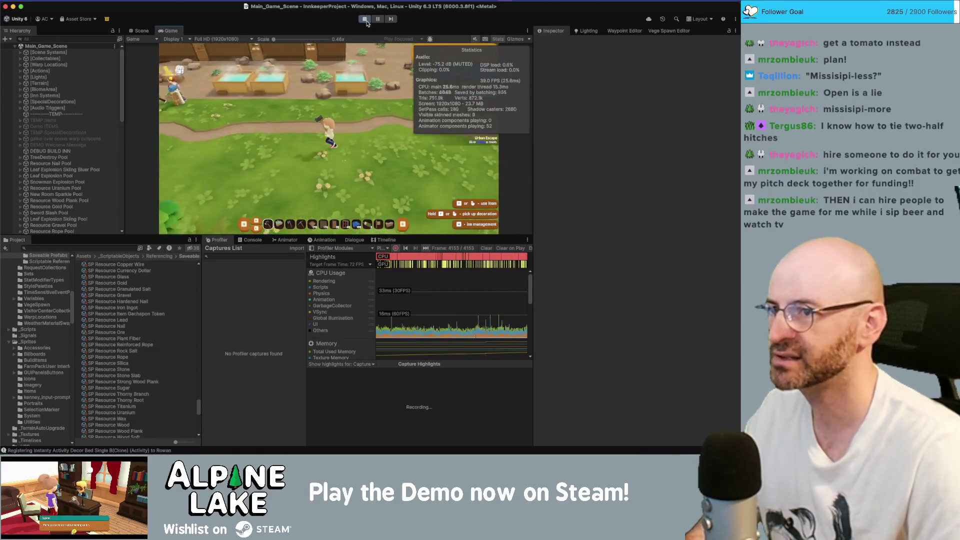
pyautogui.click(366, 21)
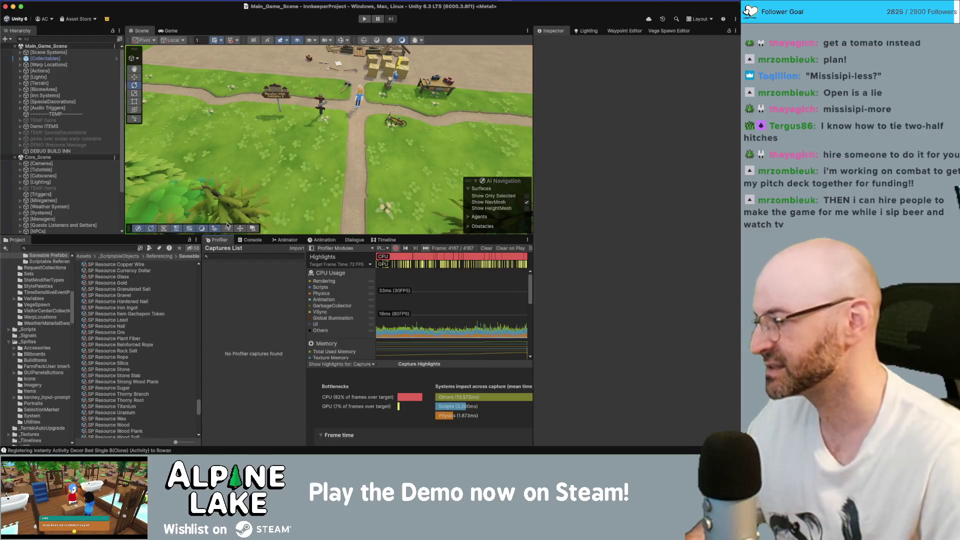
pyautogui.moveTo(221, 240); pyautogui.dragTo(225, 126)
# Step: Float the Profiler panel out of the docked layout and enlarge the scene view
pyautogui.moveTo(149, 32); pyautogui.dragTo(309, 94)
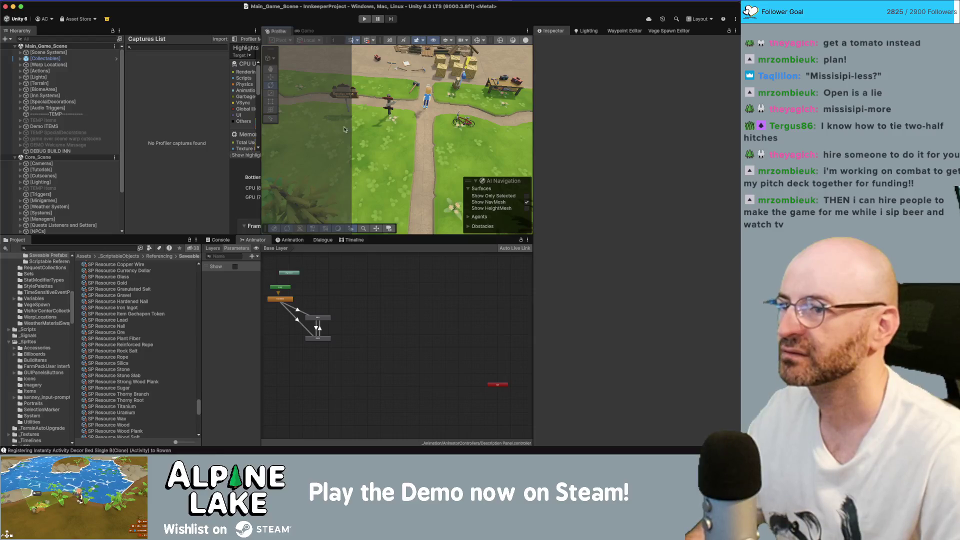
pyautogui.moveTo(344, 129); pyautogui.dragTo(315, 45)
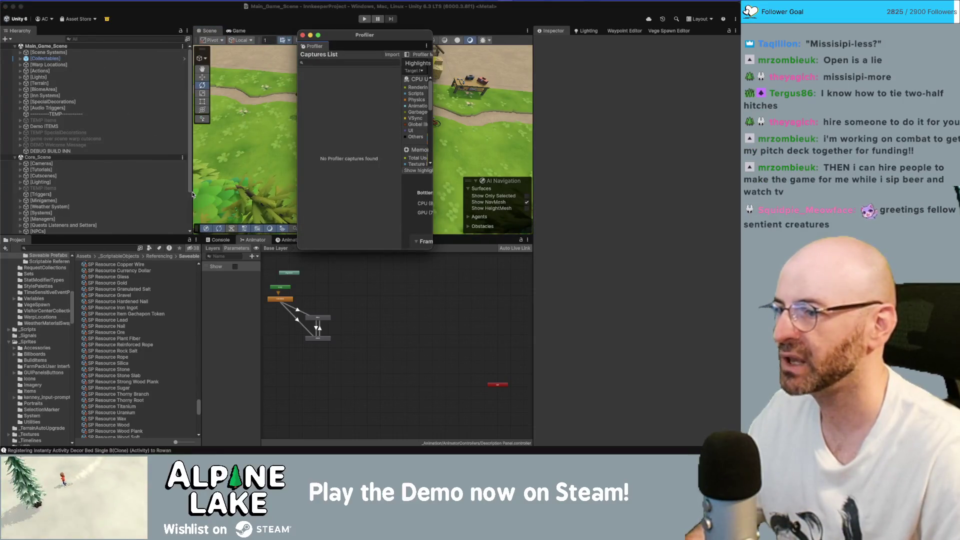
pyautogui.moveTo(190, 202); pyautogui.dragTo(127, 202)
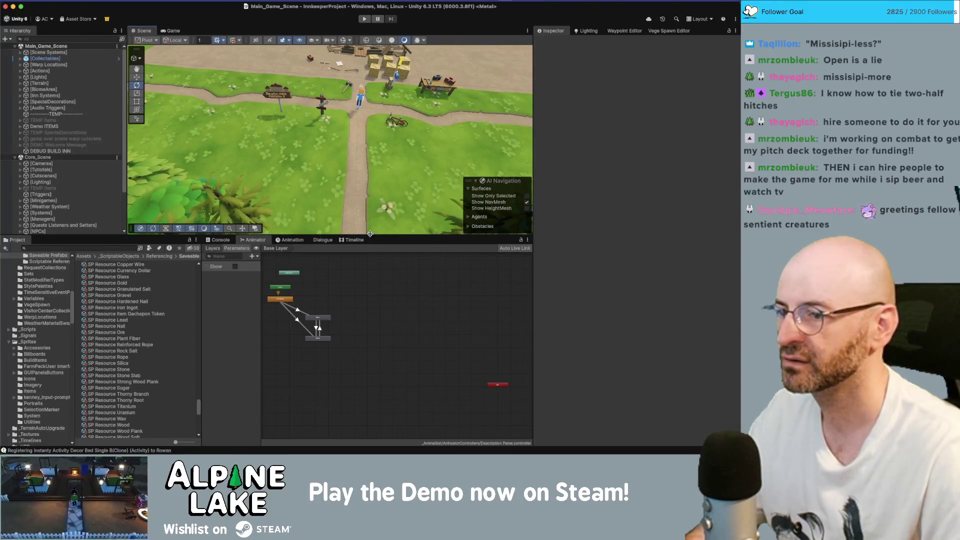
pyautogui.moveTo(370, 234); pyautogui.dragTo(365, 258)
# Step: Bring the floating Profiler forward, widen it and maximize it to fill the screen
pyautogui.hotkey('ctrl', 'Up')
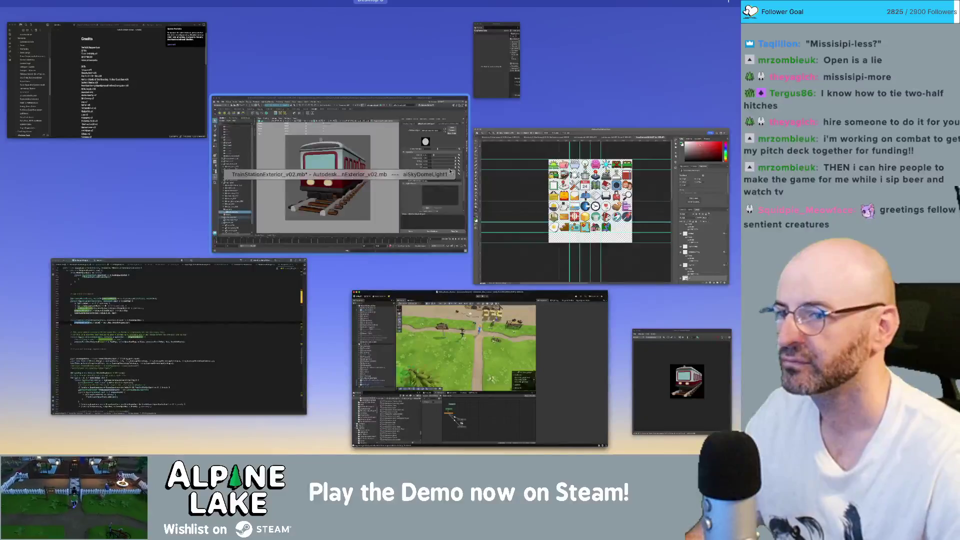
pyautogui.click(511, 78)
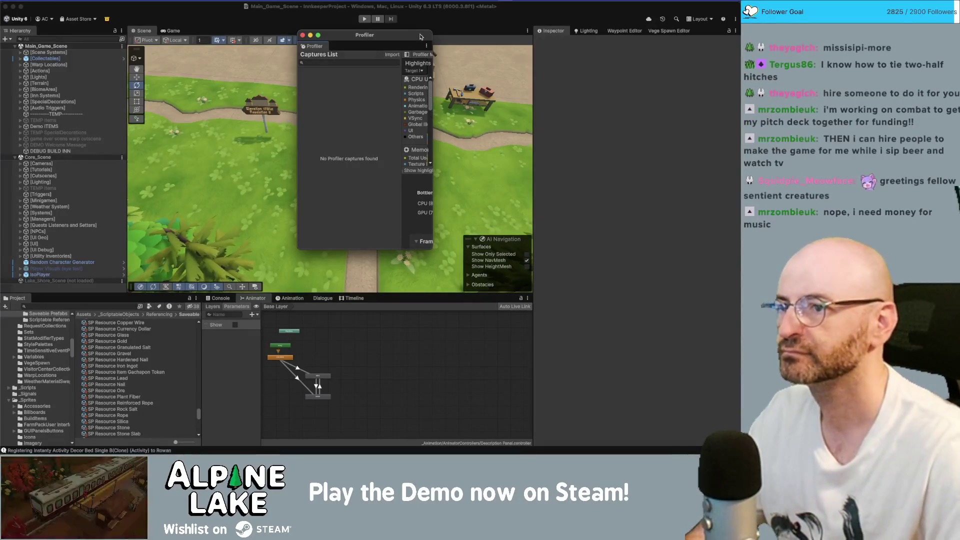
pyautogui.moveTo(433, 39); pyautogui.dragTo(650, 39)
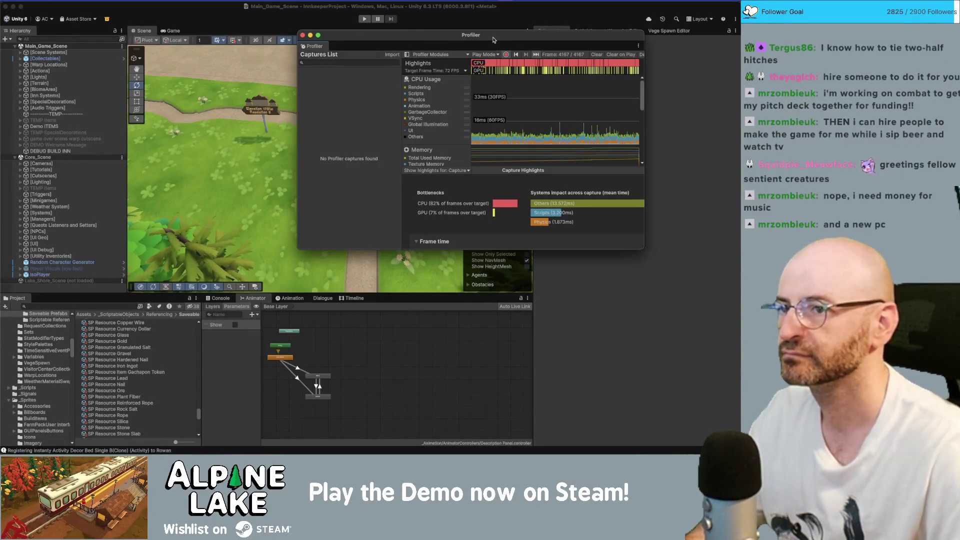
pyautogui.moveTo(496, 42); pyautogui.dragTo(353, 59)
pyautogui.moveTo(502, 53); pyautogui.dragTo(682, 54)
pyautogui.moveTo(550, 56); pyautogui.dragTo(465, 68)
pyautogui.doubleClick(464, 69)
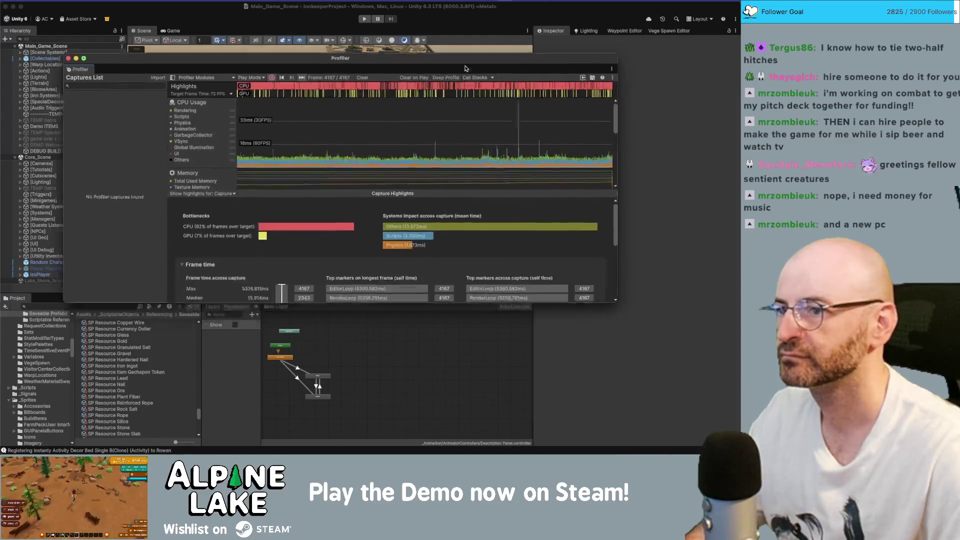
pyautogui.scroll(-5, 563, 105)
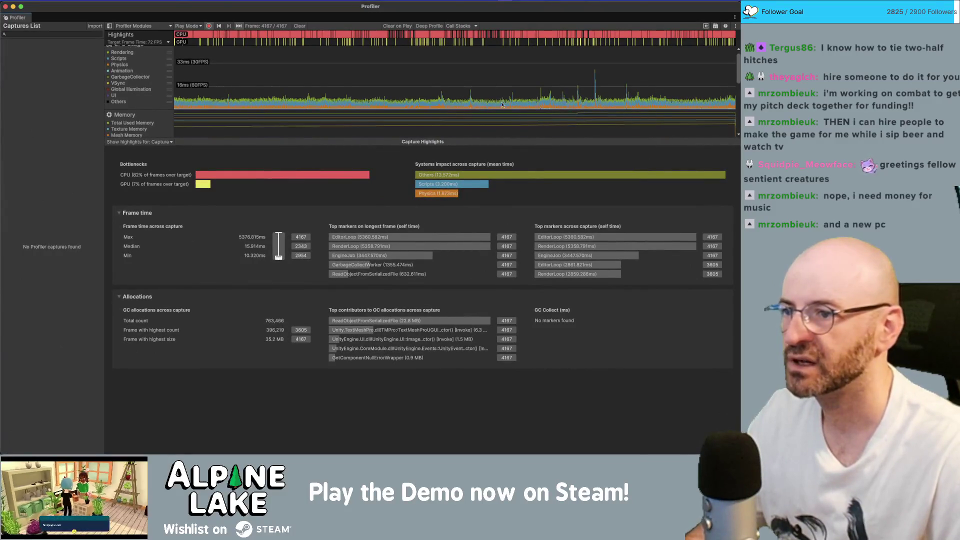
# Step: Select the 44.76 ms spike frame 3657 in the CPU chart to show its CPU hierarchy
pyautogui.scroll(-3, 454, 92)
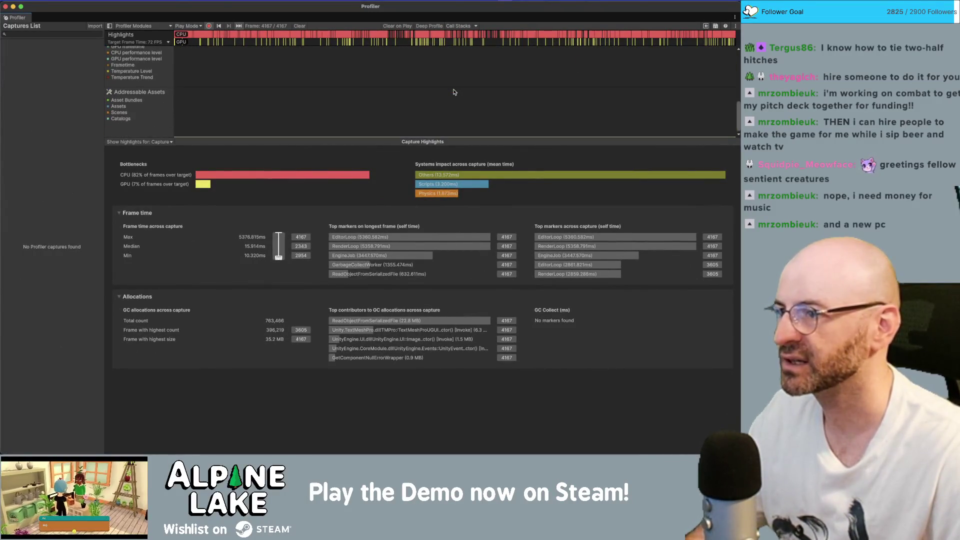
pyautogui.scroll(6, 465, 92)
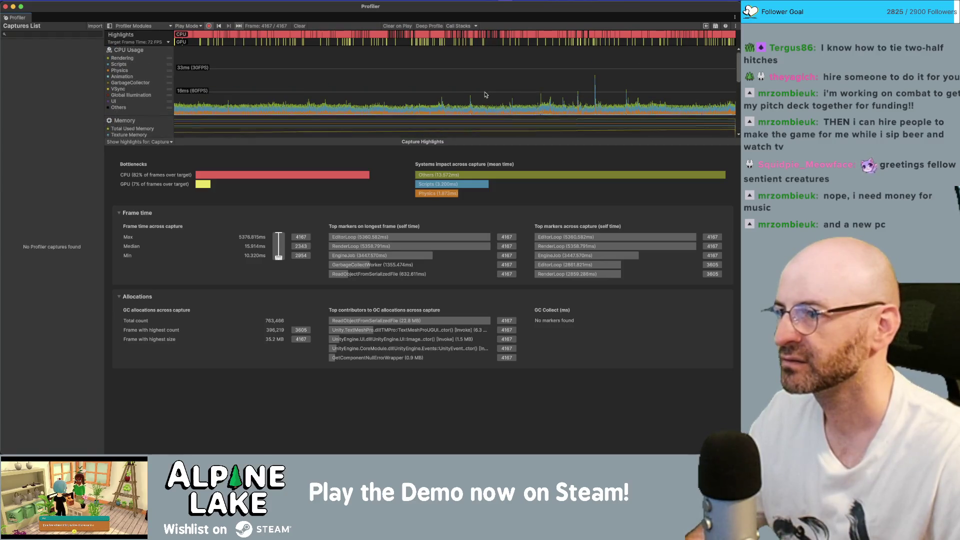
pyautogui.moveTo(475, 112)
pyautogui.mouseDown()
pyautogui.moveTo(492, 121)
pyautogui.moveTo(484, 121)
pyautogui.mouseUp()
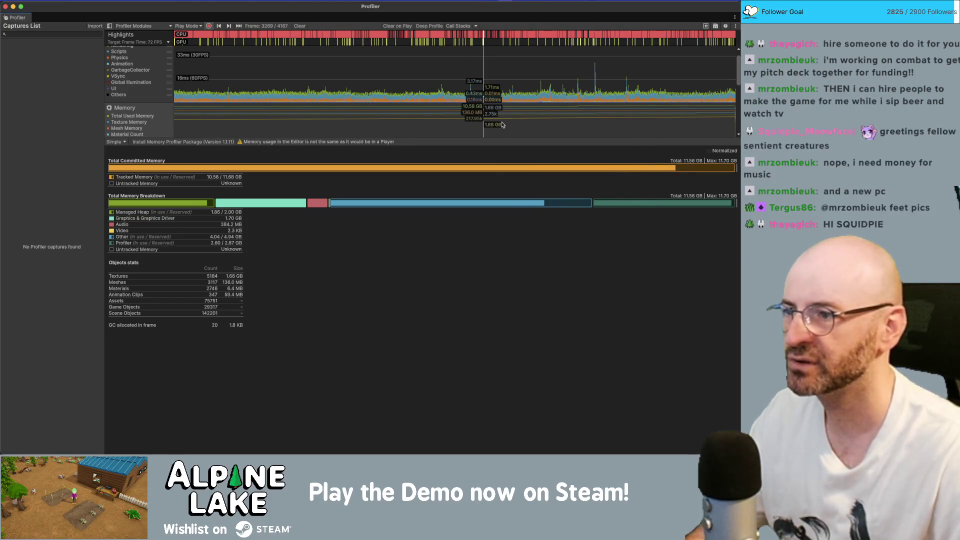
pyautogui.moveTo(503, 125)
pyautogui.mouseDown()
pyautogui.moveTo(524, 122)
pyautogui.moveTo(488, 122)
pyautogui.mouseUp()
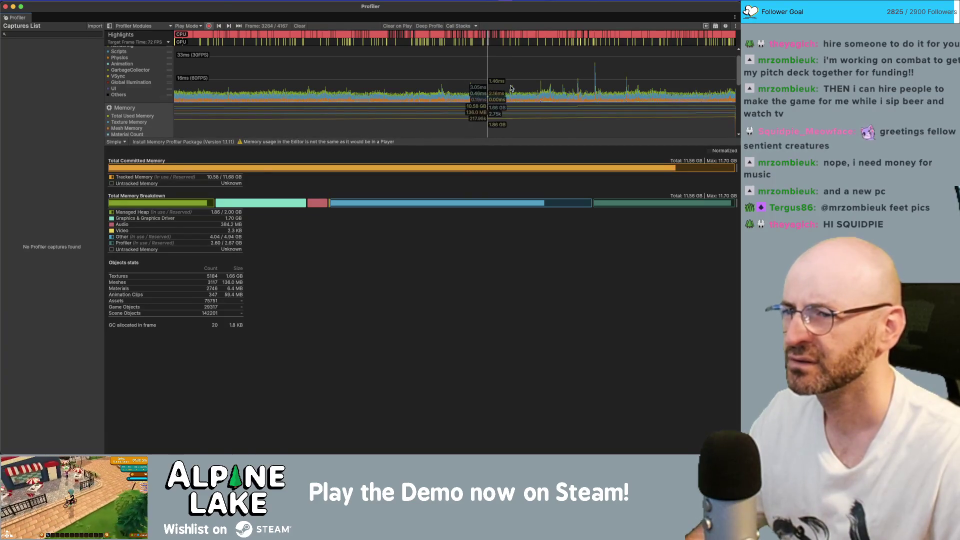
pyautogui.moveTo(511, 88); pyautogui.dragTo(593, 82)
pyautogui.click(593, 82)
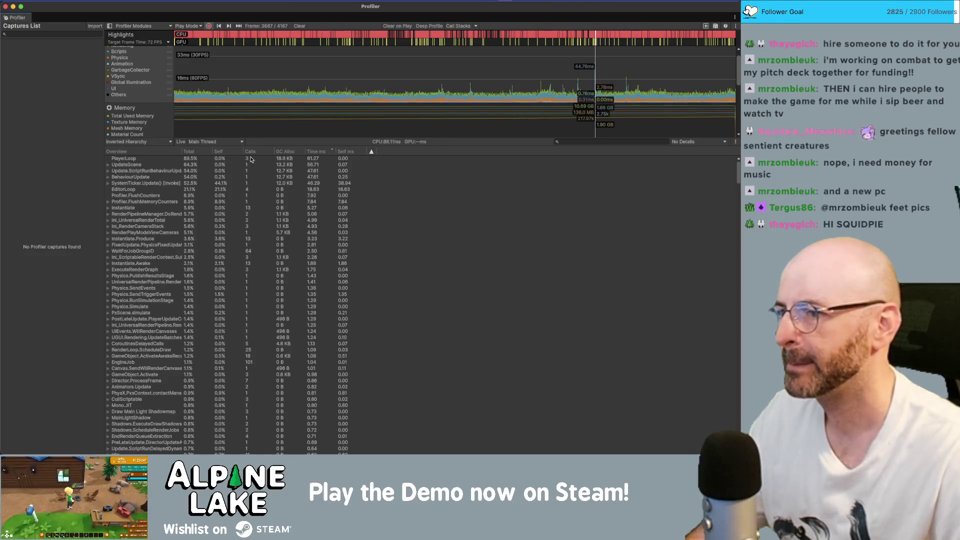
# Step: Select the PlayerLoop row and keep the call tree in Inverted Hierarchy view
pyautogui.scroll(-15, 357, 295)
pyautogui.scroll(15, 358, 294)
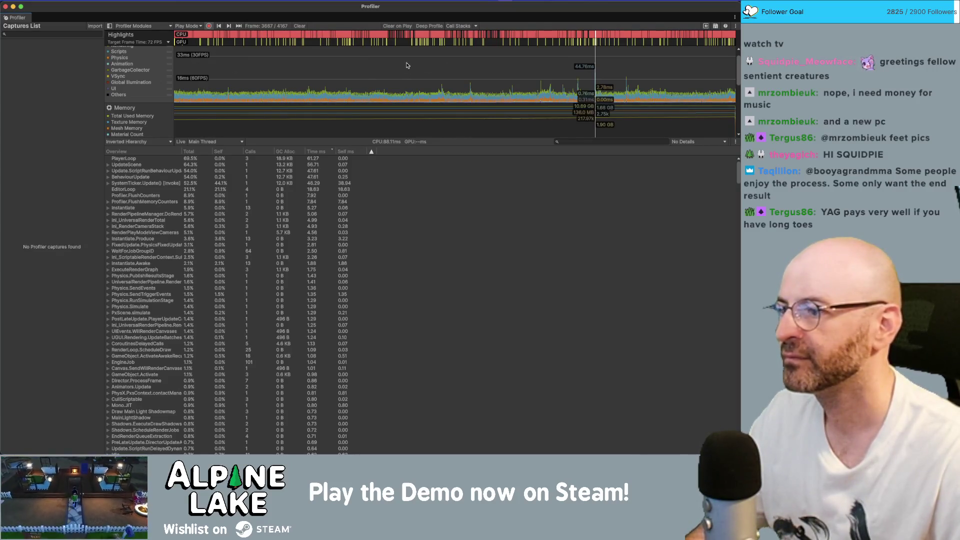
pyautogui.click(133, 160)
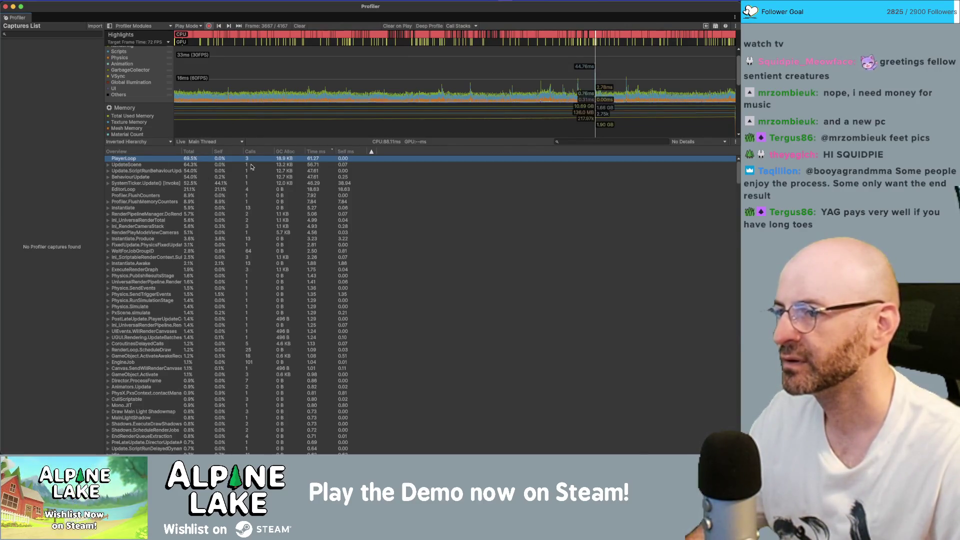
pyautogui.click(145, 143)
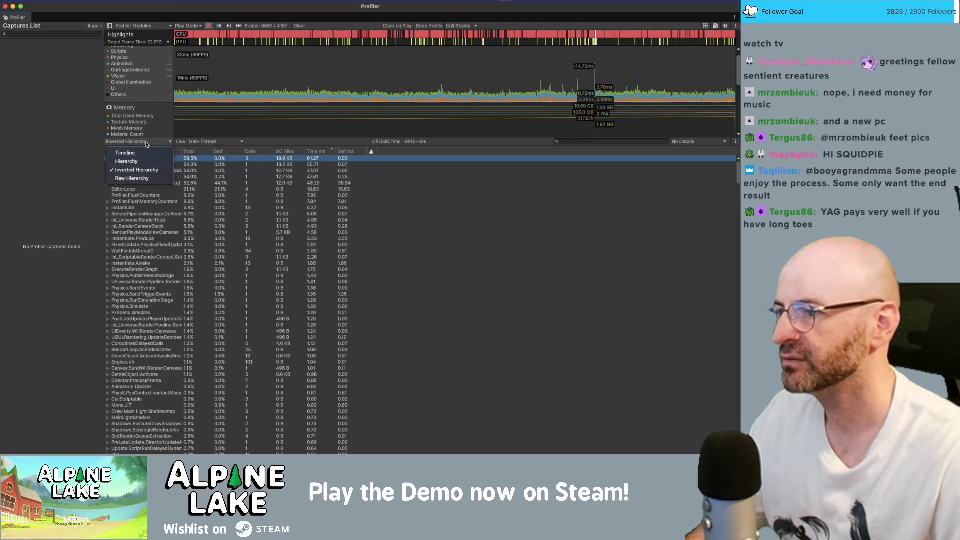
pyautogui.click(137, 171)
# Step: Select Update.ScriptRunBehaviourUpdate and expand it and UpdateScene to show their callers
pyautogui.click(195, 166)
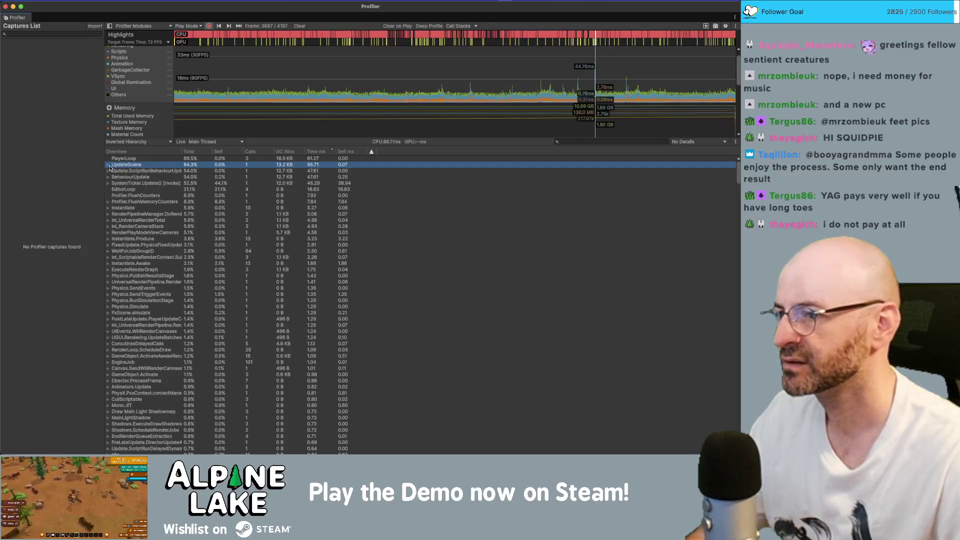
pyautogui.click(140, 171)
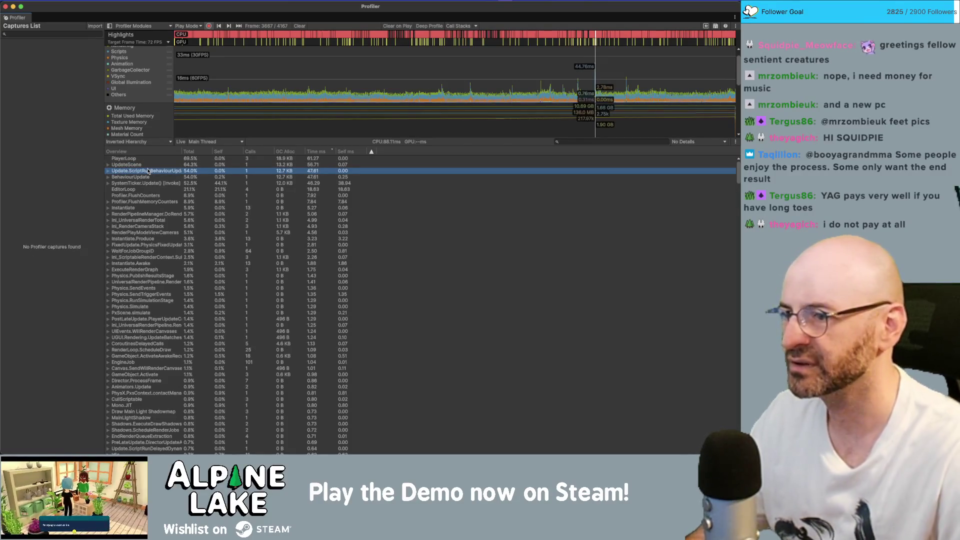
pyautogui.click(148, 167)
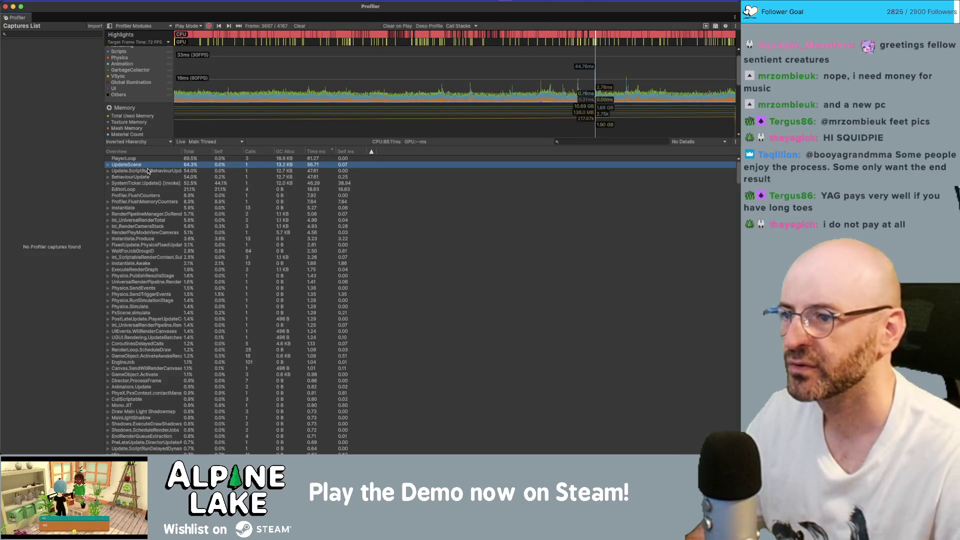
pyautogui.click(148, 171)
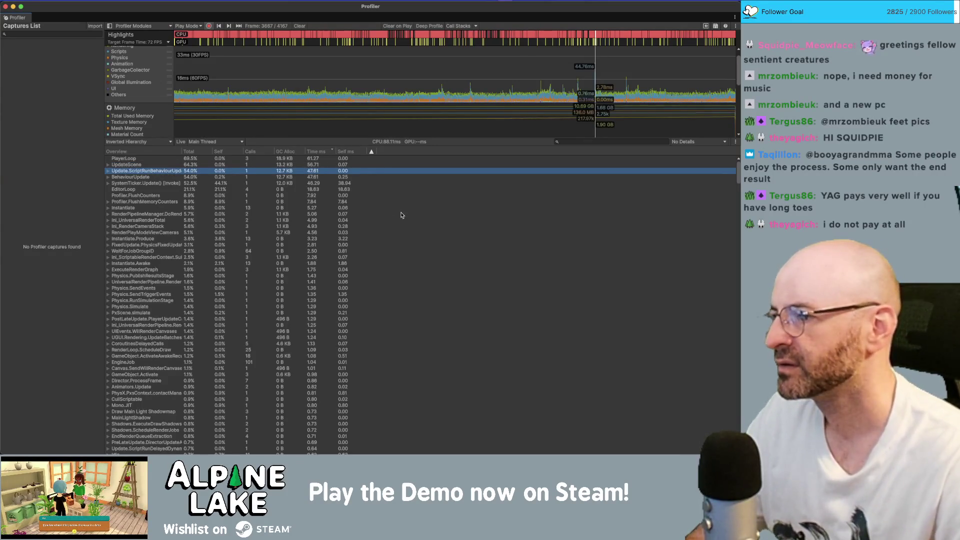
pyautogui.press('Right')
pyautogui.press('Right')
pyautogui.press('Right')
pyautogui.press('Down')
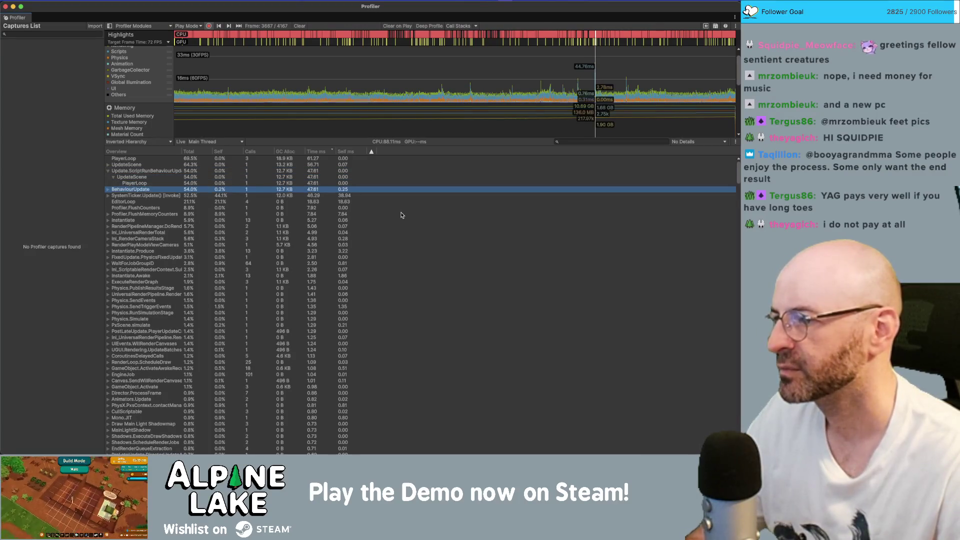
pyautogui.press('Up')
pyautogui.press('Up')
pyautogui.press('Up')
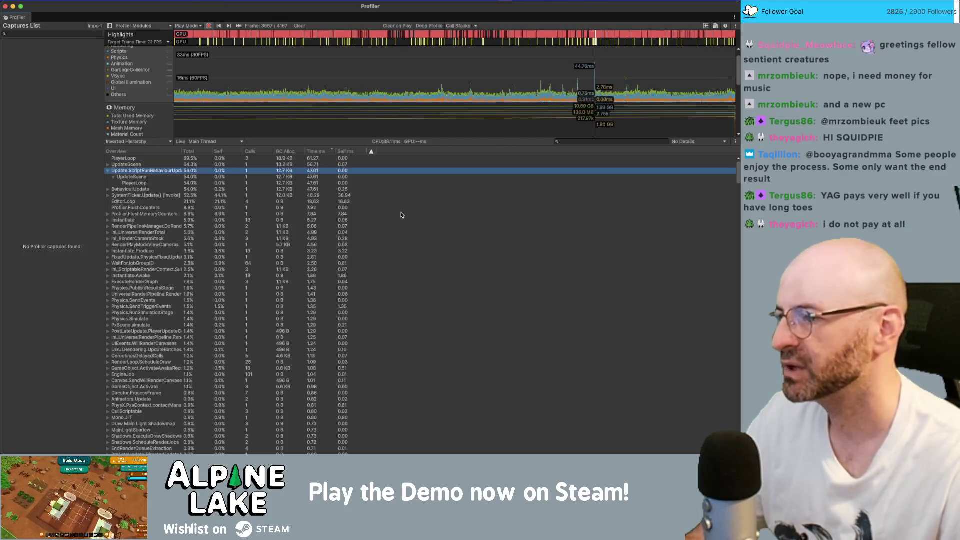
pyautogui.press('Up')
pyautogui.press('Right')
pyautogui.press('Right')
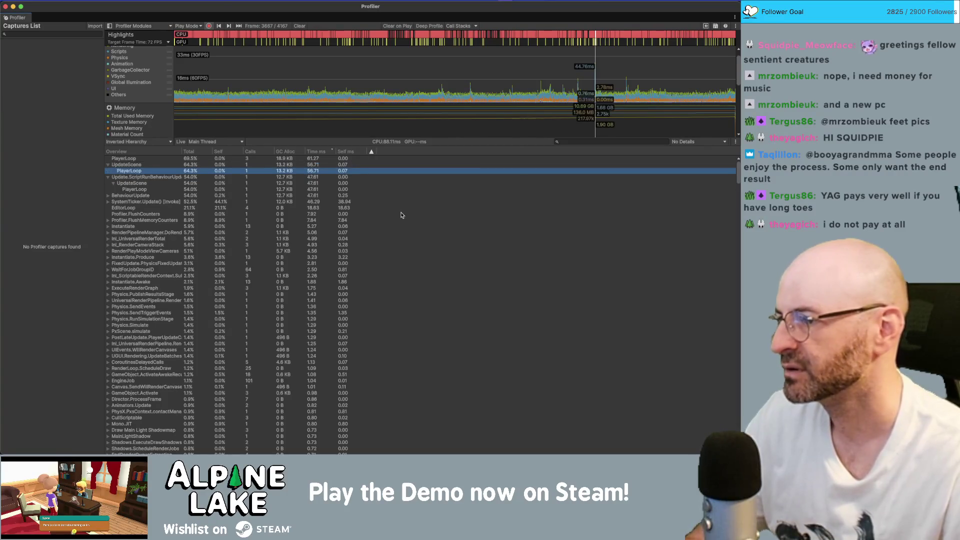
# Step: Expand BehaviourUpdate and step through its child calls down to PlayerLoop
pyautogui.press('Down')
pyautogui.press('Down')
pyautogui.press('Down')
pyautogui.press('Right')
pyautogui.press('Down')
pyautogui.press('Right')
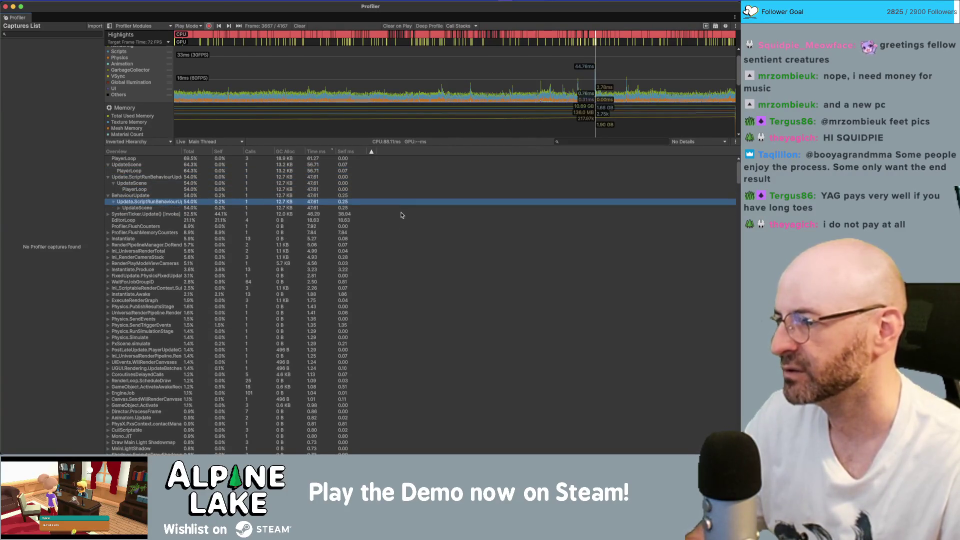
pyautogui.press('Down')
pyautogui.press('Right')
pyautogui.press('Down')
# Step: Expand SystemTicker.Update() [Invoke] down to UpdateScene and FlushMemoryCounters, then show the view-mode choices
pyautogui.press('Down')
pyautogui.press('Up')
pyautogui.press('Up')
pyautogui.press('Up')
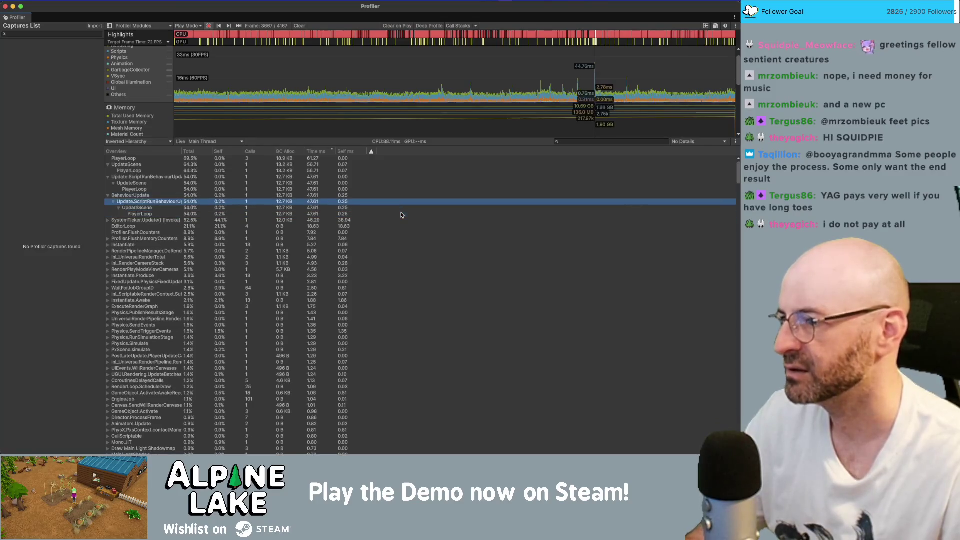
pyautogui.press('Down')
pyautogui.press('Down')
pyautogui.press('Down')
pyautogui.press('Right')
pyautogui.press('Down')
pyautogui.press('Right')
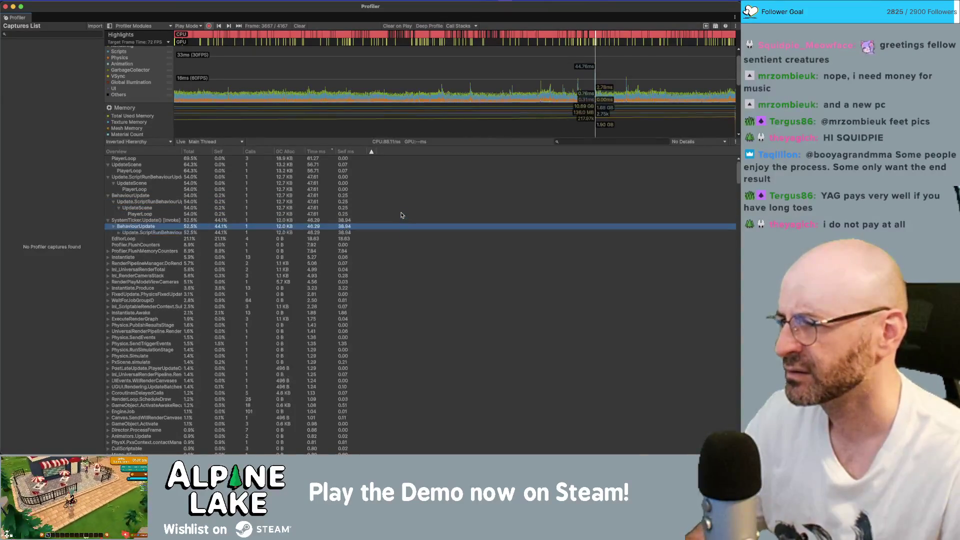
pyautogui.press('Down')
pyautogui.press('Right')
pyautogui.press('Down')
pyautogui.press('Right')
pyautogui.press('Down')
pyautogui.press('Down')
pyautogui.press('Down')
pyautogui.press('Right')
pyautogui.press('Up')
pyautogui.press('Up')
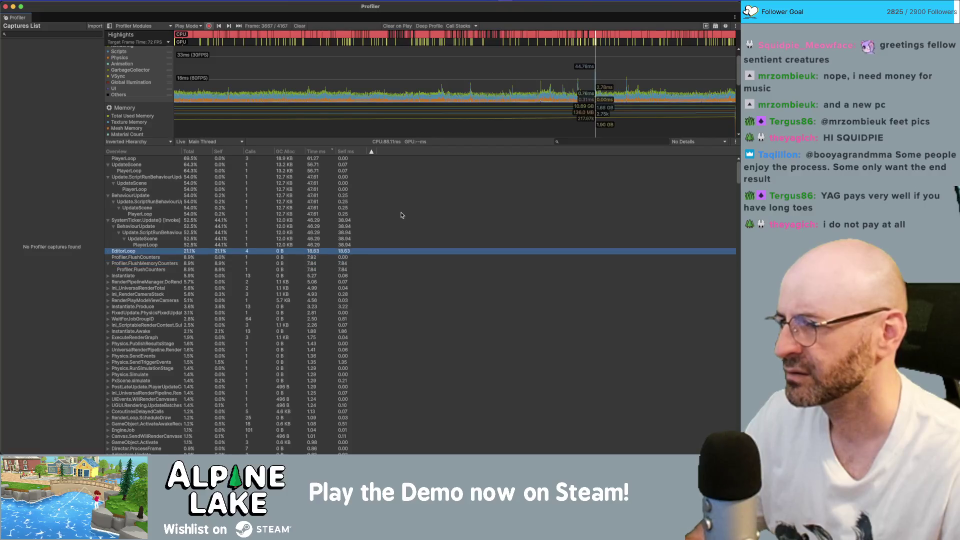
pyautogui.press('Up')
pyautogui.press('Up')
pyautogui.press('Down')
pyautogui.press('Down')
pyautogui.press('Down')
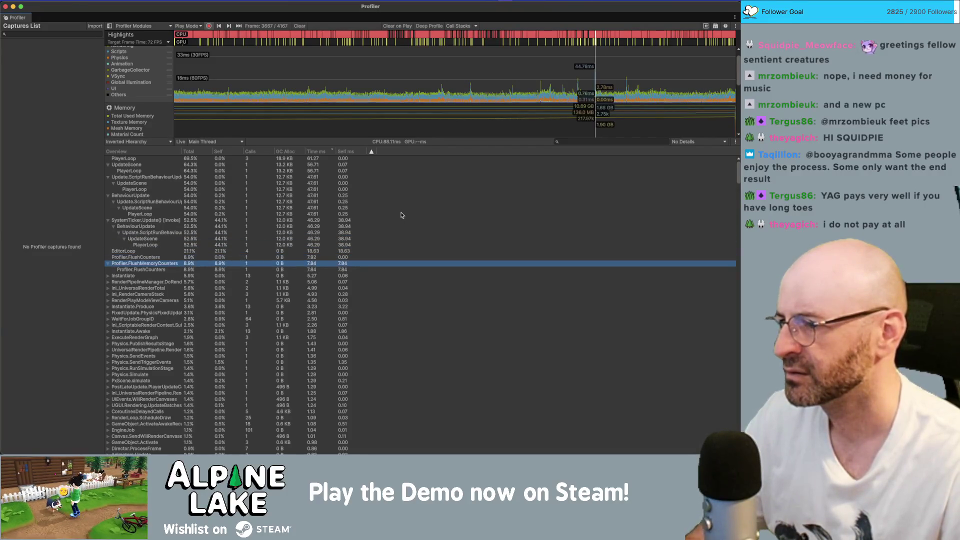
pyautogui.press('Left')
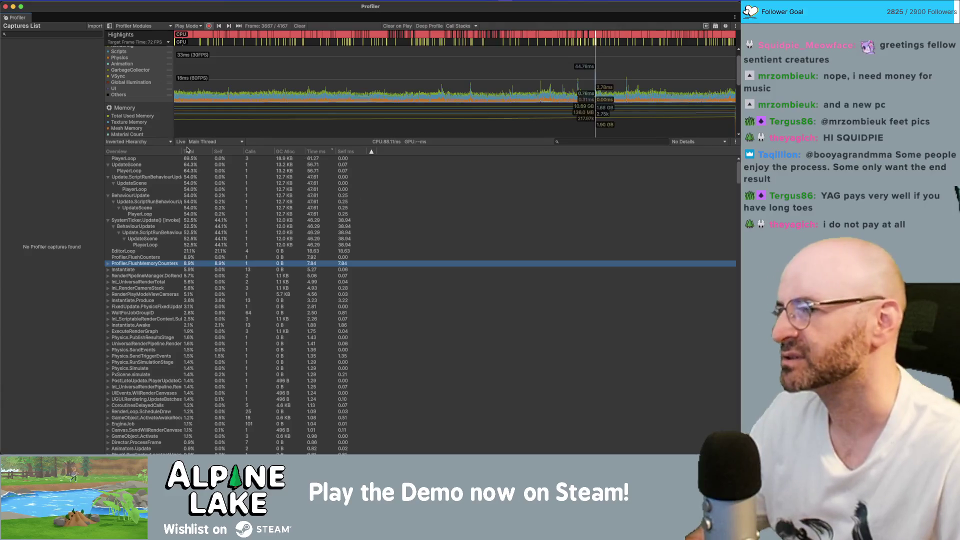
pyautogui.click(159, 142)
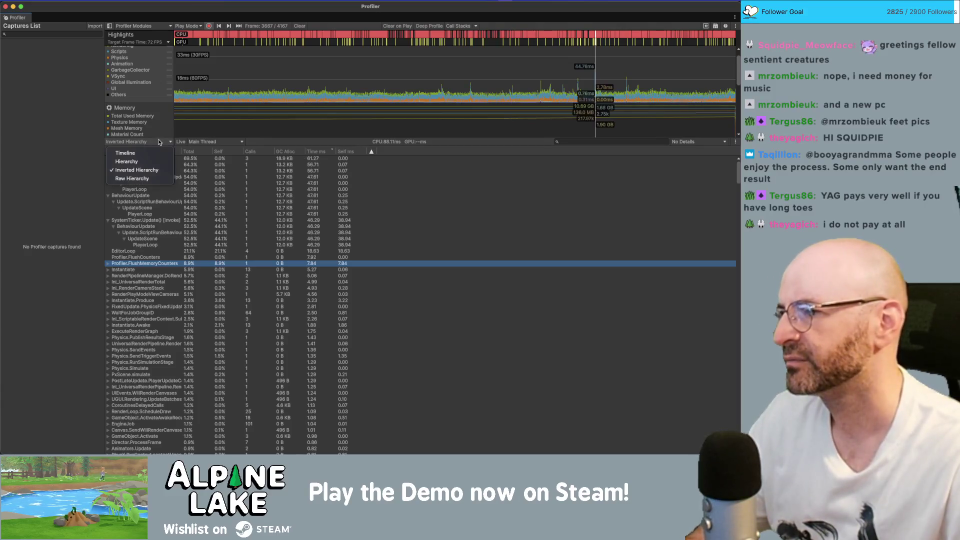
# Step: Switch to Raw Hierarchy and expand PlayerLoop > UpdateScene > BehaviourUpdate > SystemTicker.Update()
pyautogui.click(159, 178)
pyautogui.click(156, 172)
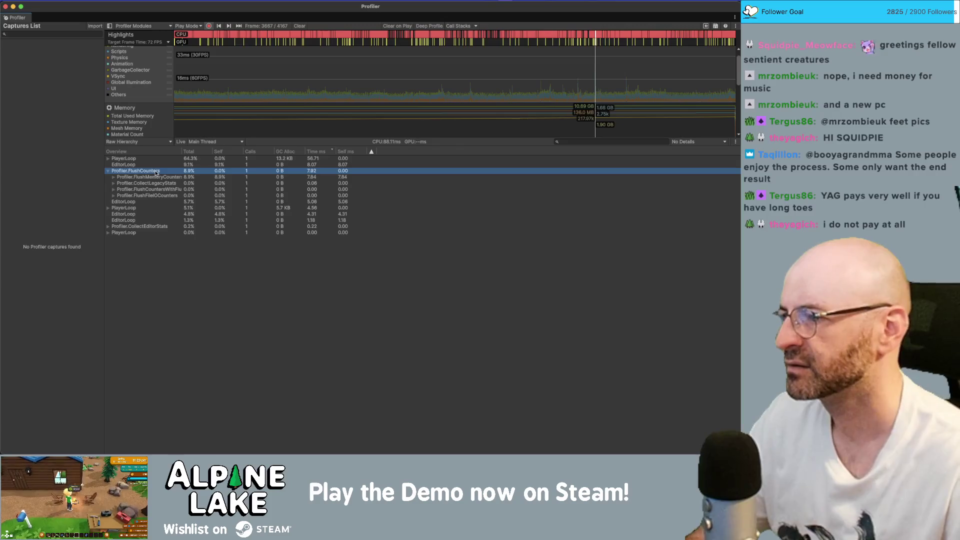
pyautogui.press('Left')
pyautogui.press('Up')
pyautogui.press('Up')
pyautogui.press('Right')
pyautogui.press('Down')
pyautogui.press('Right')
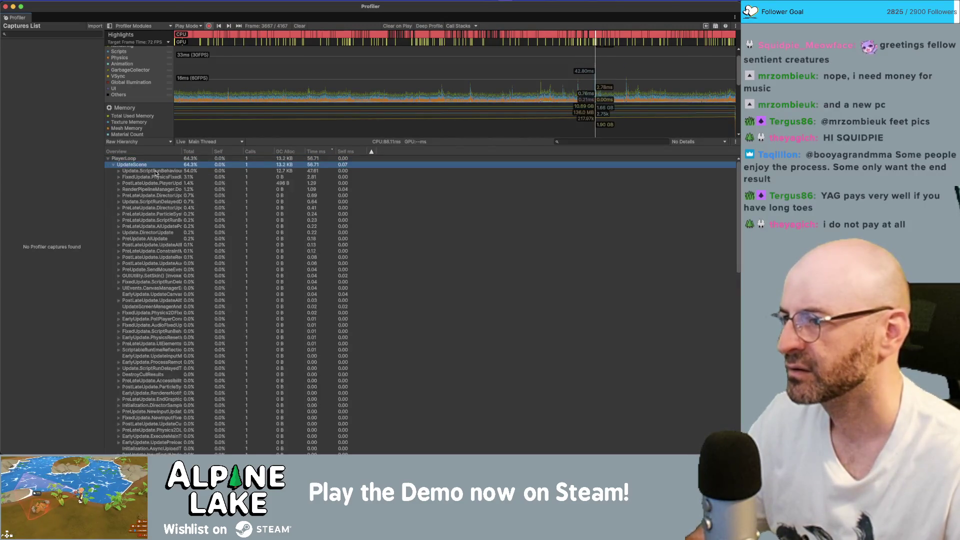
pyautogui.press('Down')
pyautogui.press('Right')
pyautogui.press('Down')
pyautogui.press('Right')
pyautogui.press('Down')
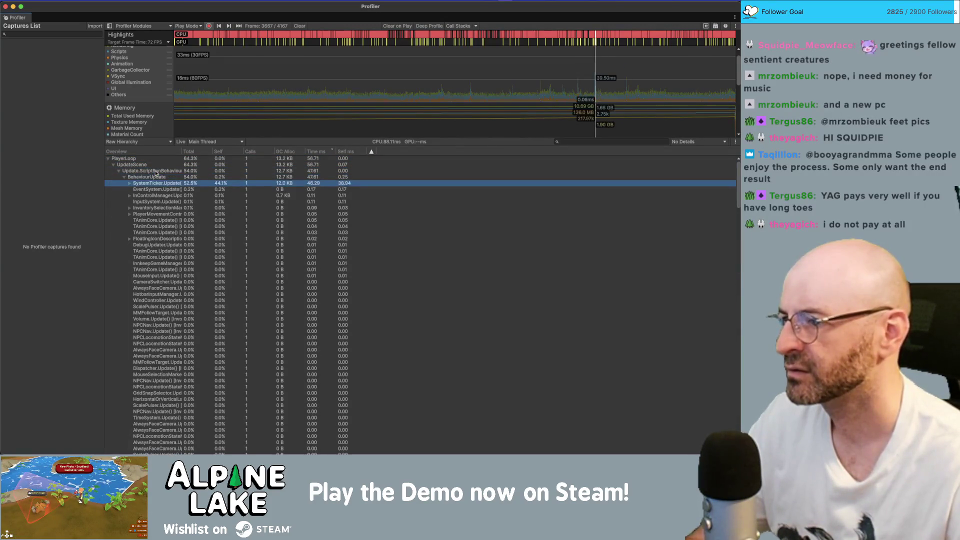
pyautogui.press('Right')
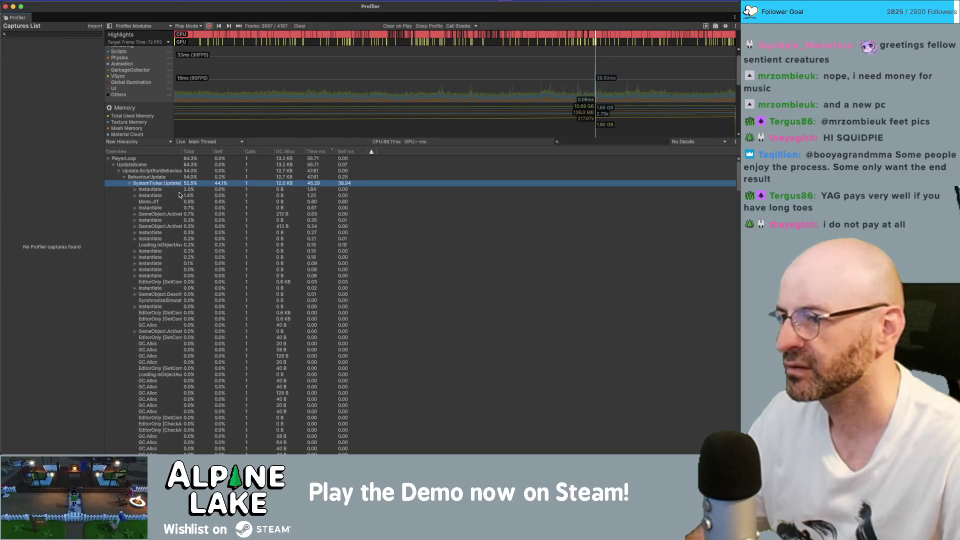
# Step: Expand the first Instantiate call to Instantiate.Produce and widen the Overview name column
pyautogui.scroll(-5, 180, 196)
pyautogui.scroll(5, 181, 199)
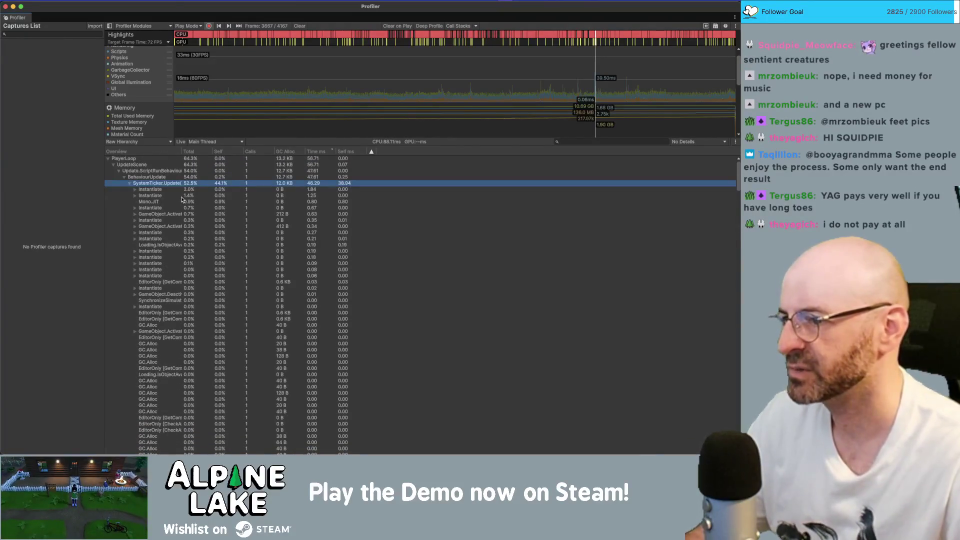
pyautogui.click(181, 191)
pyautogui.press('Right')
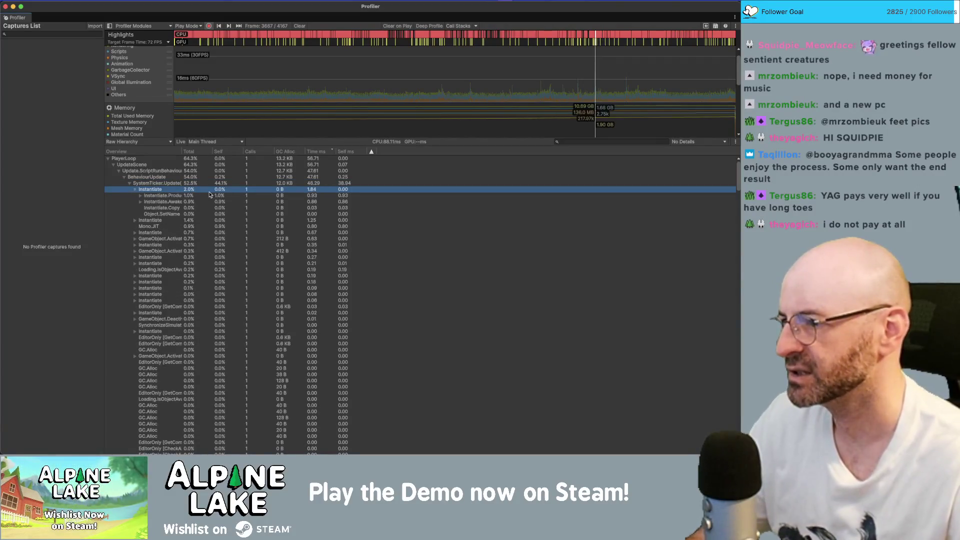
pyautogui.click(209, 194)
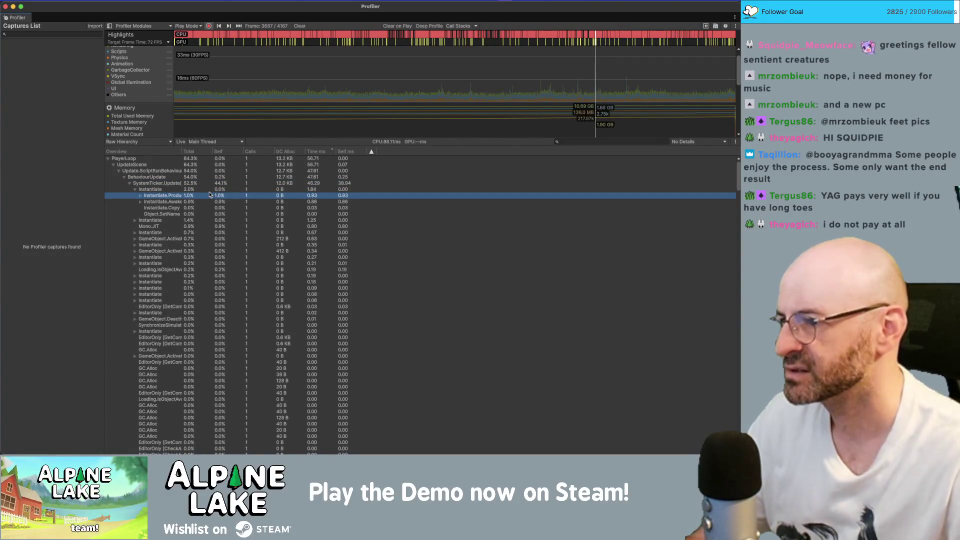
pyautogui.moveTo(183, 153); pyautogui.dragTo(201, 152)
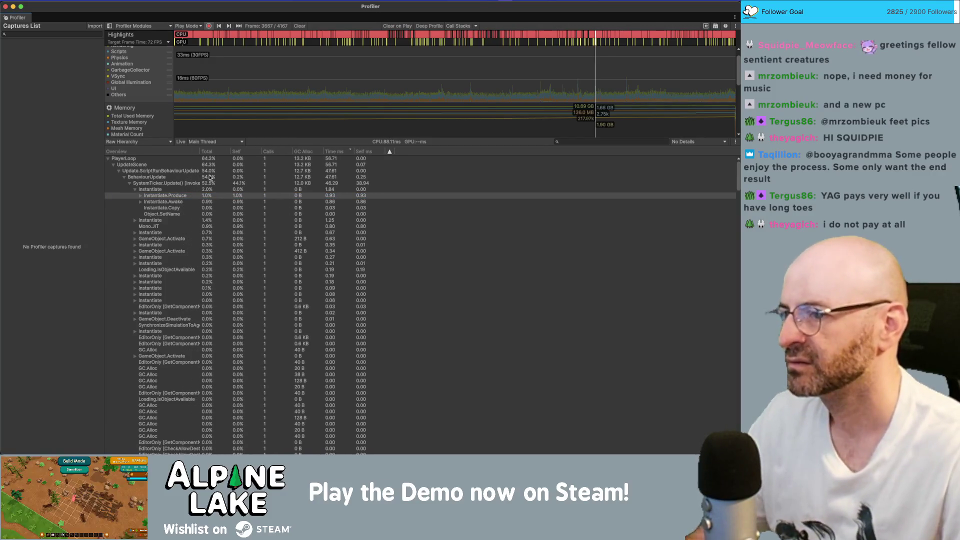
# Step: Browse Instantiate.Produce and Instantiate.Awake children, then collapse back up to BehaviourUpdate
pyautogui.click(209, 189)
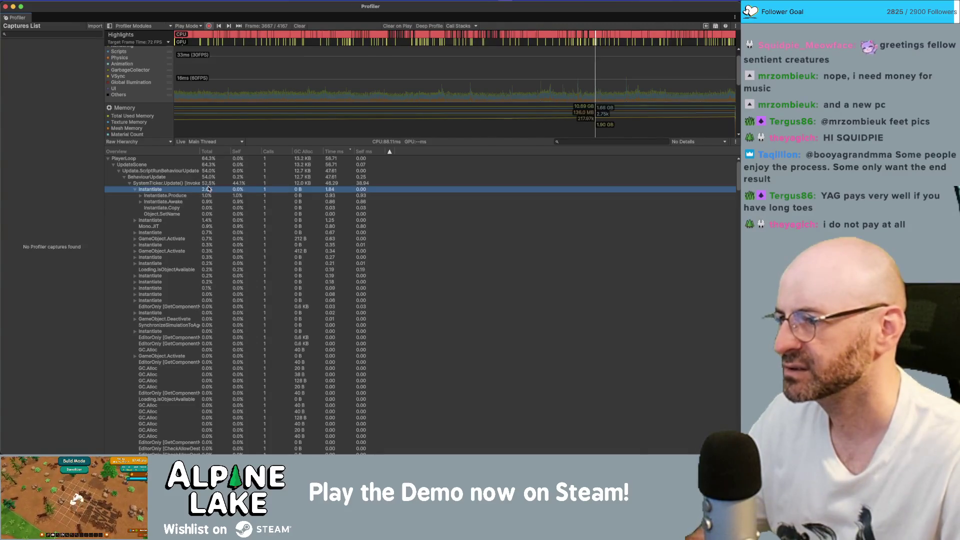
pyautogui.press('Down')
pyautogui.press('Right')
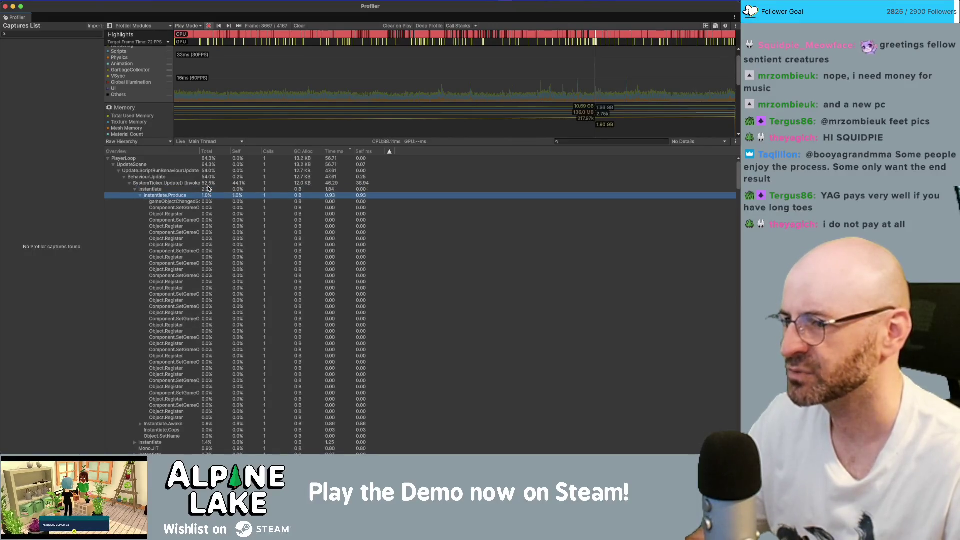
pyautogui.press('Left')
pyautogui.press('Right')
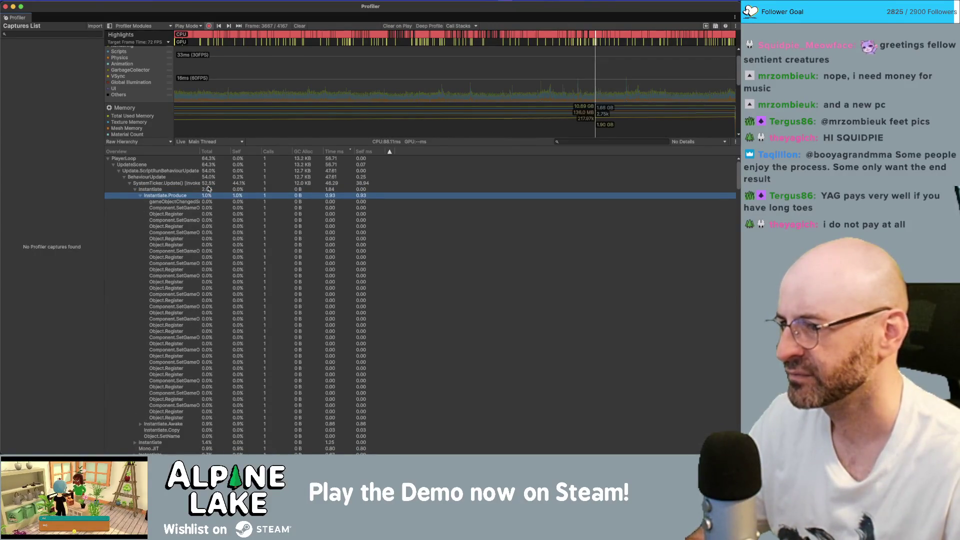
pyautogui.press('Down')
pyautogui.press('Down')
pyautogui.press('Down')
pyautogui.press('Up')
pyautogui.press('Up')
pyautogui.press('Up')
pyautogui.press('Left')
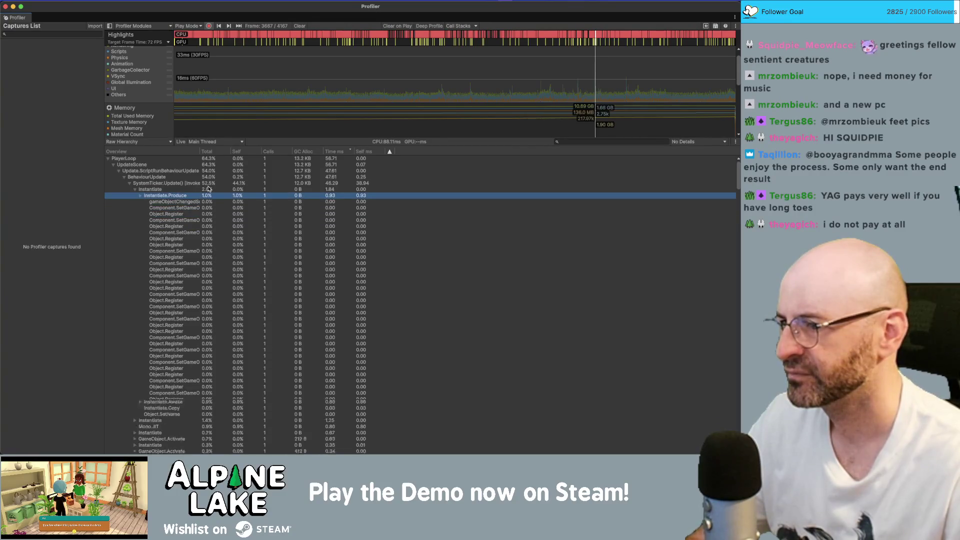
pyautogui.press('Down')
pyautogui.press('Right')
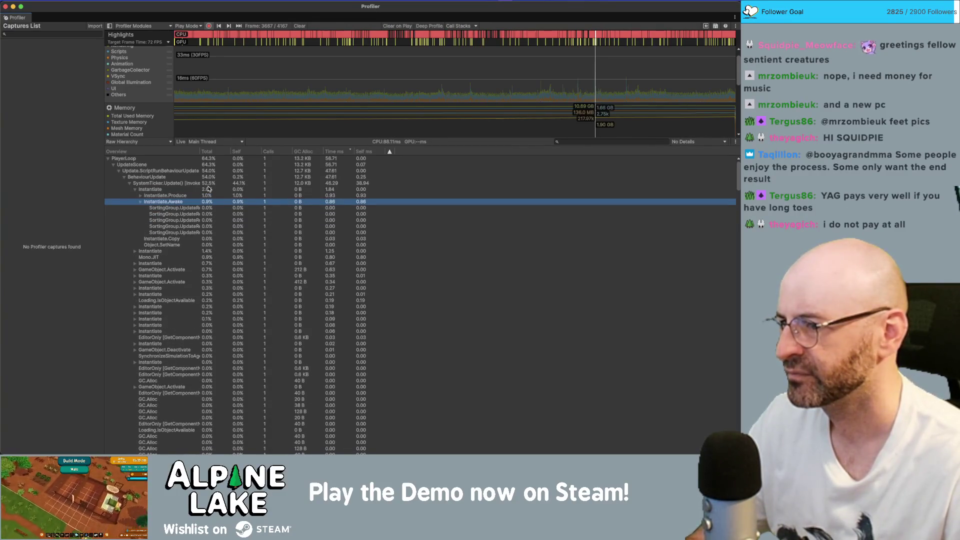
pyautogui.press('Left')
pyautogui.press('Left')
pyautogui.press('Left')
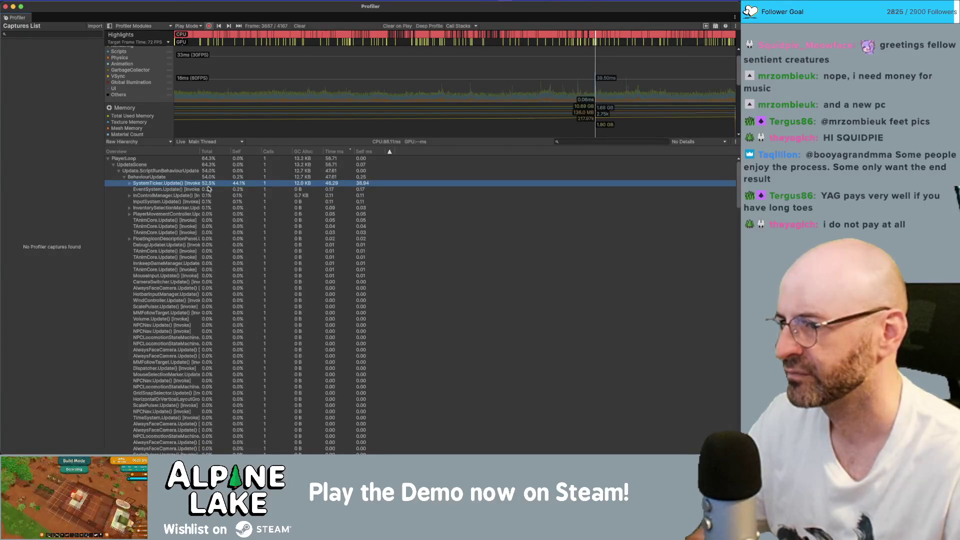
pyautogui.press('Left')
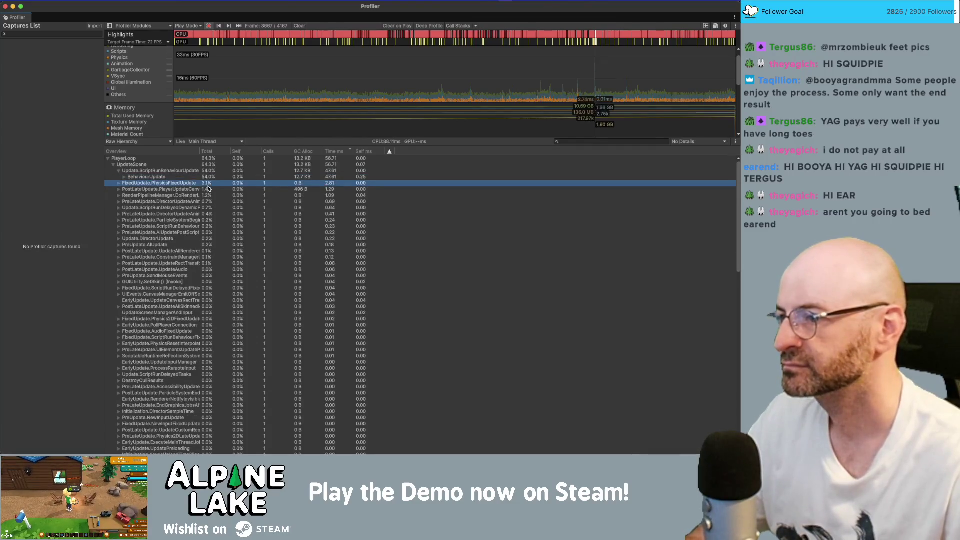
# Step: Re-expand SystemTicker.Update() to list its Instantiate calls at 3.0% and 1.4%
pyautogui.press('Down')
pyautogui.press('Right')
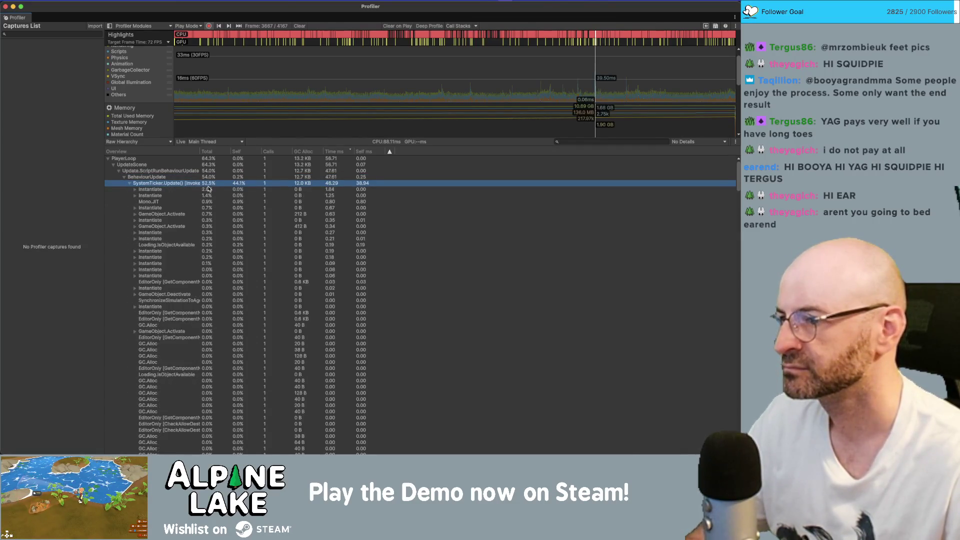
pyautogui.press('Left')
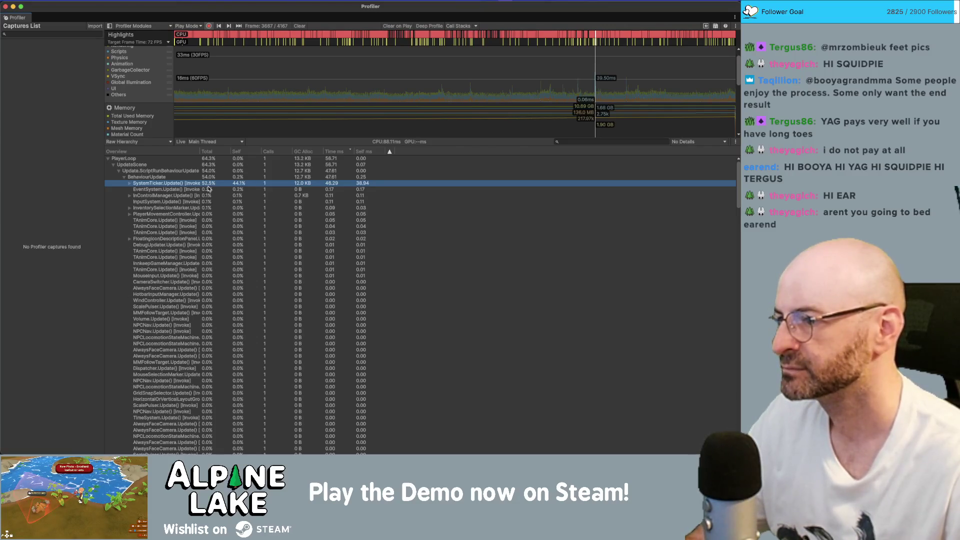
pyautogui.press('Right')
pyautogui.press('Left')
pyautogui.press('Right')
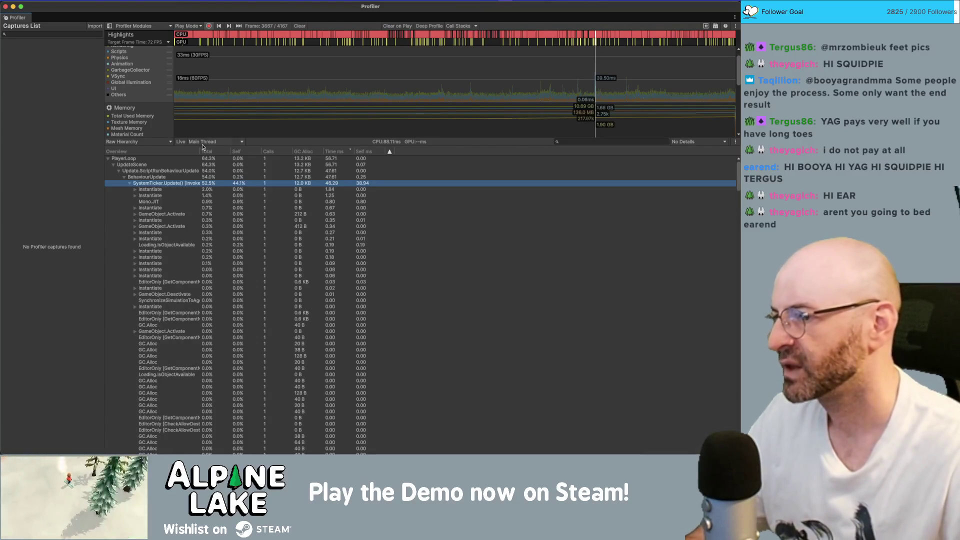
# Step: Widen the Overview name column further and inspect the first Instantiate call
pyautogui.moveTo(200, 152); pyautogui.dragTo(216, 152)
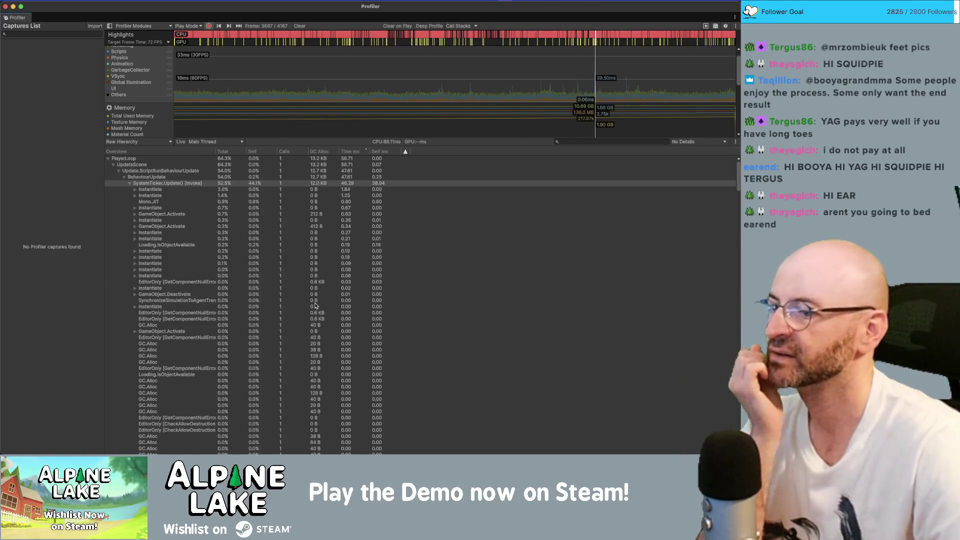
pyautogui.click(249, 190)
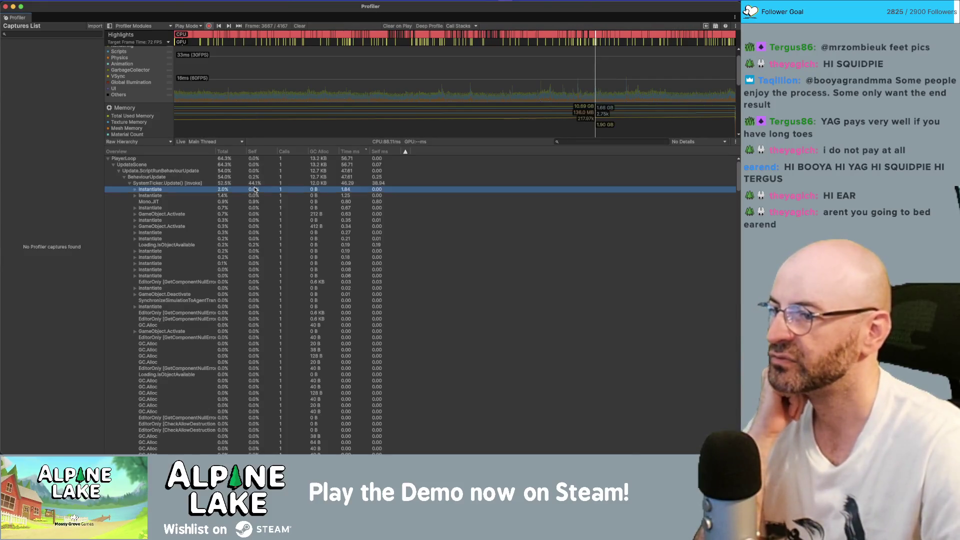
pyautogui.scroll(-10, 252, 205)
pyautogui.scroll(-15, 251, 232)
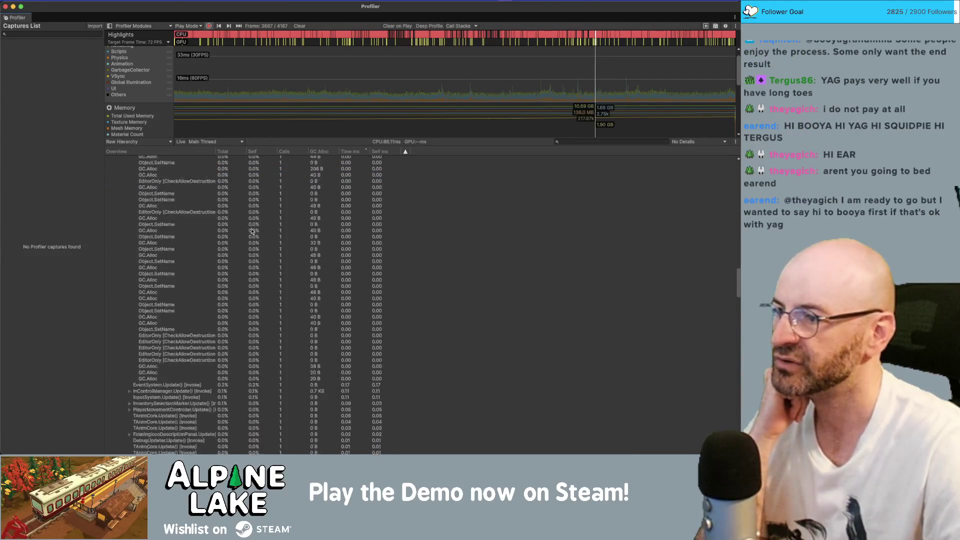
# Step: Select later frame 3762 in the CPU chart, a 13.91 ms frame
pyautogui.scroll(20, 295, 180)
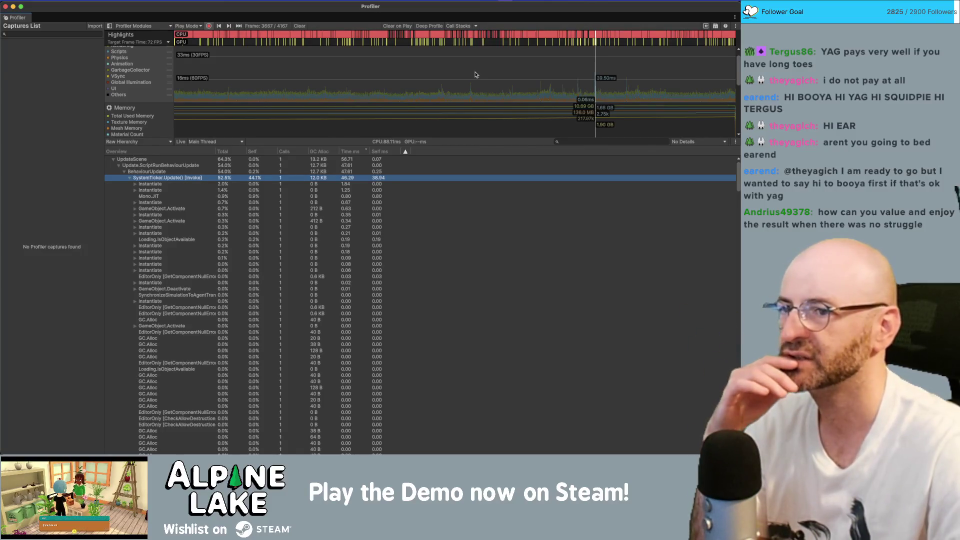
pyautogui.scroll(1, 606, 95)
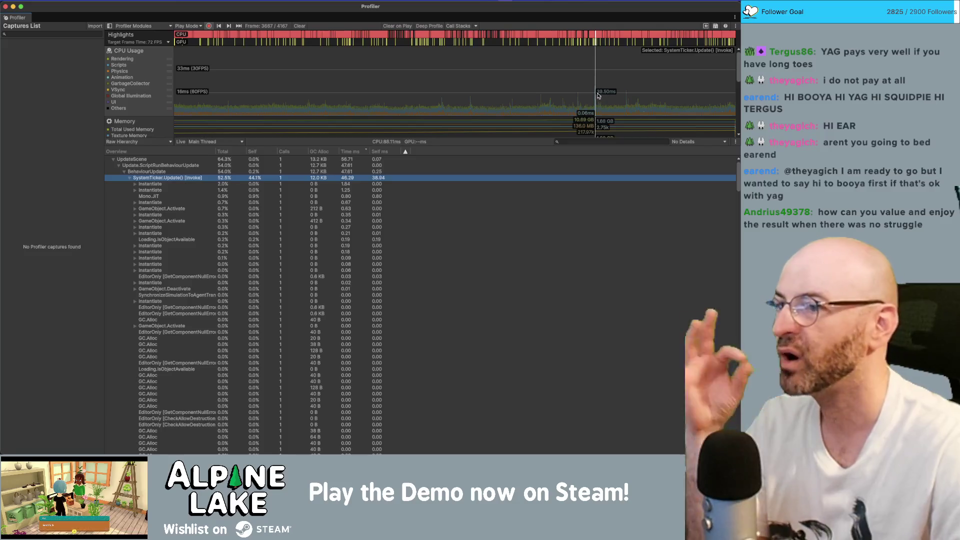
pyautogui.moveTo(603, 101)
pyautogui.mouseDown()
pyautogui.moveTo(595, 112)
pyautogui.moveTo(627, 113)
pyautogui.mouseUp()
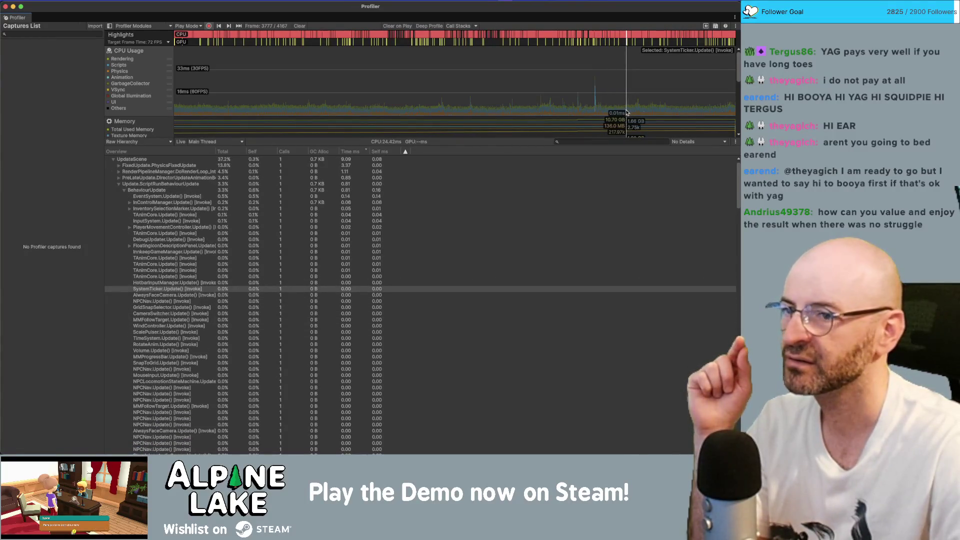
pyautogui.moveTo(626, 112); pyautogui.dragTo(626, 109)
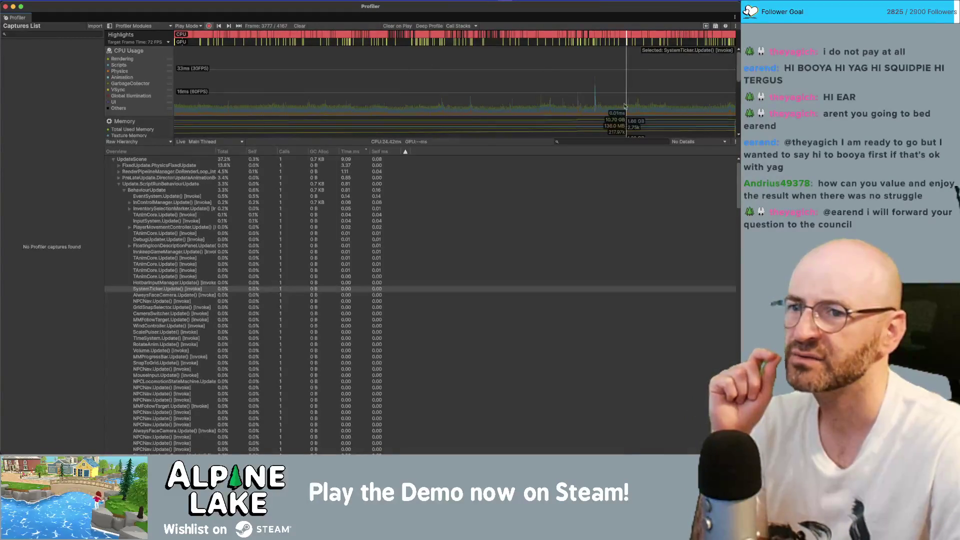
pyautogui.moveTo(625, 100); pyautogui.dragTo(622, 100)
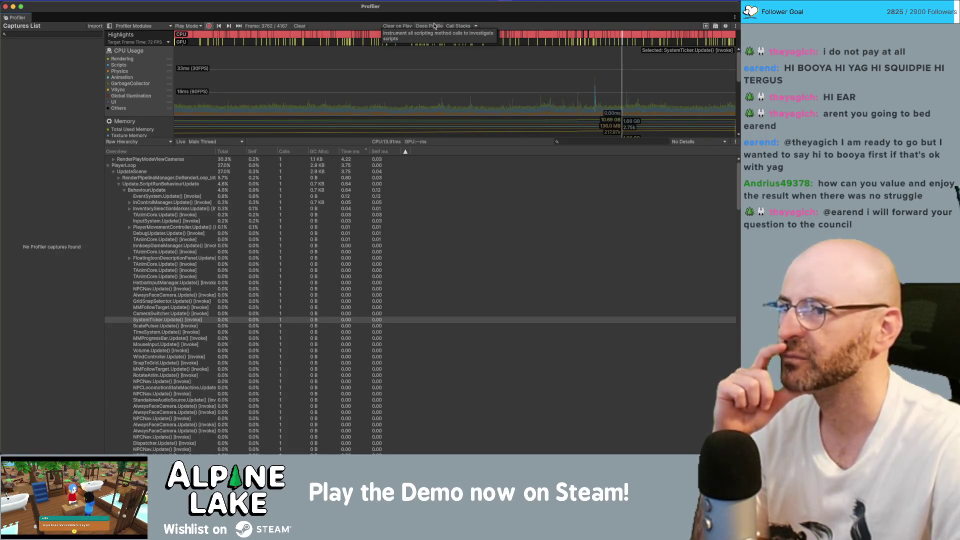
# Step: Enable Deep Profile and return the CPU chart selection to slow frame 3667
pyautogui.click(435, 26)
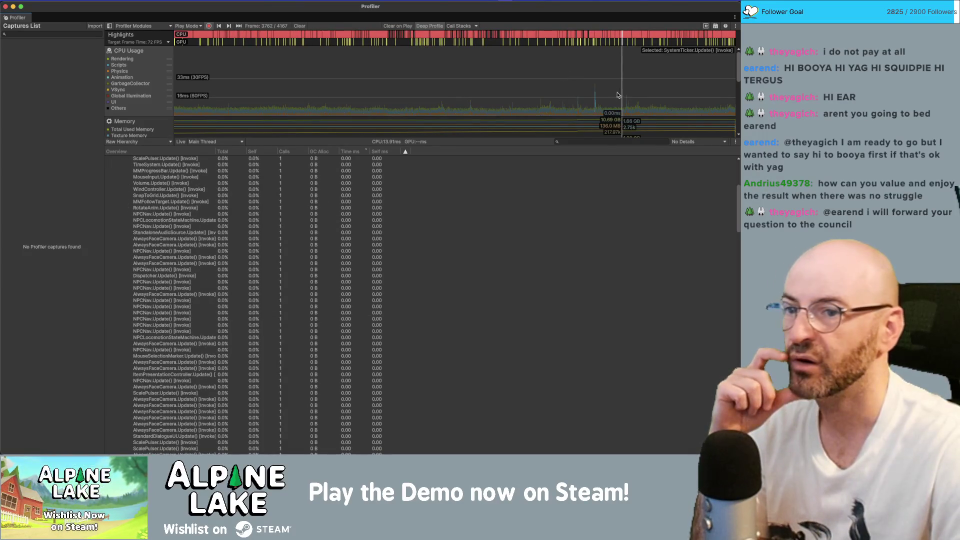
pyautogui.click(627, 105)
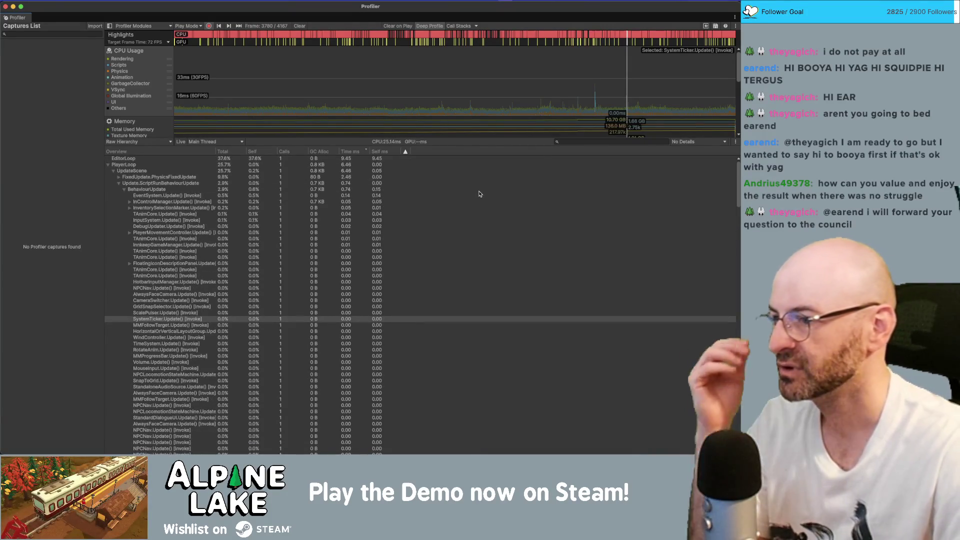
pyautogui.click(596, 109)
pyautogui.moveTo(596, 109); pyautogui.dragTo(594, 103)
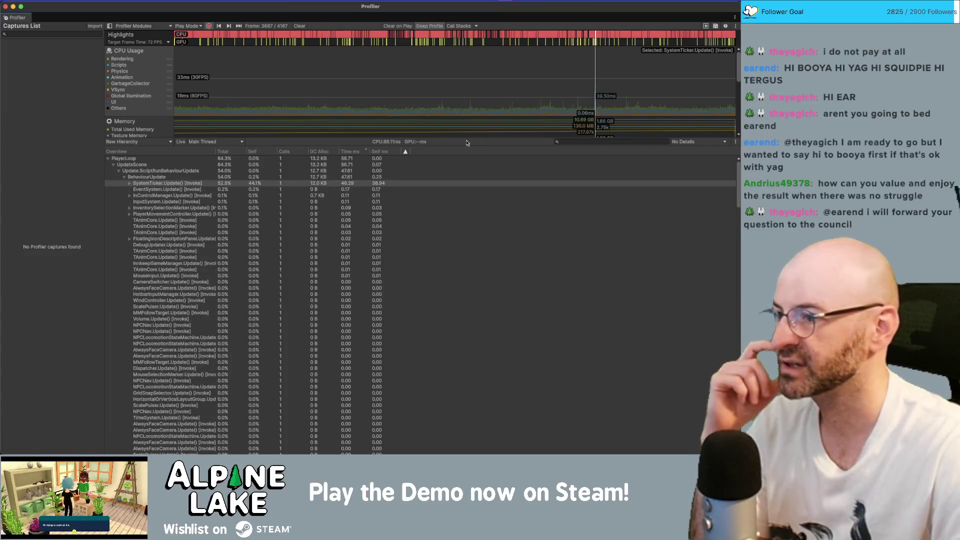
# Step: Expand SystemTicker.Update() and browse its first Instantiate, Instantiate.Produce and Instantiate.Awake calls
pyautogui.click(240, 184)
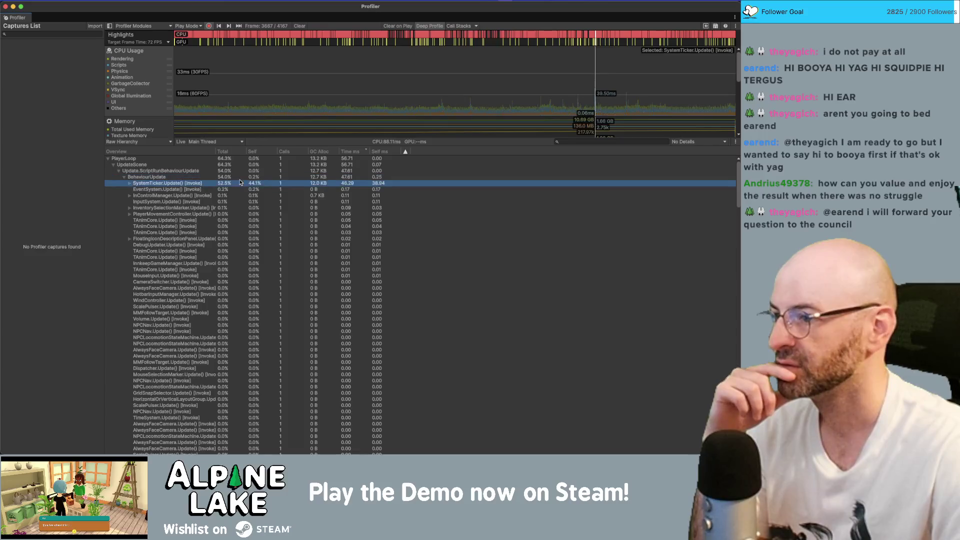
pyautogui.press('Right')
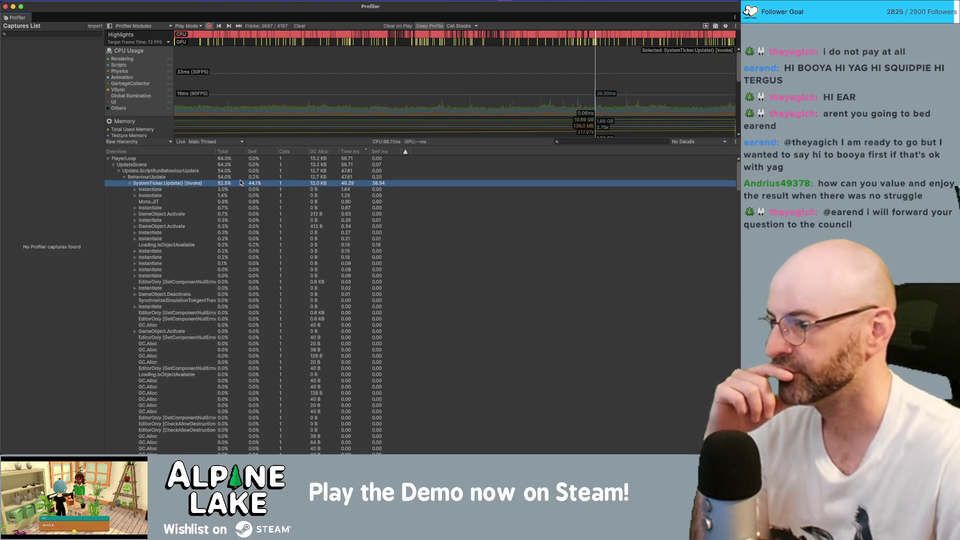
pyautogui.press('Down')
pyautogui.press('Right')
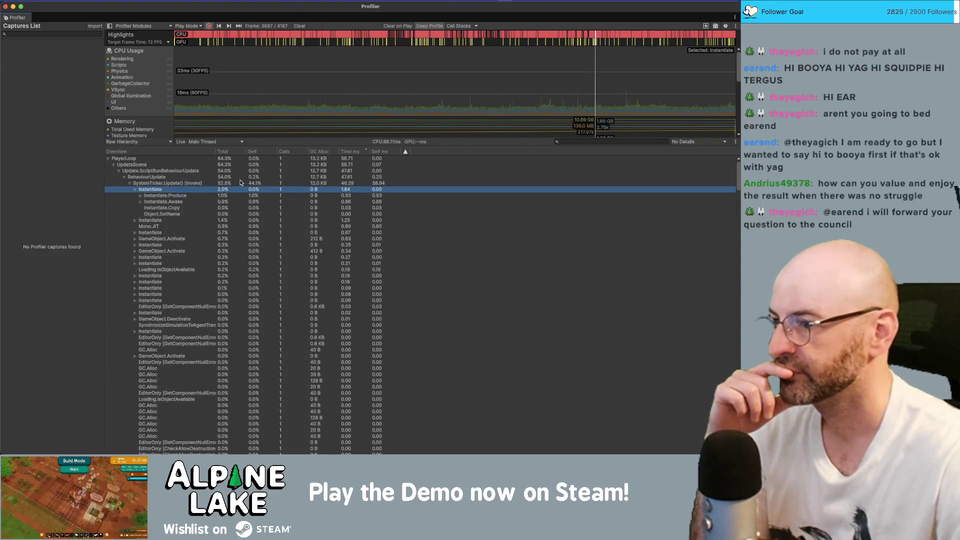
pyautogui.press('Down')
pyautogui.press('Right')
pyautogui.press('Left')
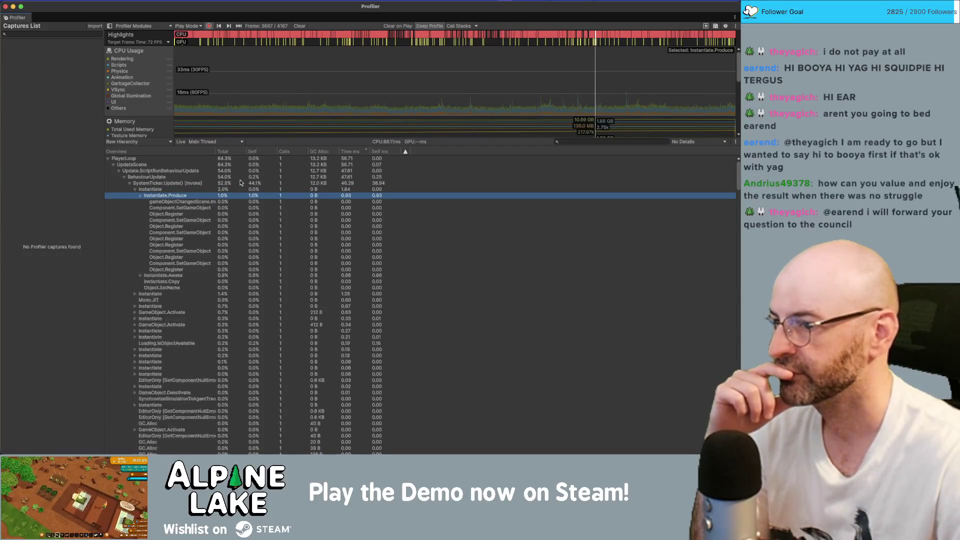
pyautogui.press('Down')
pyautogui.press('Right')
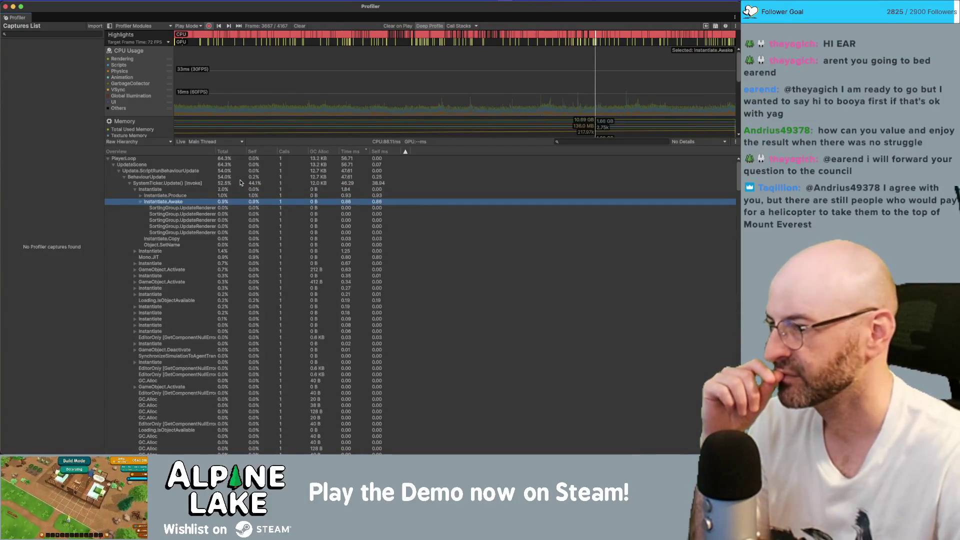
pyautogui.press('Left')
pyautogui.press('Up')
pyautogui.press('Up')
pyautogui.press('Up')
pyautogui.press('Left')
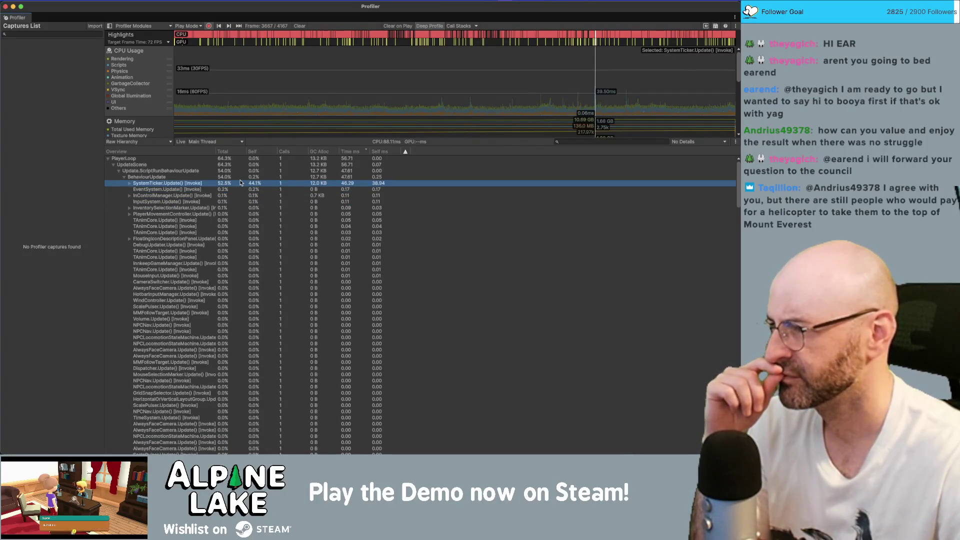
# Step: Re-expand SystemTicker.Update(), step through its Instantiate calls, and show the Capture Highlights summary
pyautogui.press('Right')
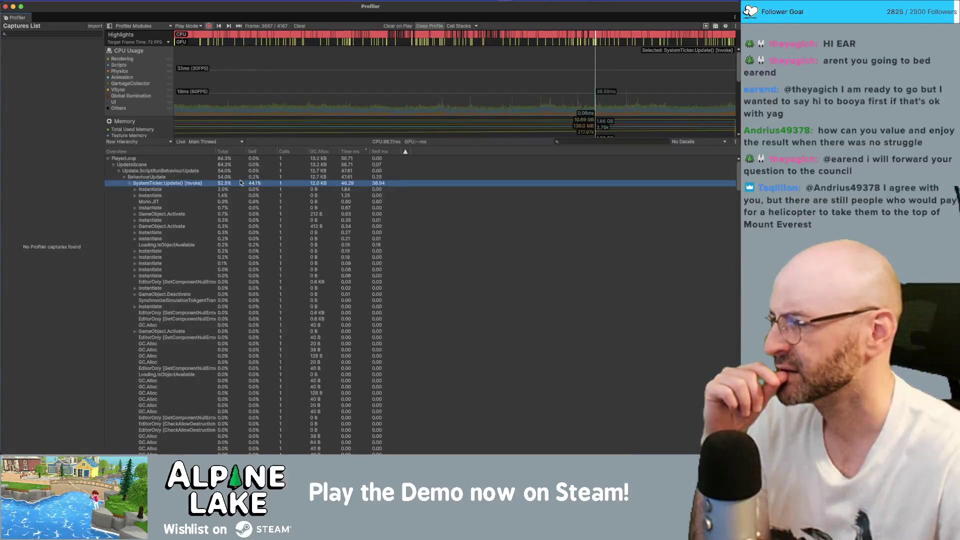
pyautogui.press('Down')
pyautogui.press('Down')
pyautogui.press('Down')
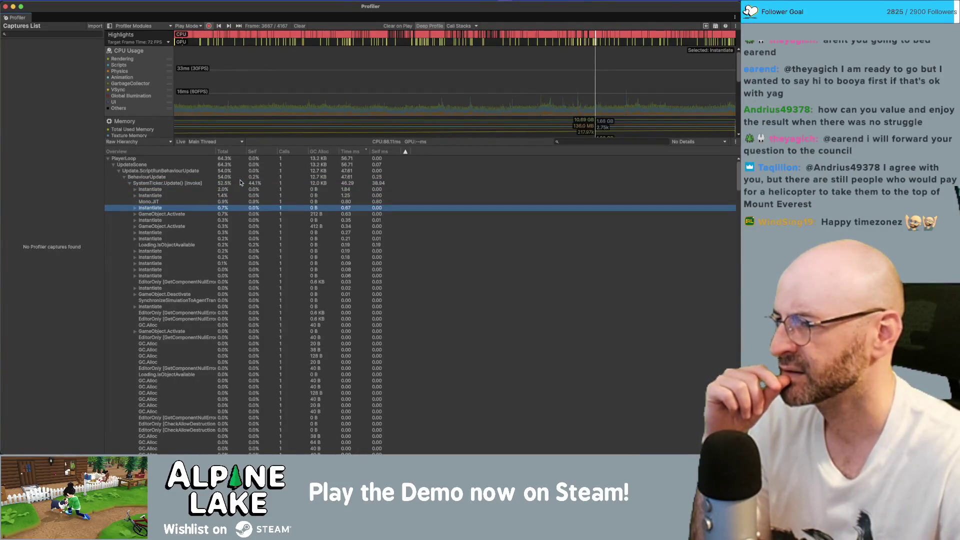
pyautogui.press('Up')
pyautogui.press('Up')
pyautogui.press('Up')
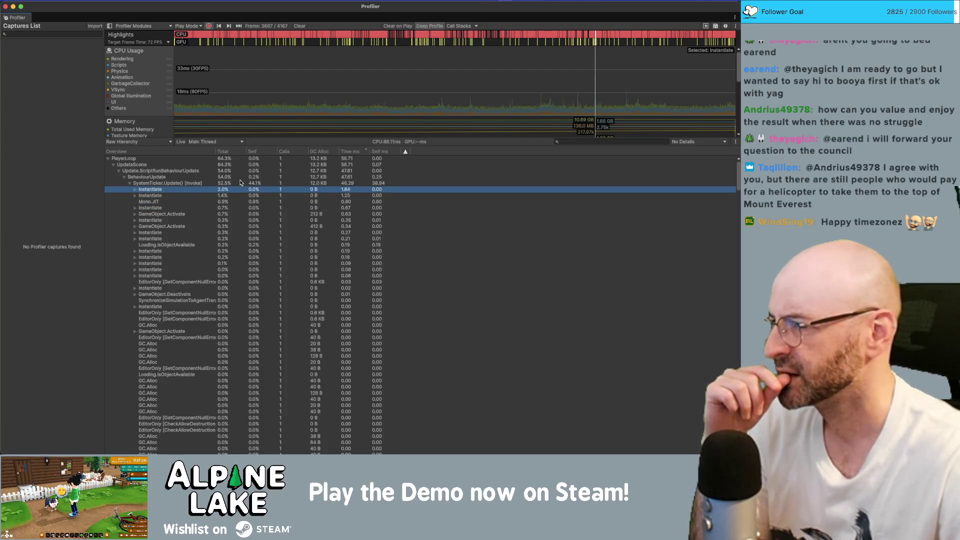
pyautogui.press('Up')
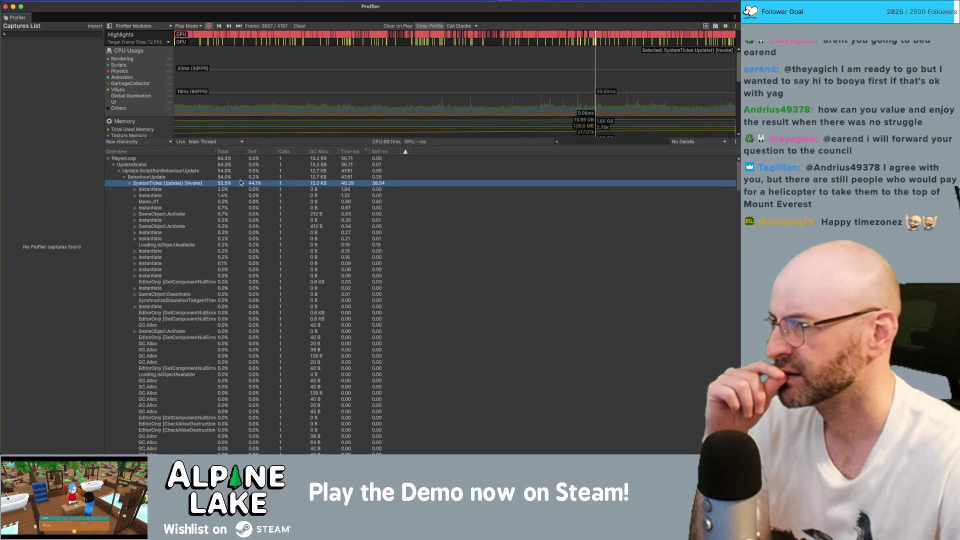
pyautogui.press('Down')
pyautogui.press('Up')
pyautogui.press('Down')
pyautogui.press('Up')
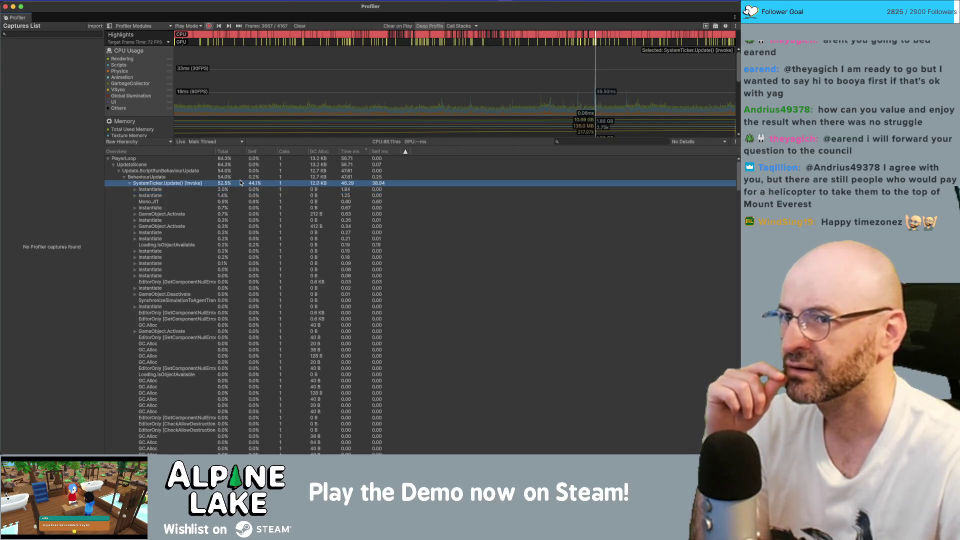
pyautogui.press('Down')
pyautogui.press('Up')
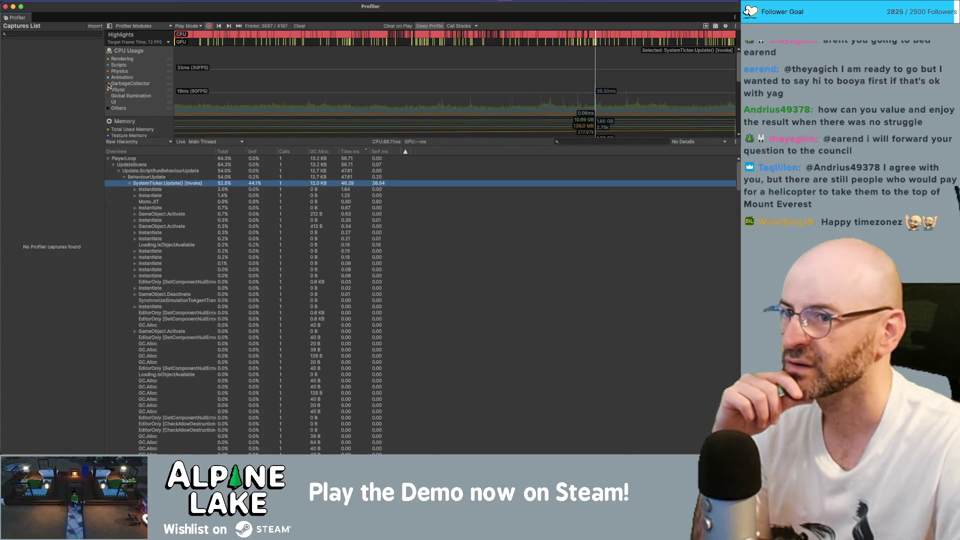
pyautogui.click(591, 33)
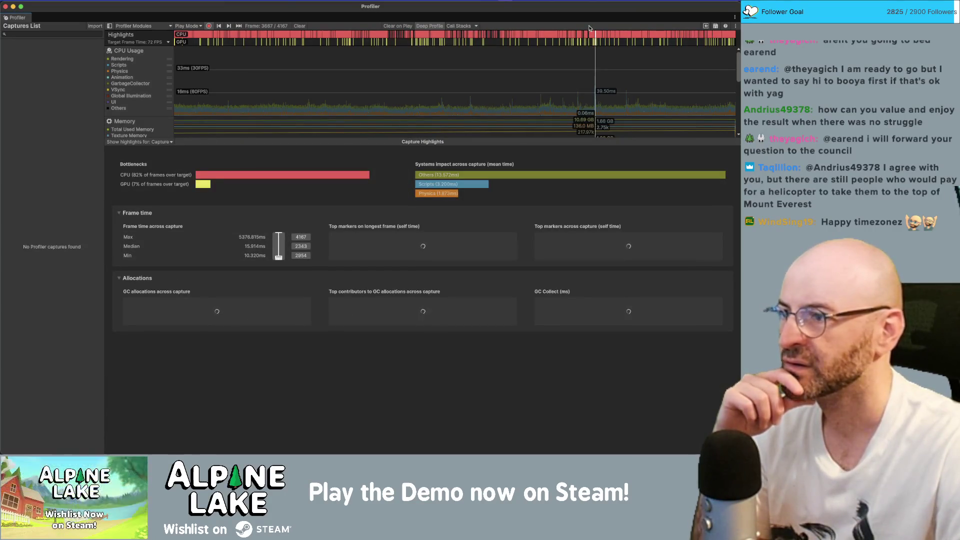
# Step: Return to the CPU call hierarchy and inspect frame 3636 in the timeline
pyautogui.click(146, 59)
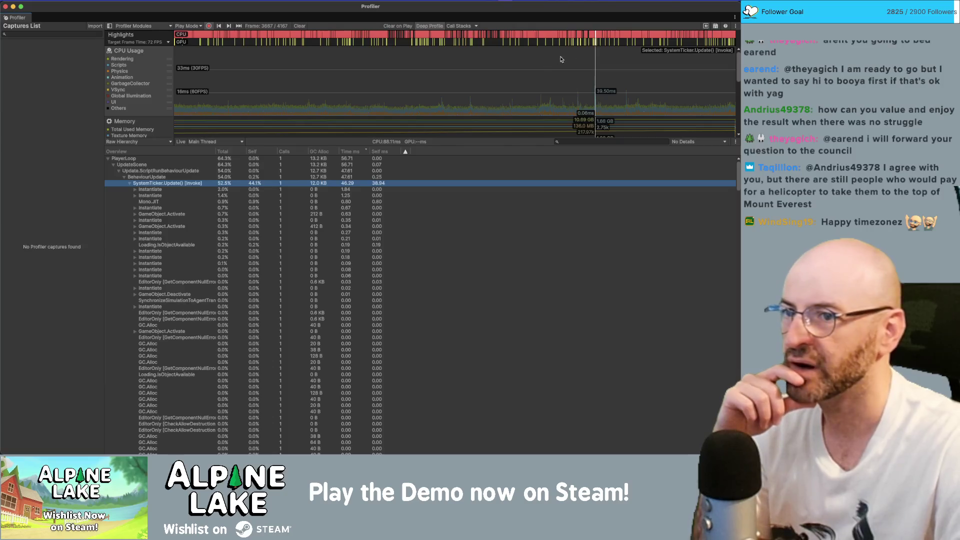
pyautogui.moveTo(594, 64); pyautogui.dragTo(586, 87)
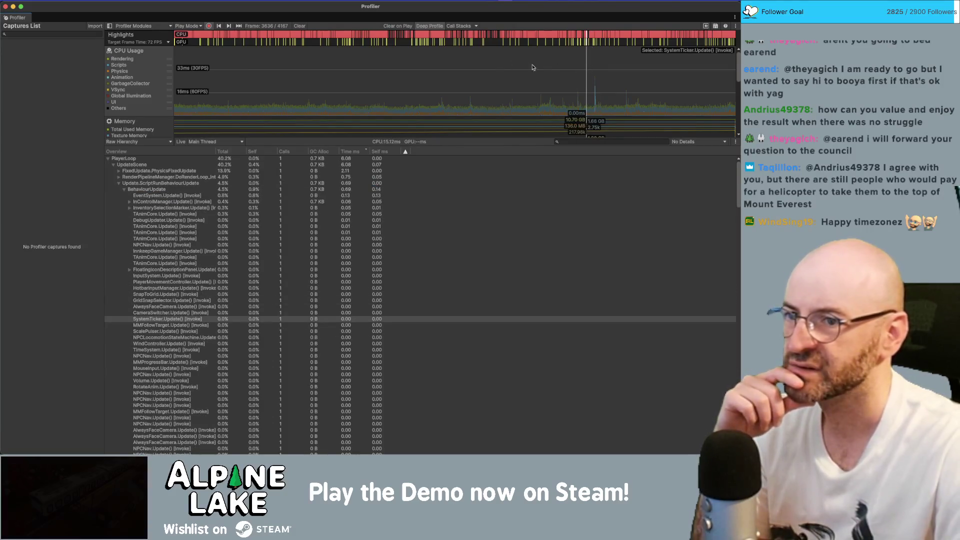
pyautogui.scroll(-1, 551, 96)
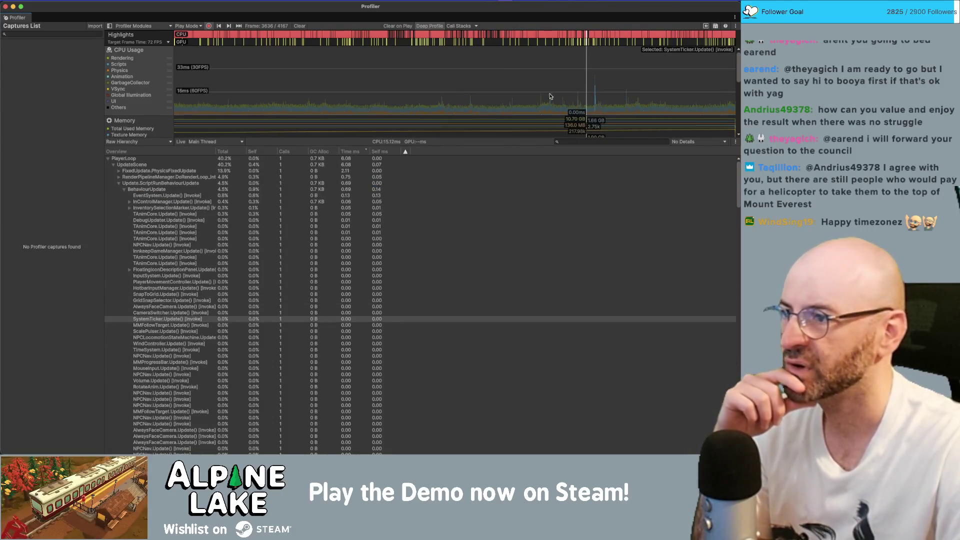
# Step: Toggle the Others, Scripts and other CPU Usage categories, ending with Rendering hidden
pyautogui.click(111, 109)
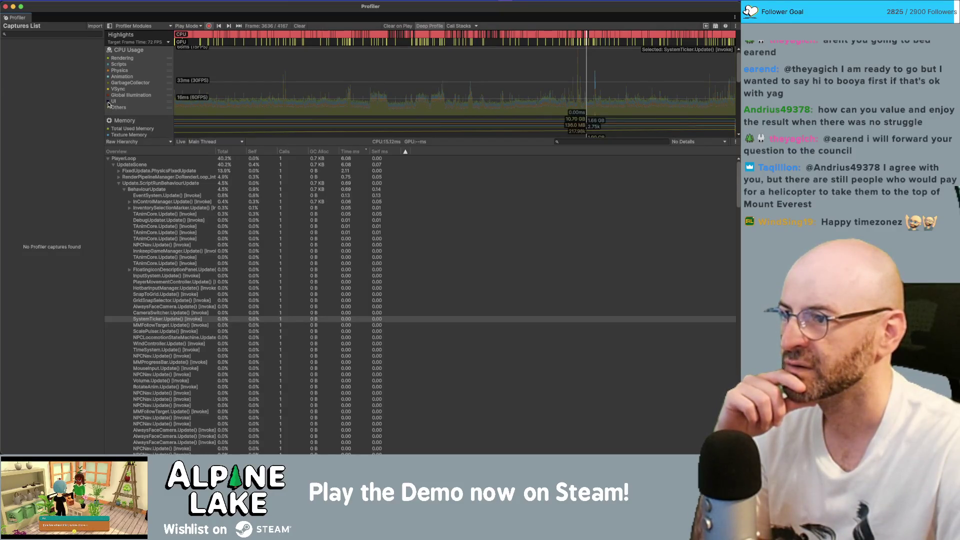
pyautogui.click(111, 108)
pyautogui.click(109, 108)
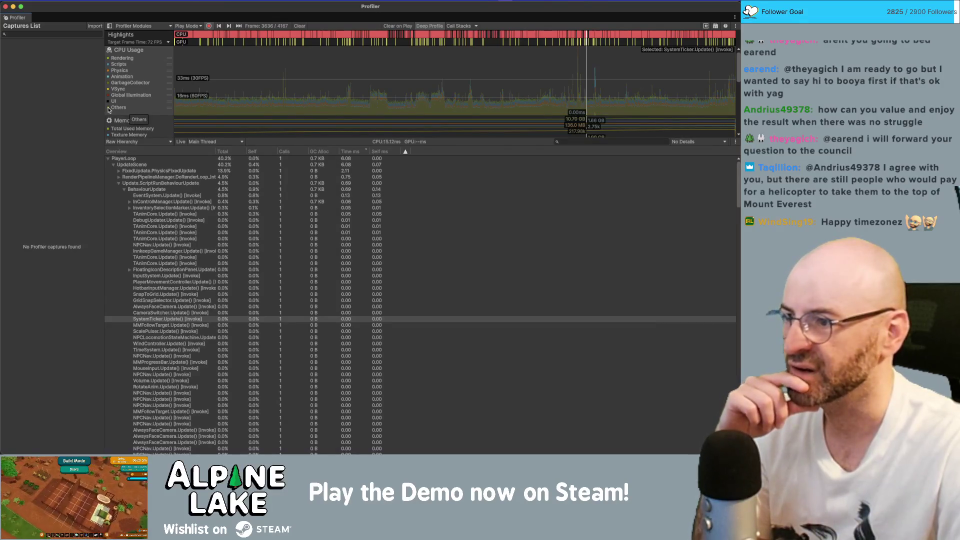
pyautogui.click(109, 108)
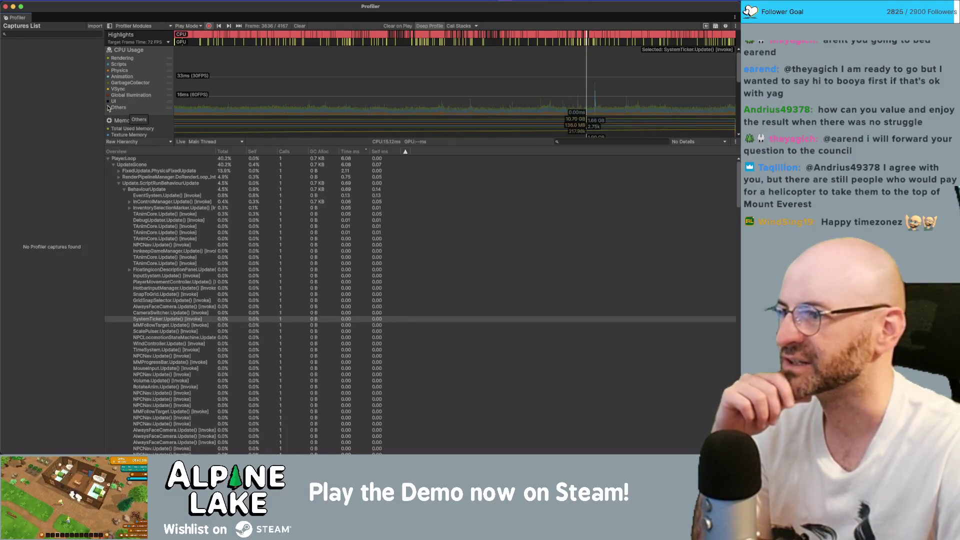
pyautogui.click(109, 102)
pyautogui.click(110, 96)
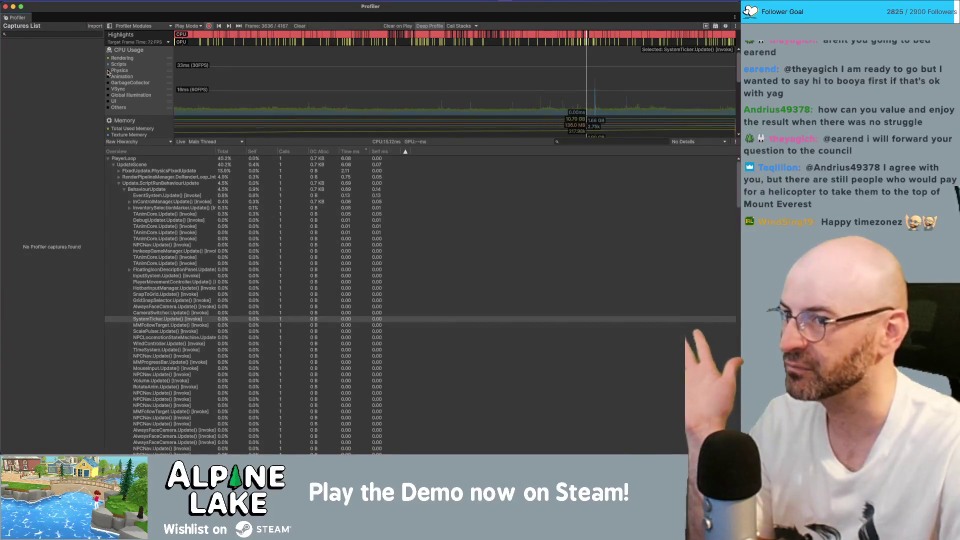
pyautogui.click(109, 65)
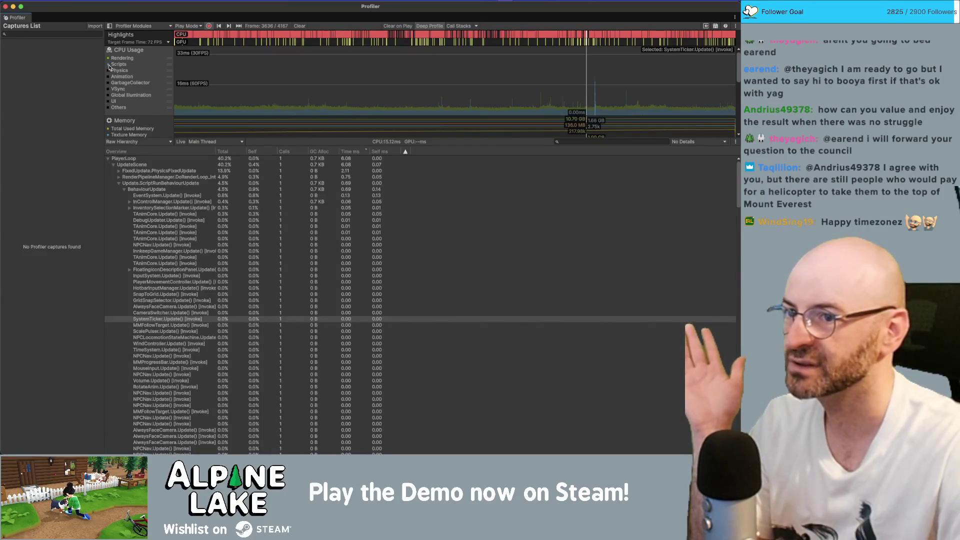
pyautogui.click(108, 59)
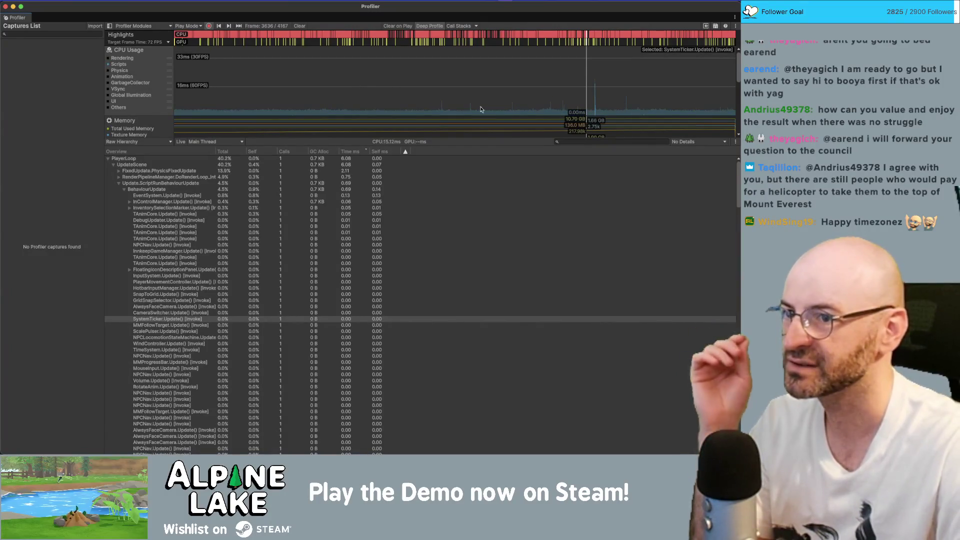
# Step: Compare CPU timings of an earlier frame with a later frame in the capture
pyautogui.moveTo(605, 105)
pyautogui.mouseDown()
pyautogui.moveTo(512, 111)
pyautogui.moveTo(450, 91)
pyautogui.mouseUp()
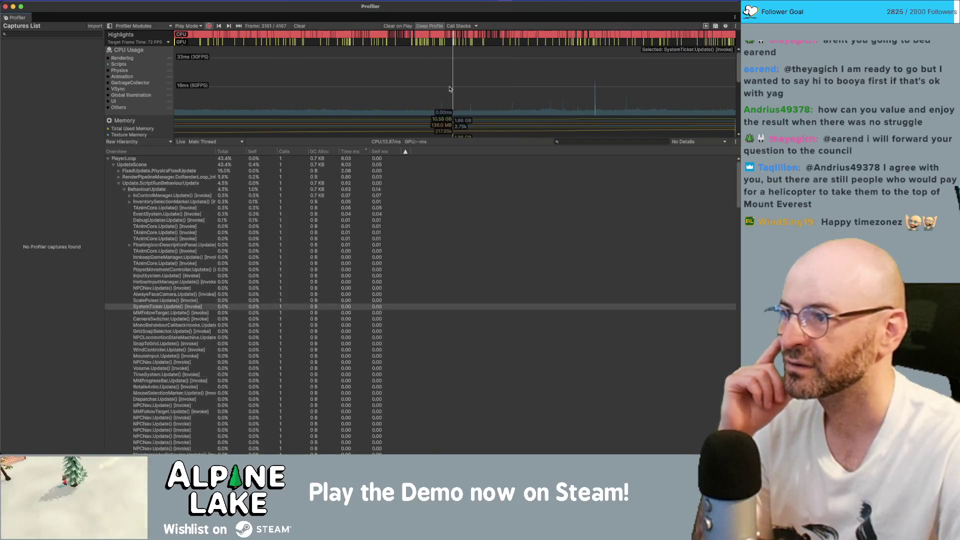
pyautogui.scroll(-10, 150, 118)
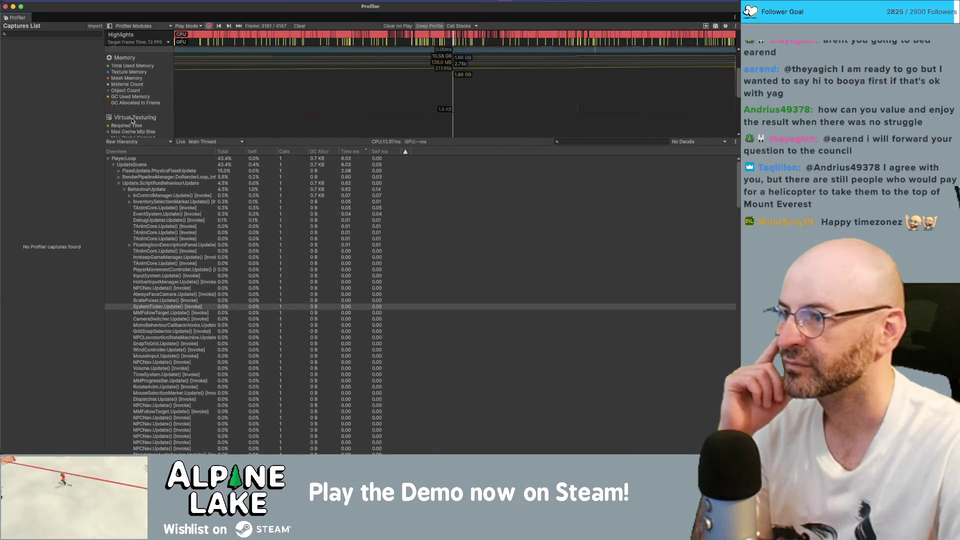
pyautogui.scroll(10, 132, 120)
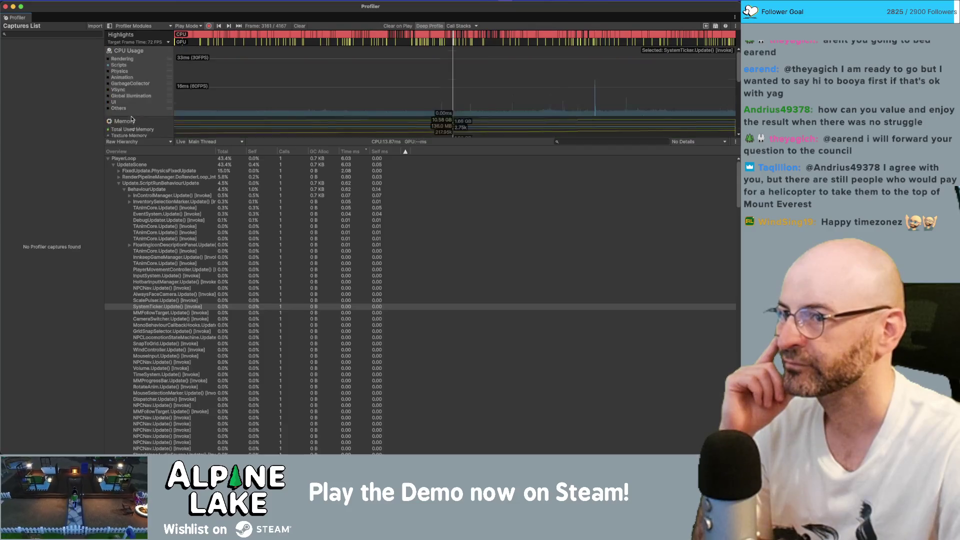
pyautogui.moveTo(525, 105); pyautogui.dragTo(561, 110)
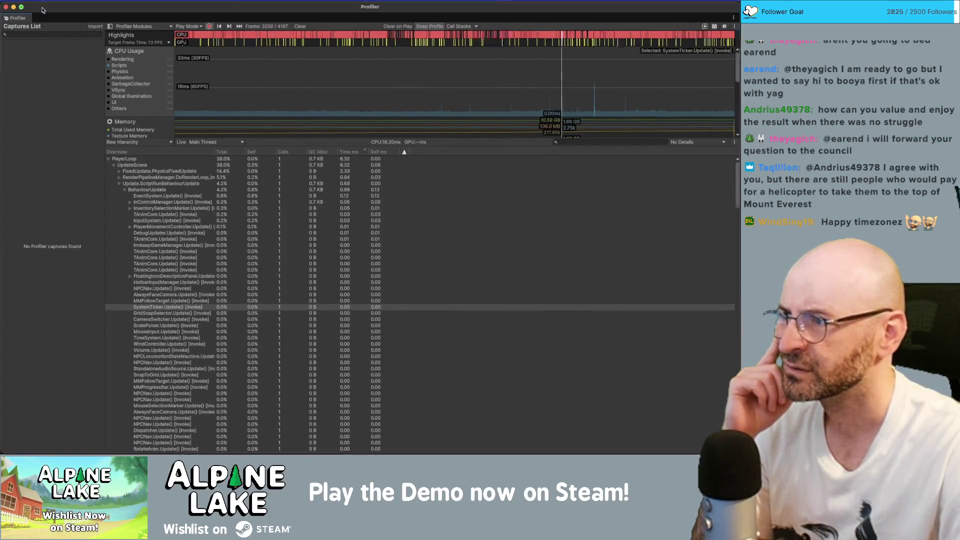
# Step: Restore the Profiler from full screen, move it aside, and enter Play Mode
pyautogui.doubleClick(42, 10)
pyautogui.moveTo(150, 28); pyautogui.dragTo(734, 138)
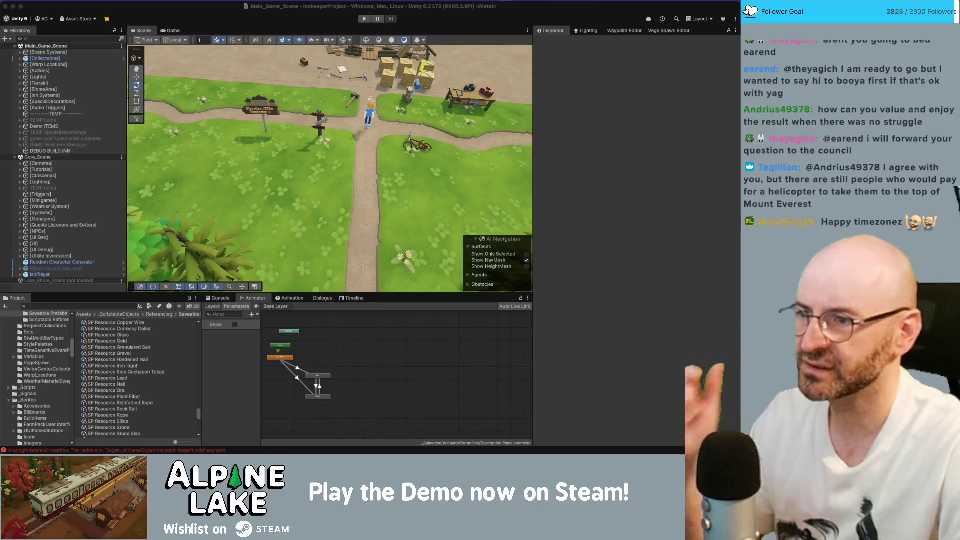
pyautogui.click(364, 19)
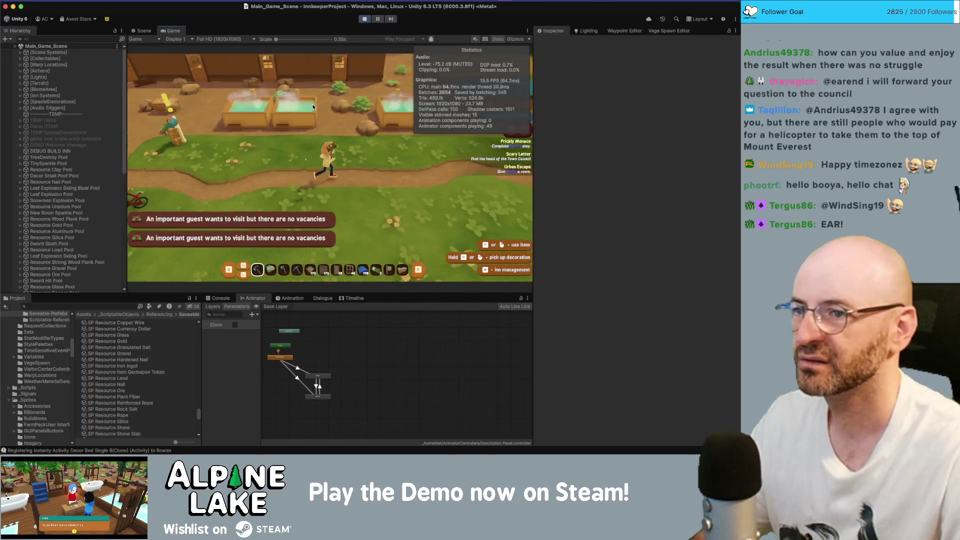
# Step: Run the character back and forth between the Elevation sign and the bike
pyautogui.press('d')
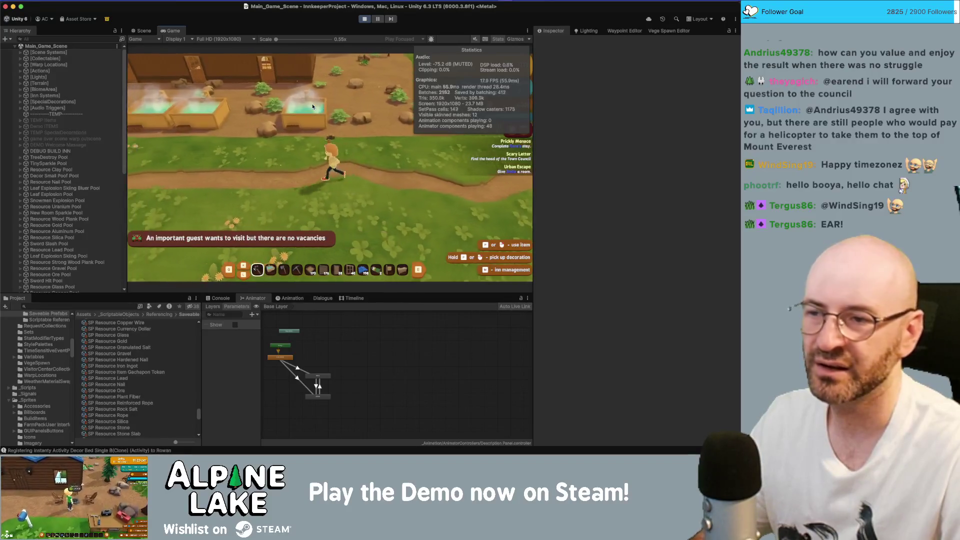
pyautogui.press('a')
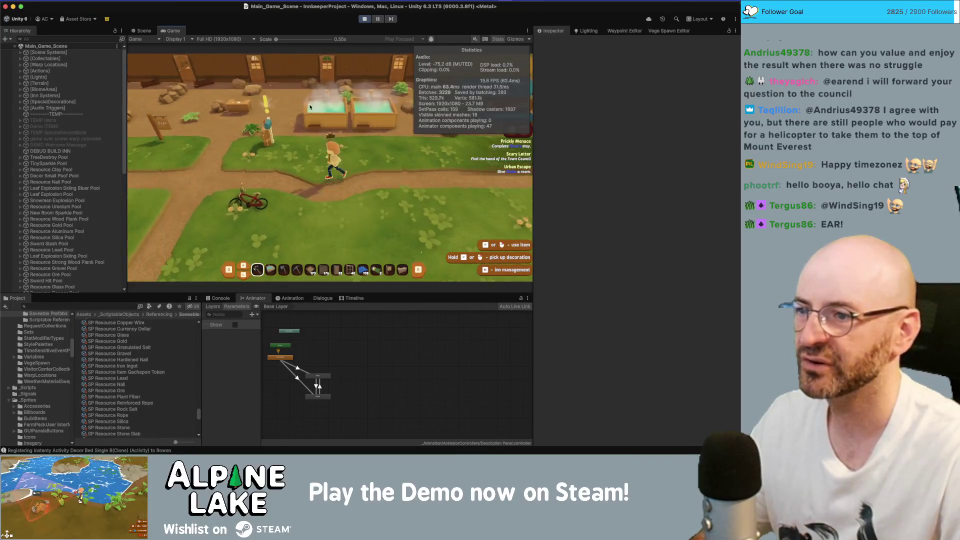
pyautogui.press('s')
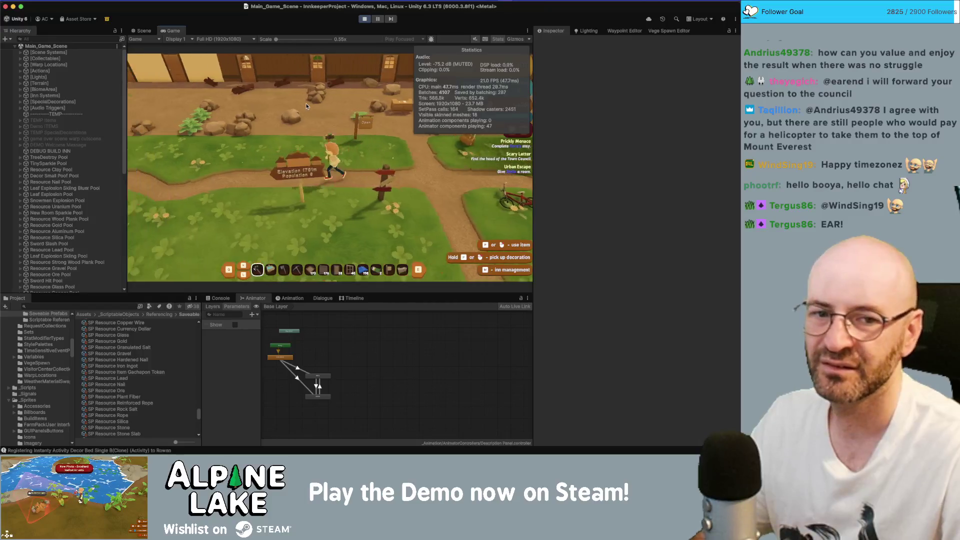
pyautogui.press('a')
pyautogui.press('d')
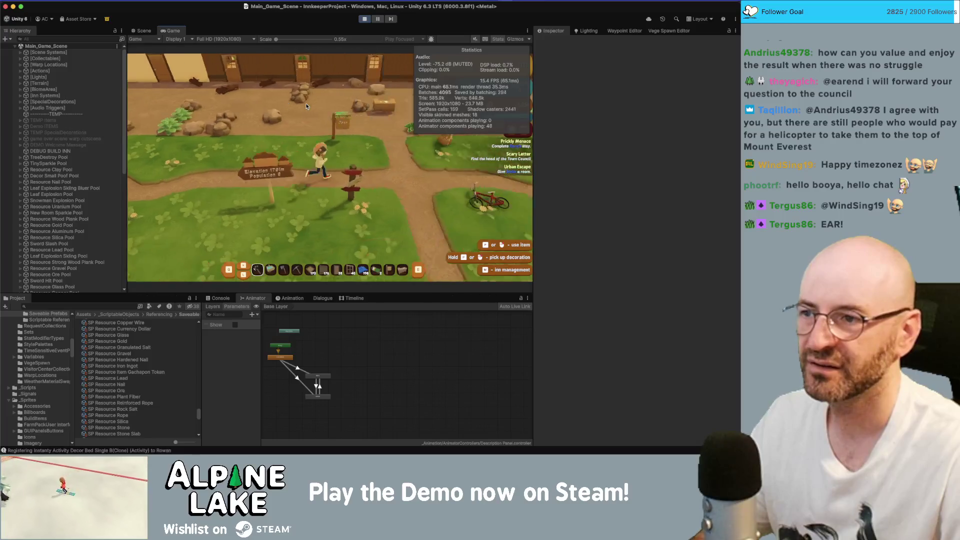
pyautogui.press('d')
pyautogui.press('a')
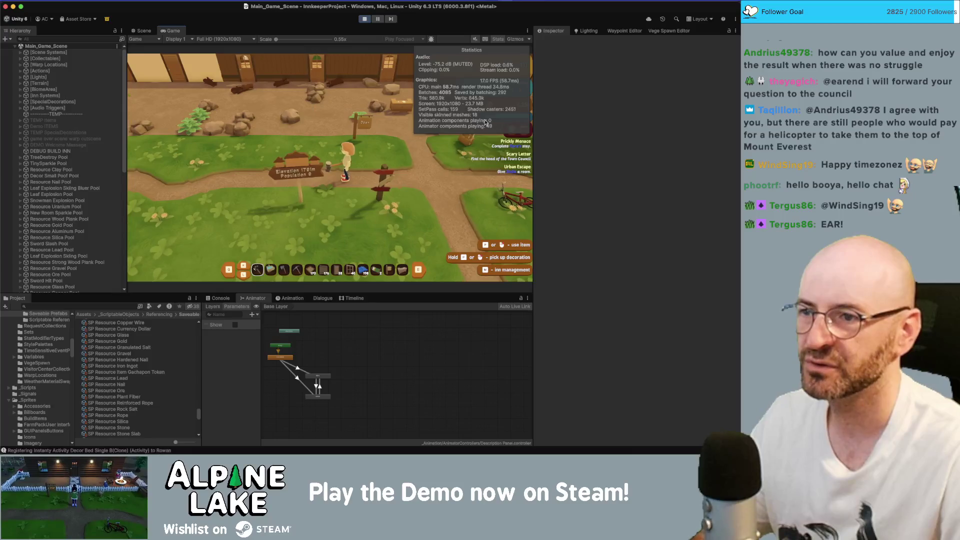
pyautogui.press('d')
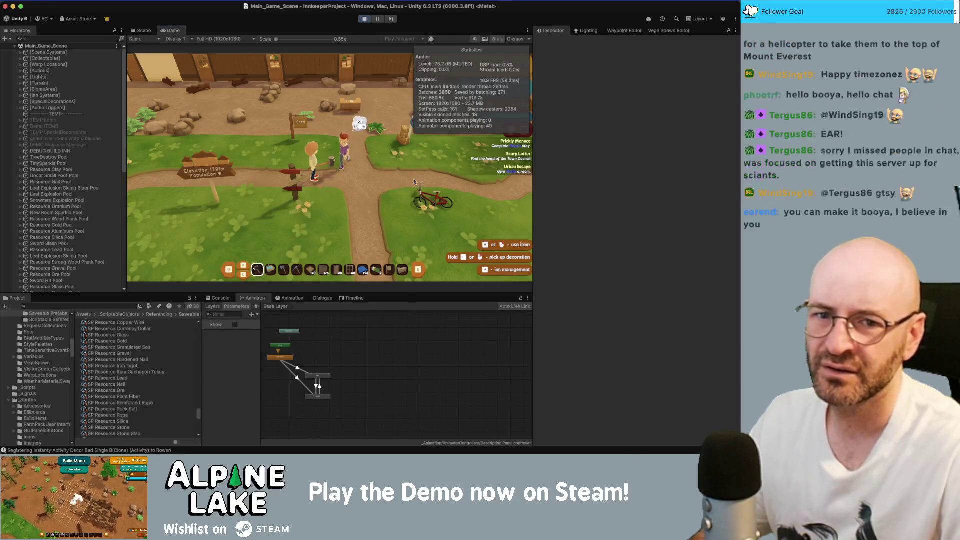
pyautogui.press('d')
pyautogui.press('a')
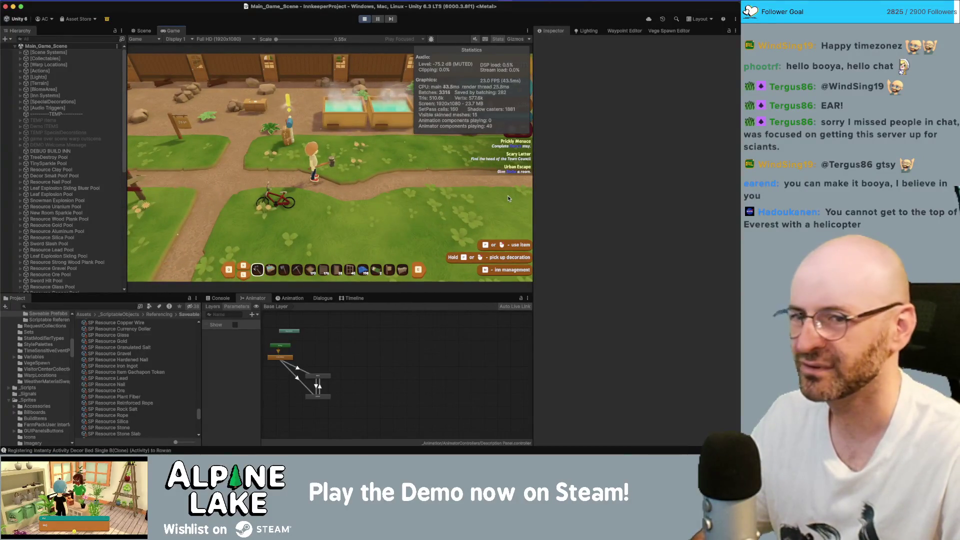
pyautogui.press('d')
pyautogui.press('d')
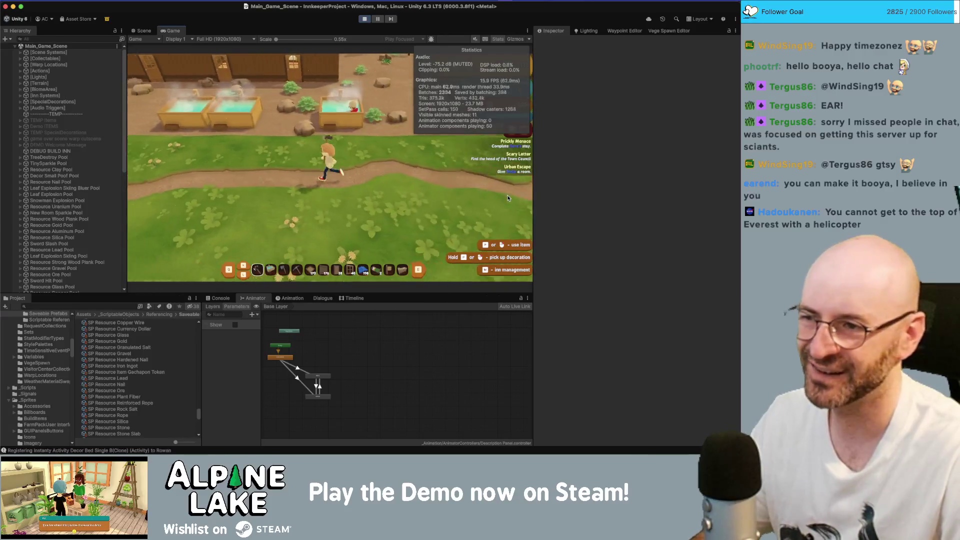
pyautogui.press('a')
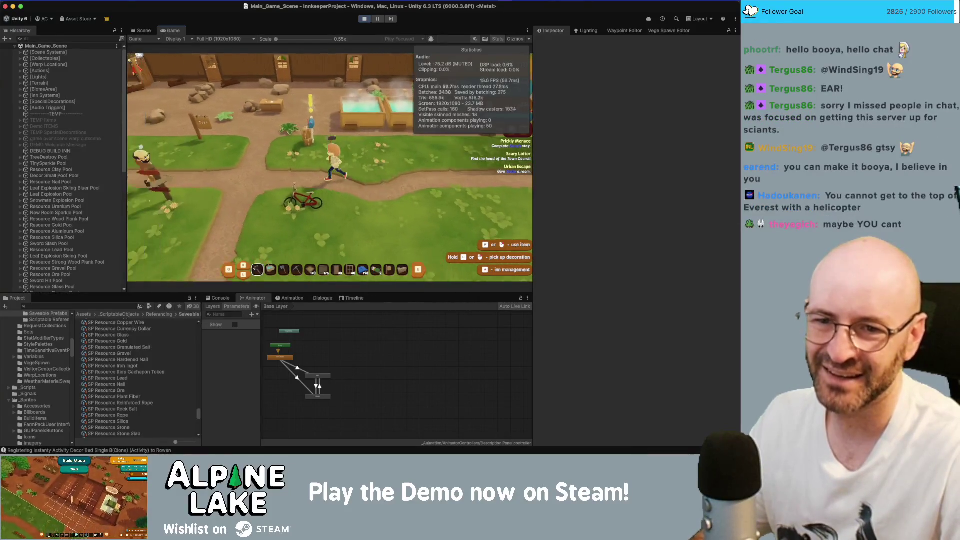
pyautogui.press('s')
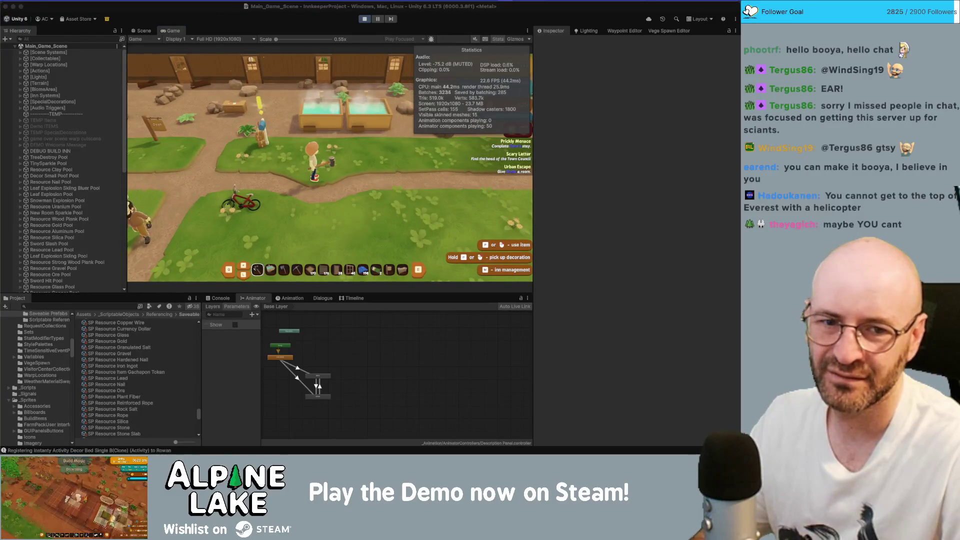
# Step: Keep running past the hot tubs and bicycle, then bring up the Profiler with Cmd+7
pyautogui.click(523, 200)
pyautogui.press('d')
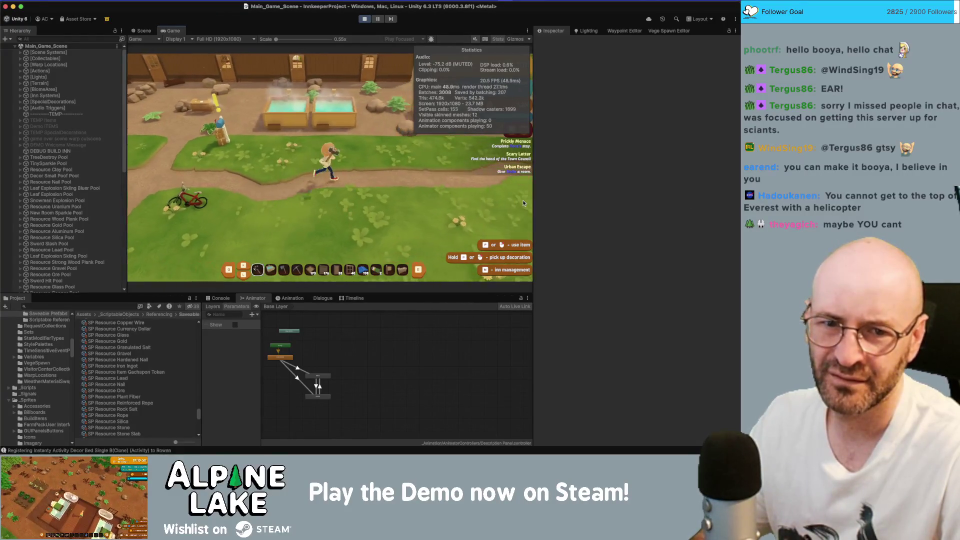
pyautogui.press('a')
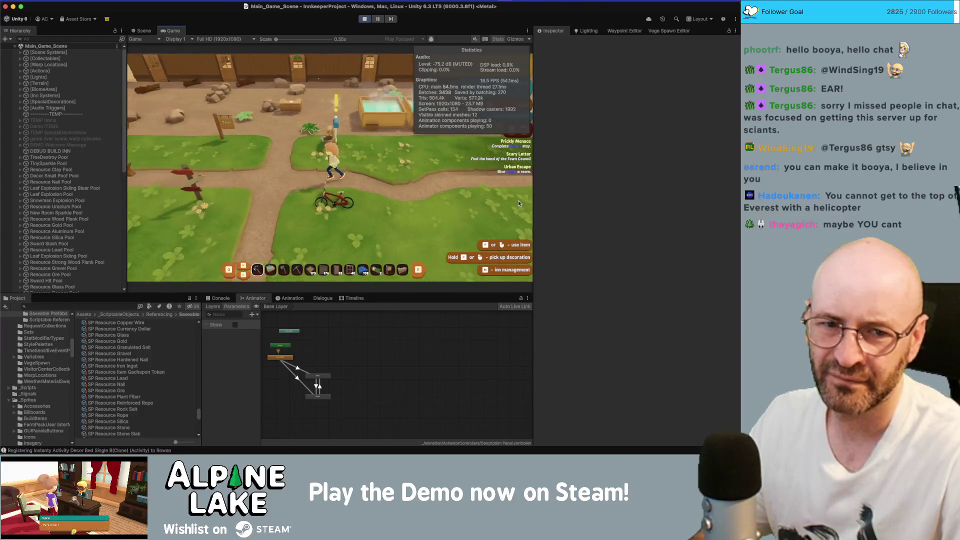
pyautogui.press('d')
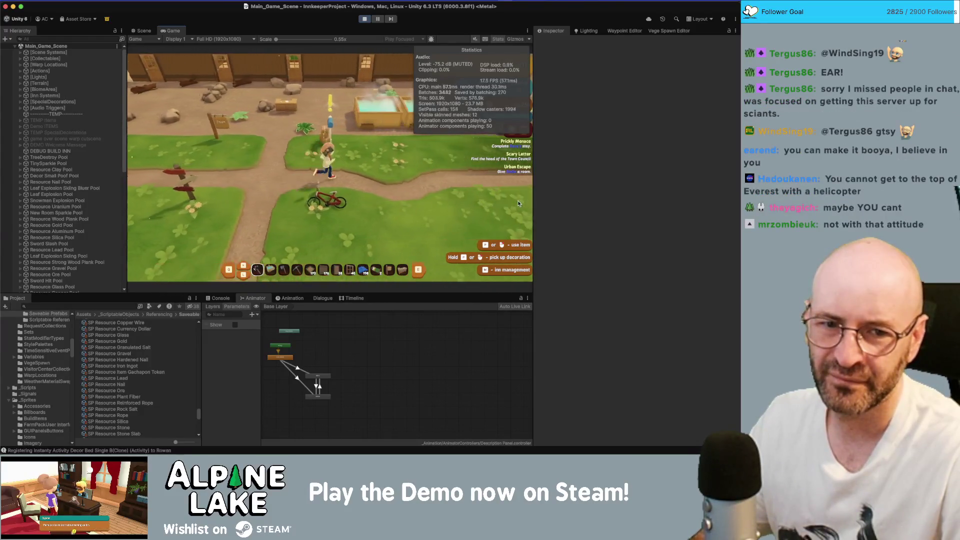
pyautogui.press('a')
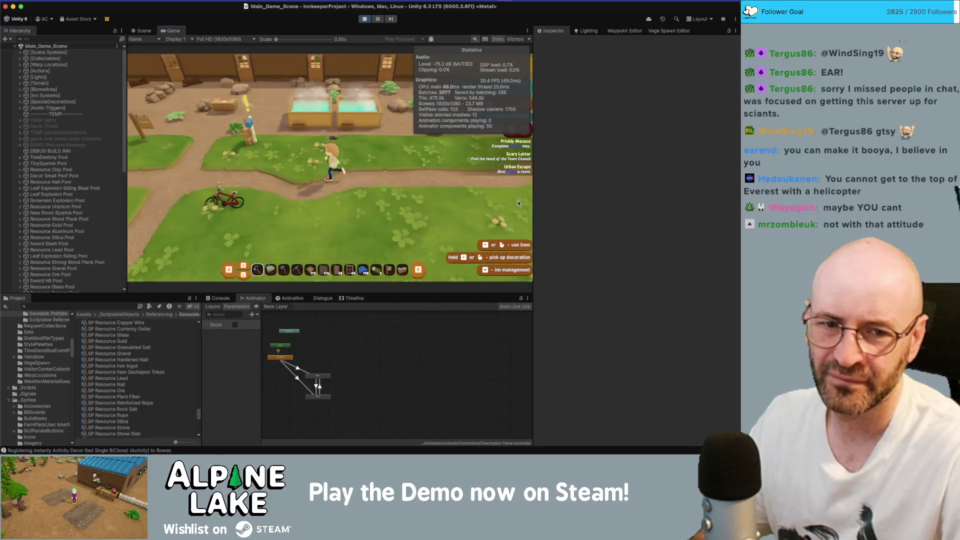
pyautogui.press('d')
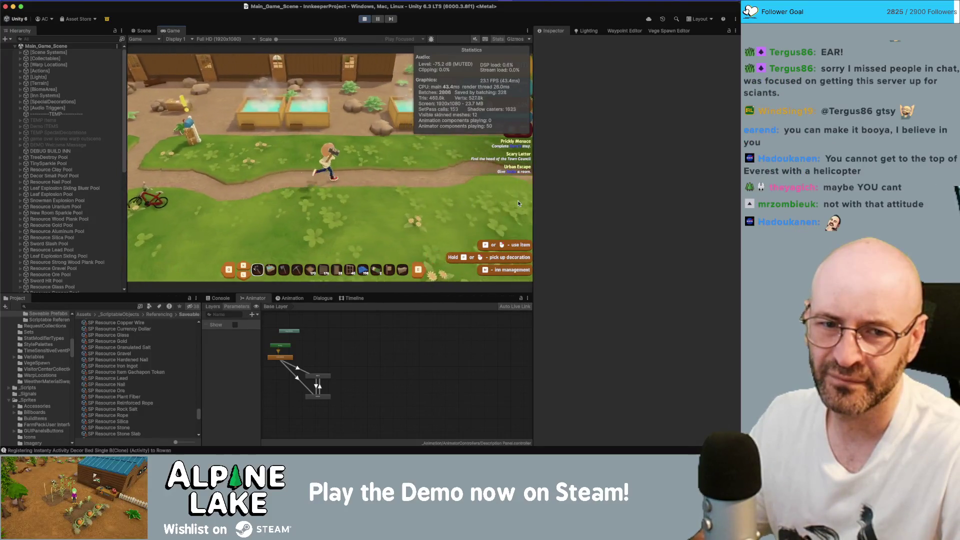
pyautogui.press('a')
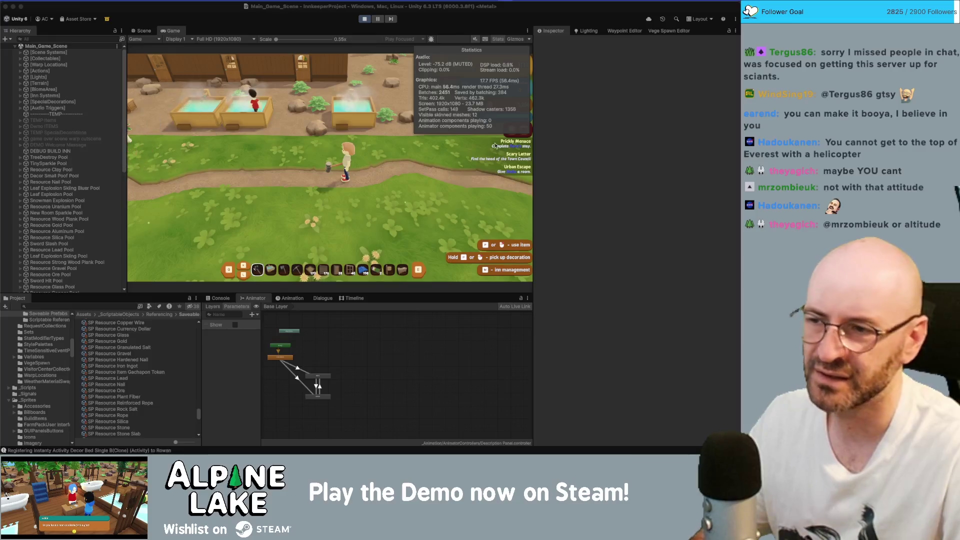
pyautogui.click(408, 171)
pyautogui.press('d')
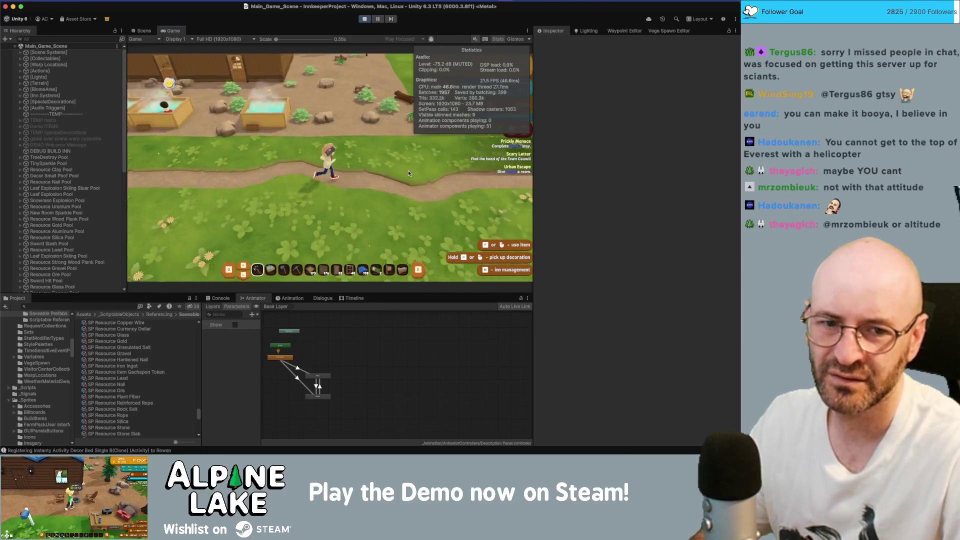
pyautogui.press('d')
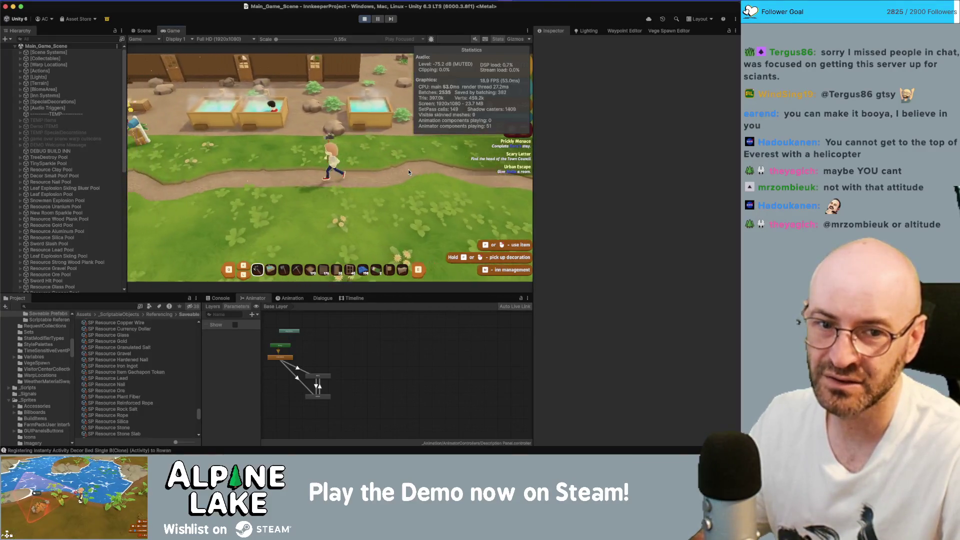
pyautogui.press('a')
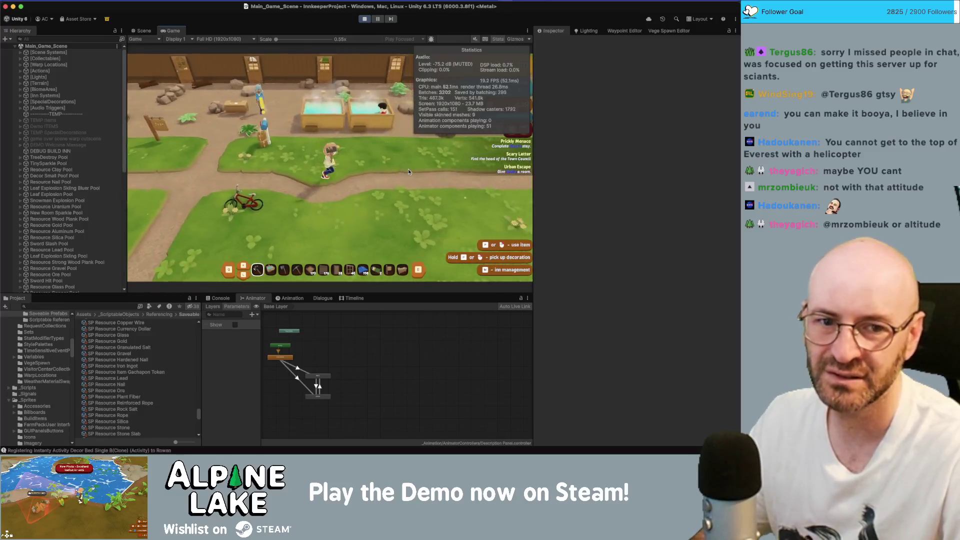
pyautogui.press('d')
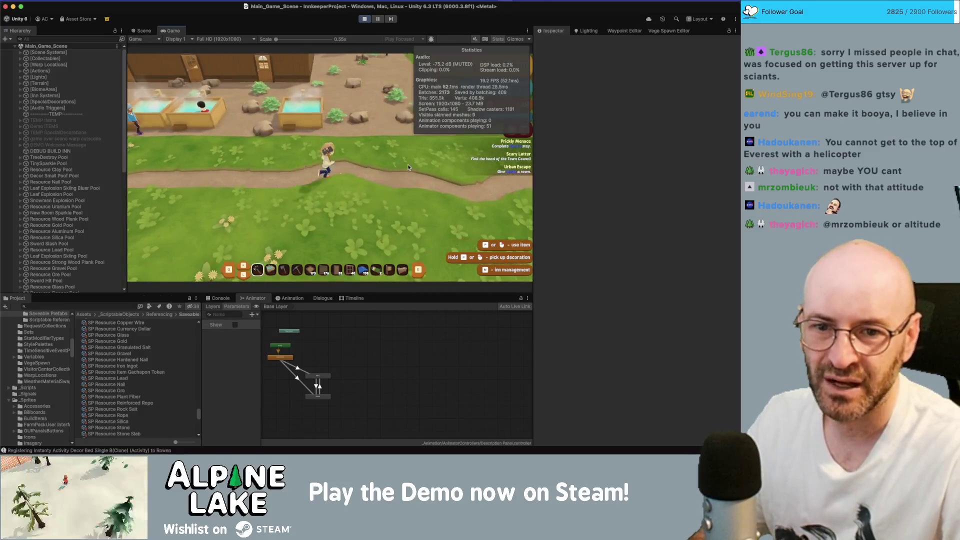
pyautogui.press('a')
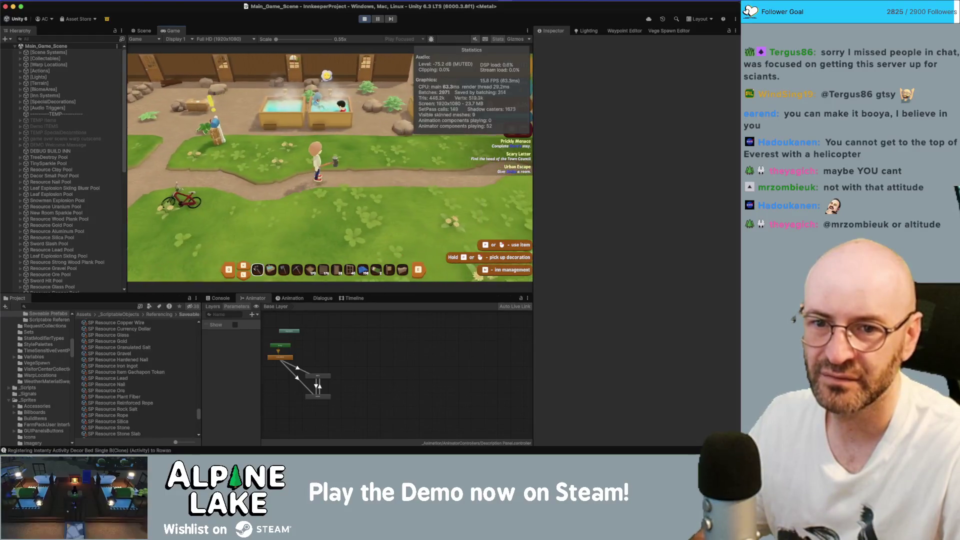
pyautogui.press('super+7')
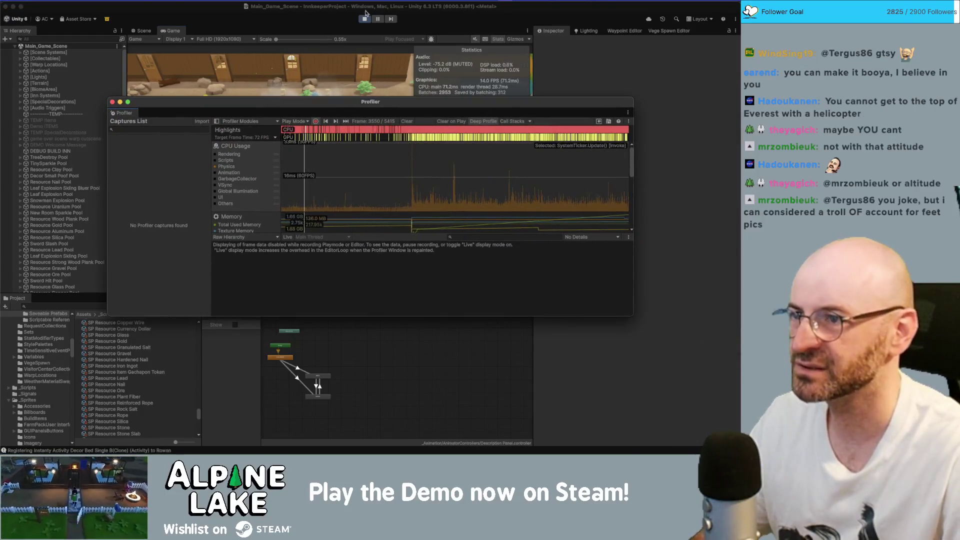
# Step: Stop the game and select an earlier CPU frame to read its call hierarchy
pyautogui.click(382, 133)
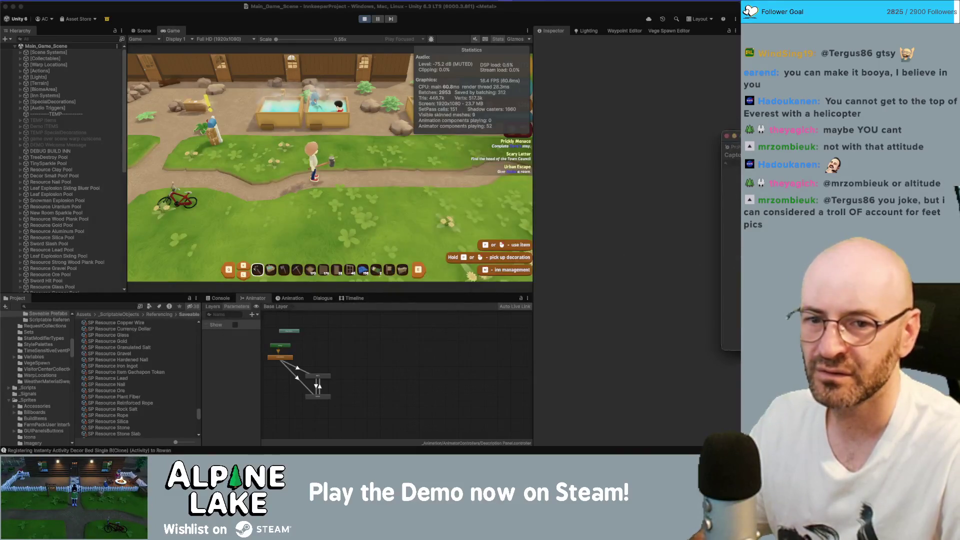
pyautogui.click(363, 19)
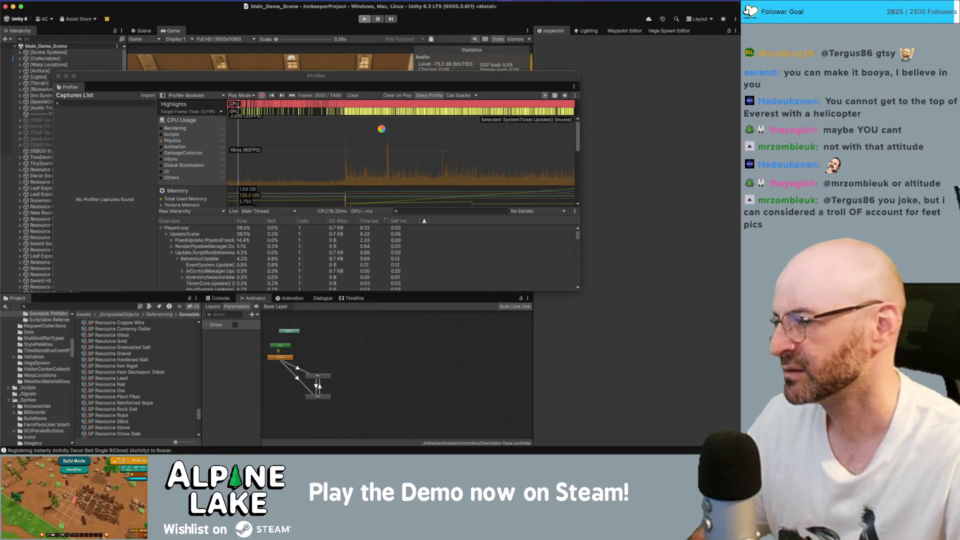
pyautogui.click(428, 167)
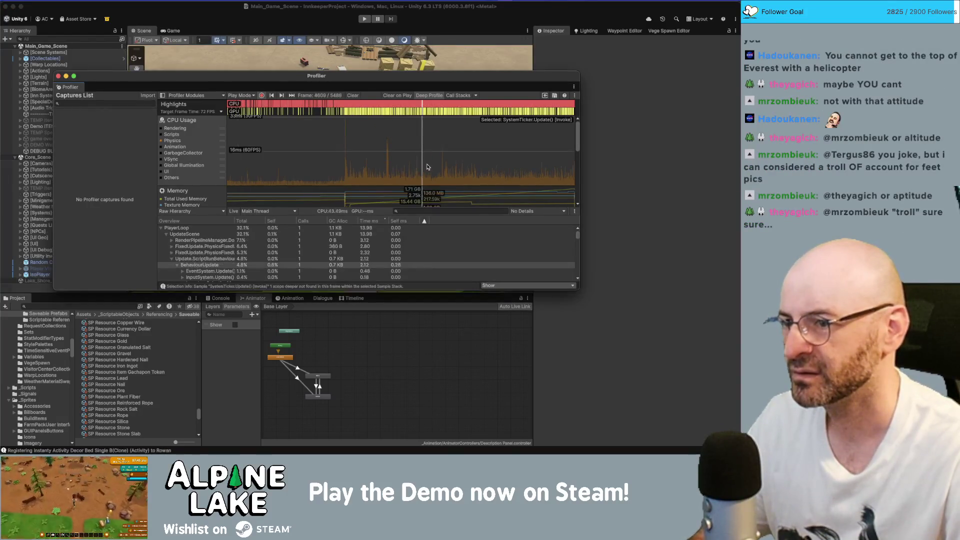
pyautogui.moveTo(427, 166)
pyautogui.mouseDown()
pyautogui.moveTo(415, 181)
pyautogui.moveTo(553, 175)
pyautogui.moveTo(542, 177)
pyautogui.mouseUp()
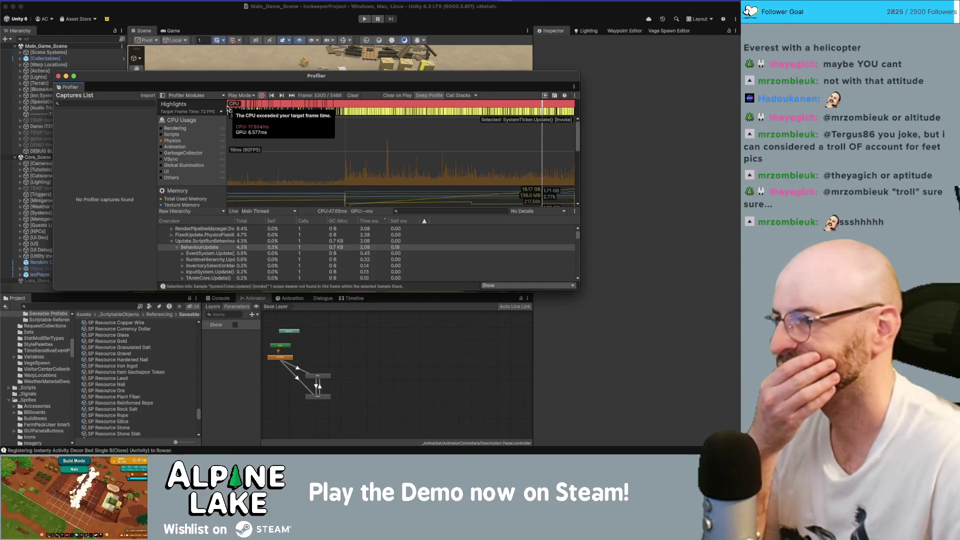
# Step: Move the Profiler window lower and open the File menu
pyautogui.moveTo(232, 75)
pyautogui.mouseDown()
pyautogui.moveTo(230, 137)
pyautogui.moveTo(230, 48)
pyautogui.mouseUp()
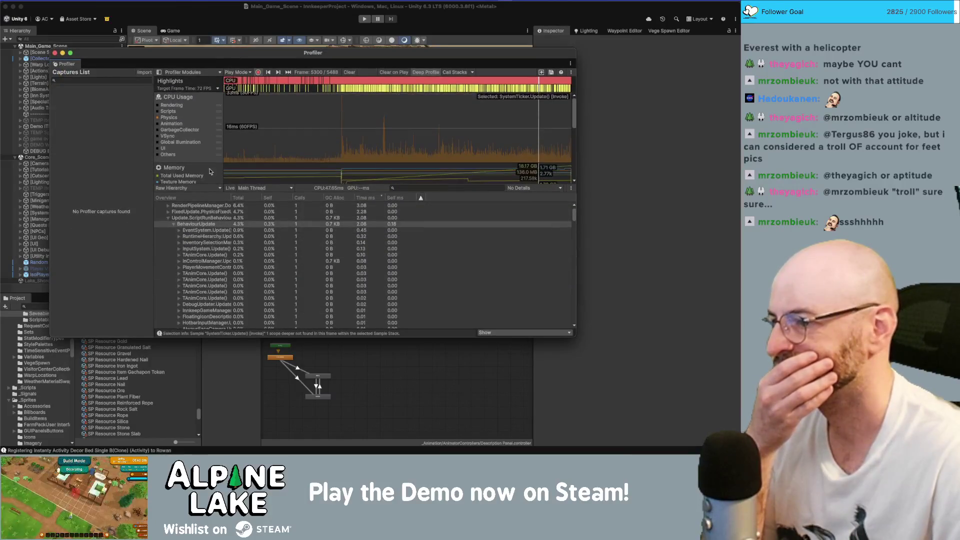
pyautogui.scroll(2, 231, 258)
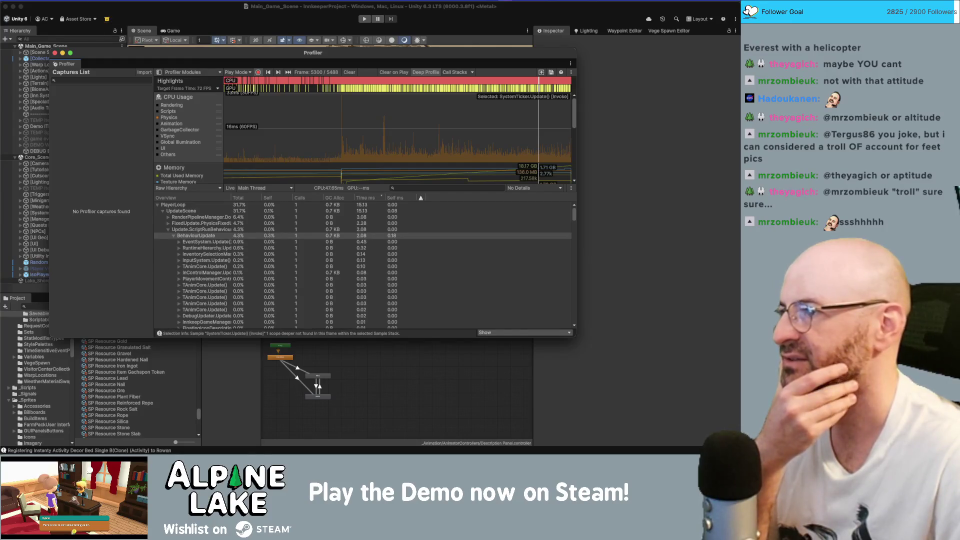
pyautogui.click(47, 0)
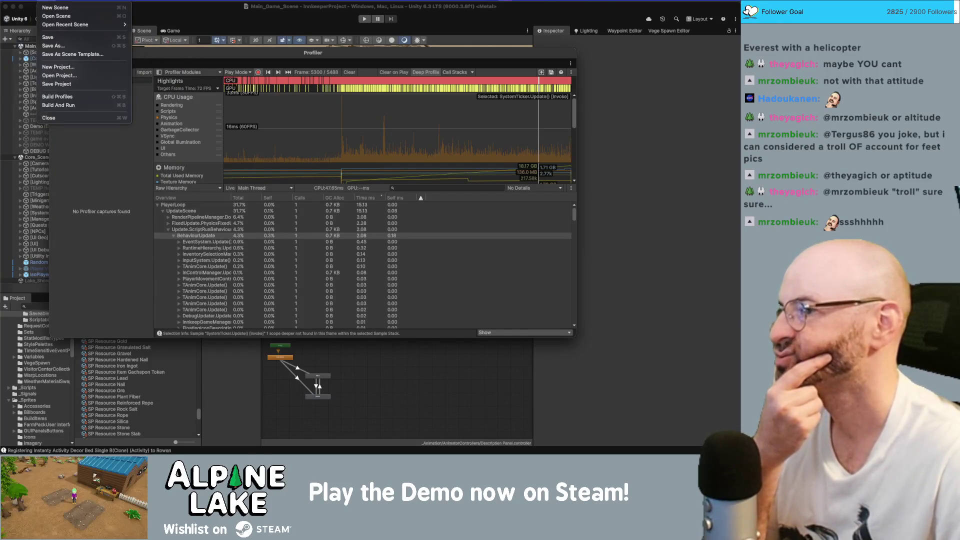
# Step: Open Edit > Project Settings, which lands on the Input Manager page
pyautogui.moveTo(67, 0)
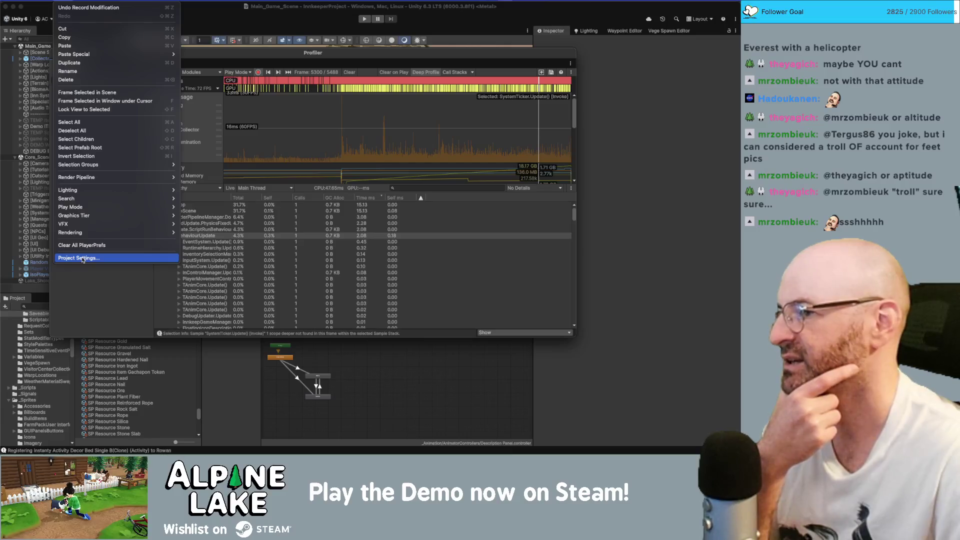
pyautogui.click(83, 258)
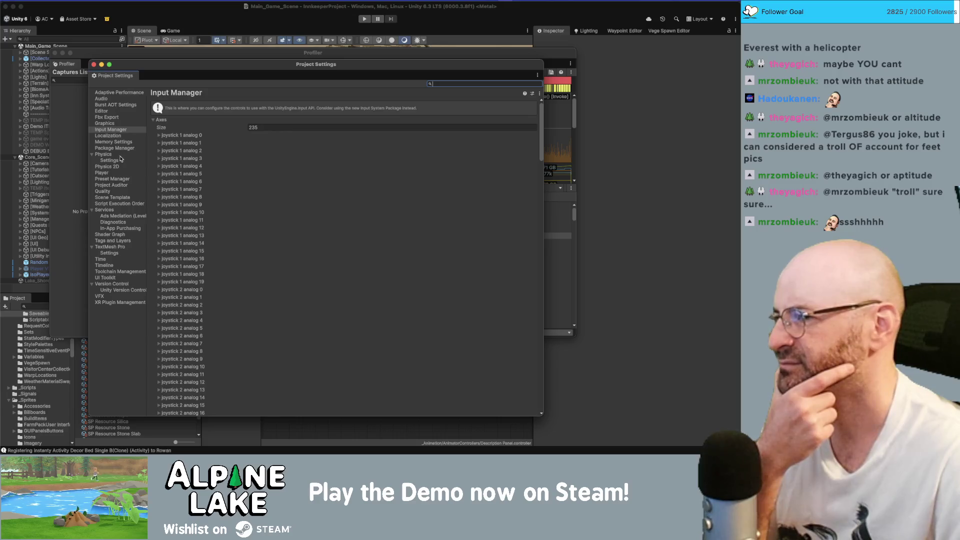
# Step: Browse the Physics, Physics 2D and Player pages, keeping PhysX as the GameObject SDK
pyautogui.click(119, 156)
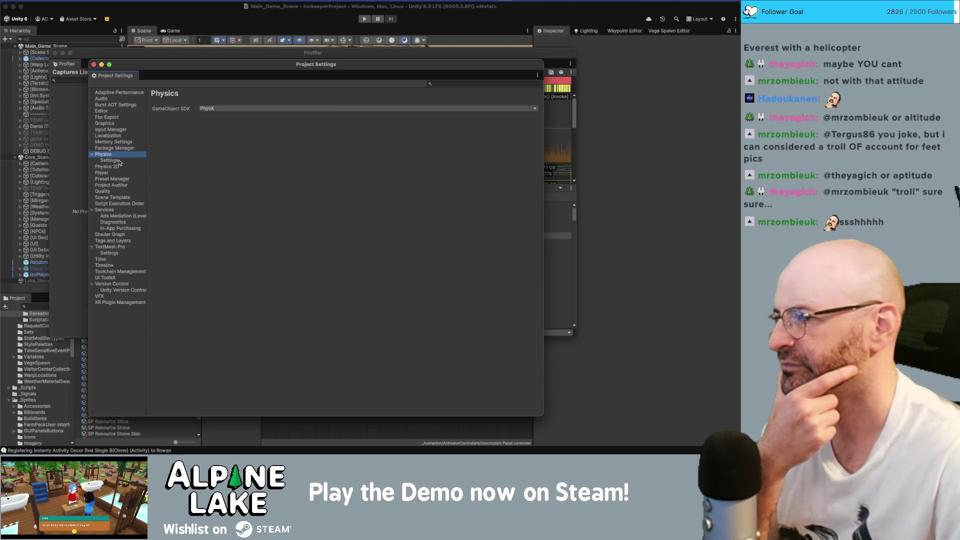
pyautogui.click(110, 161)
pyautogui.click(117, 167)
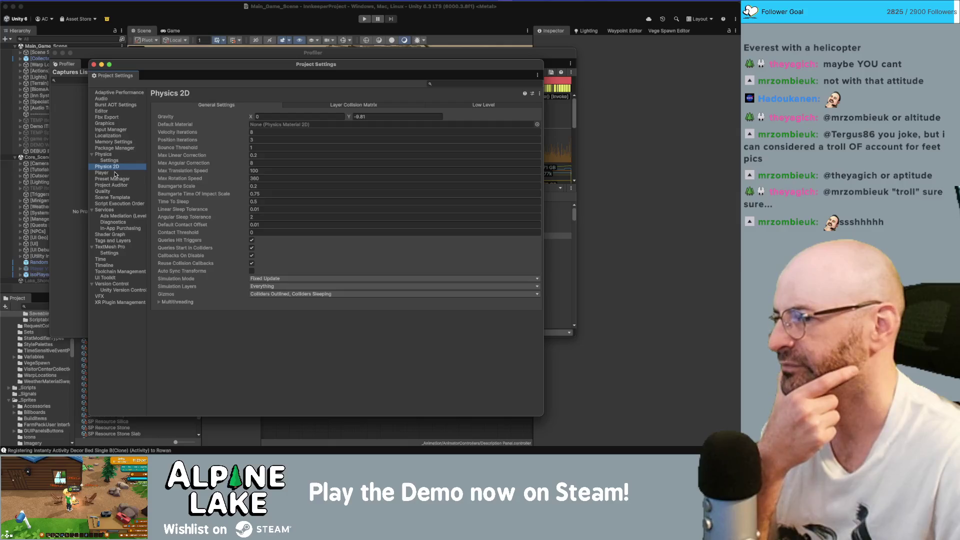
pyautogui.click(115, 173)
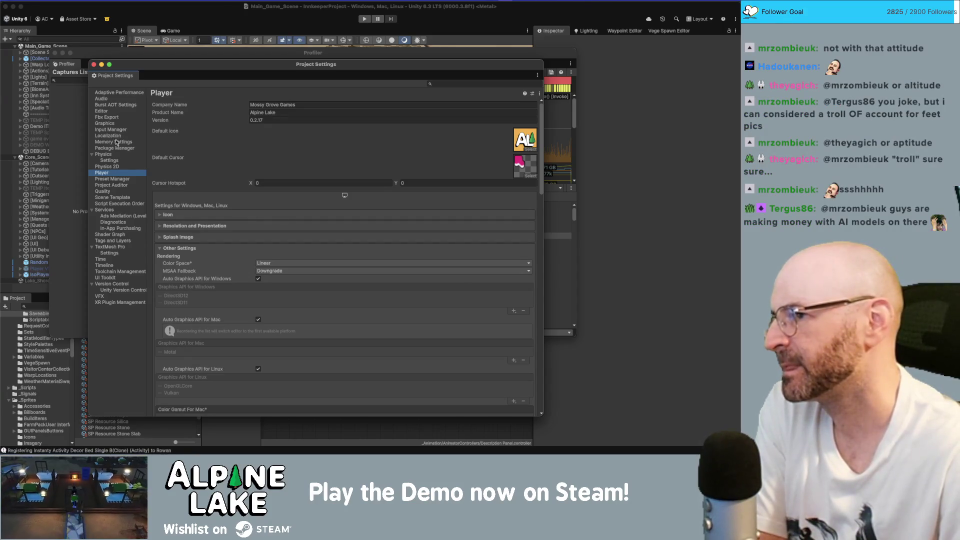
pyautogui.click(116, 155)
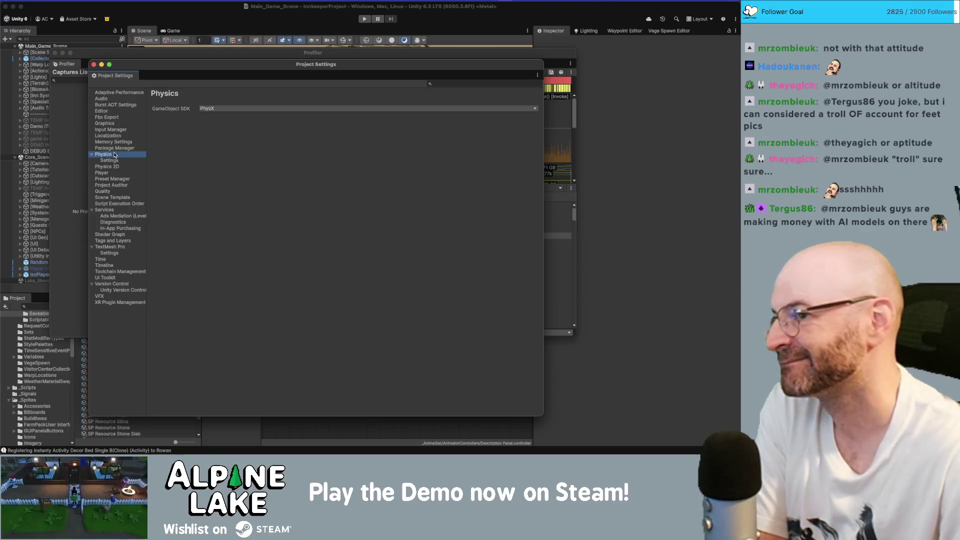
pyautogui.click(208, 109)
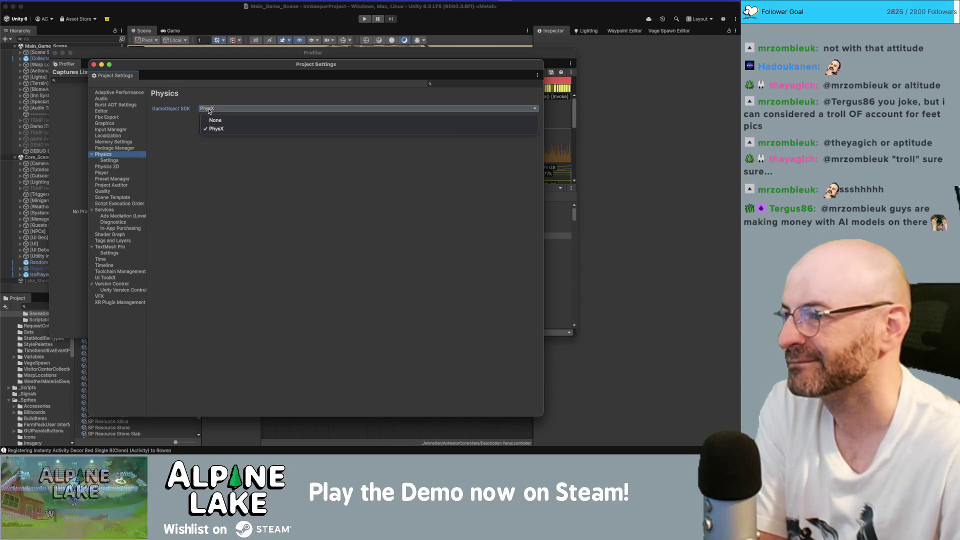
pyautogui.click(209, 111)
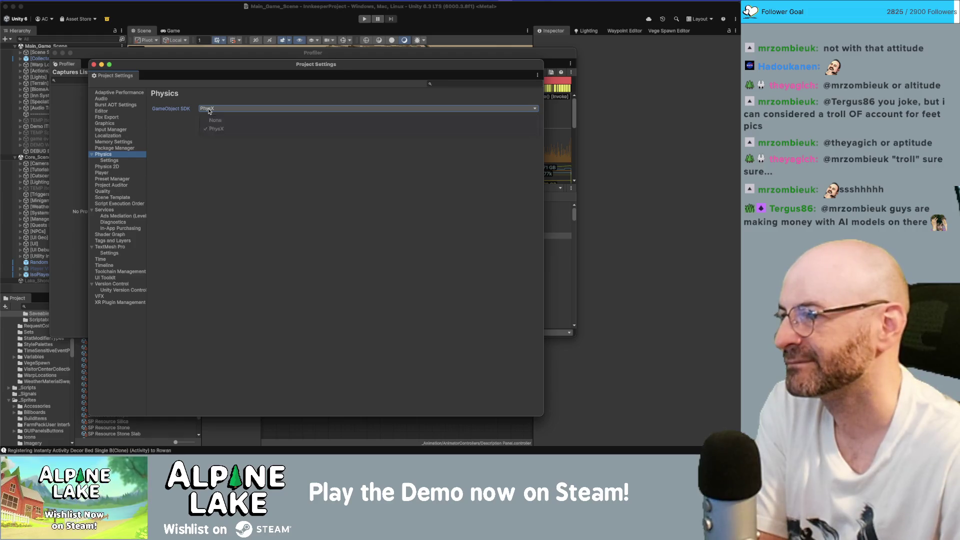
# Step: Look through the Package Manager, Player, Preset Manager, Project Auditor and Quality settings pages
pyautogui.click(128, 148)
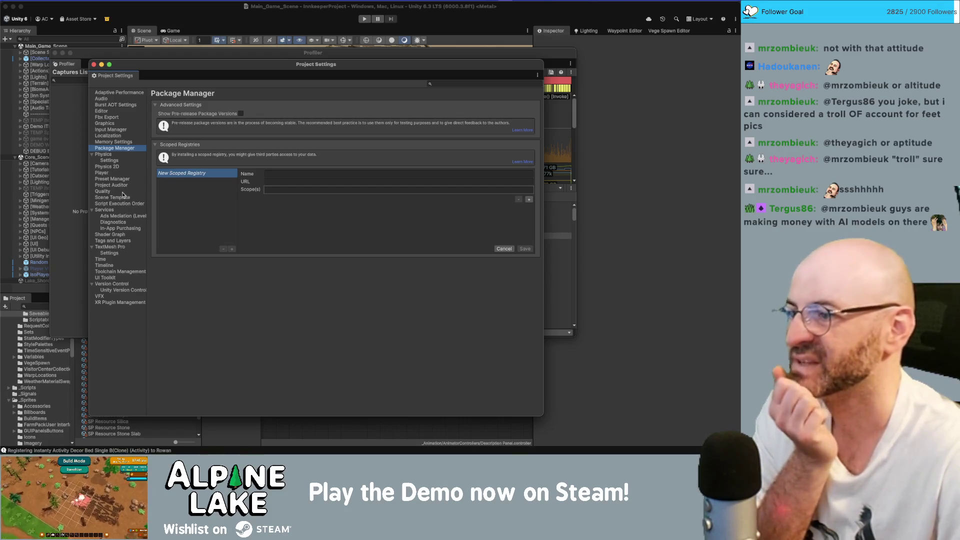
pyautogui.click(120, 173)
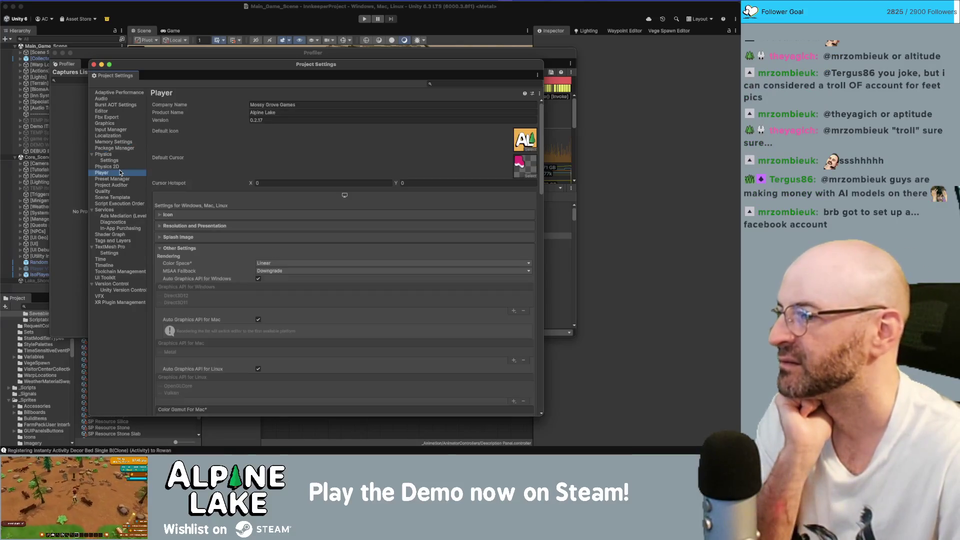
pyautogui.scroll(-5, 161, 171)
pyautogui.scroll(-10, 161, 171)
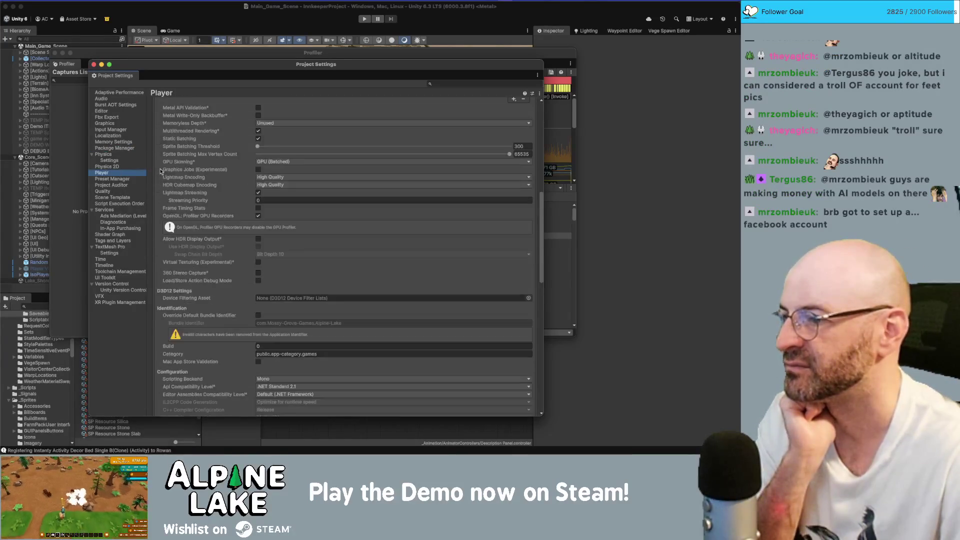
pyautogui.scroll(15, 160, 173)
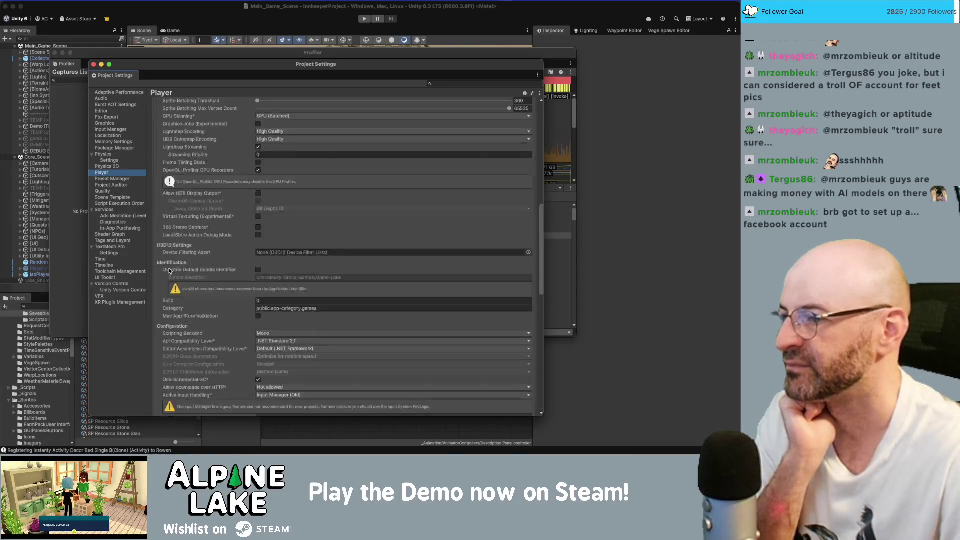
pyautogui.click(118, 179)
pyautogui.click(120, 185)
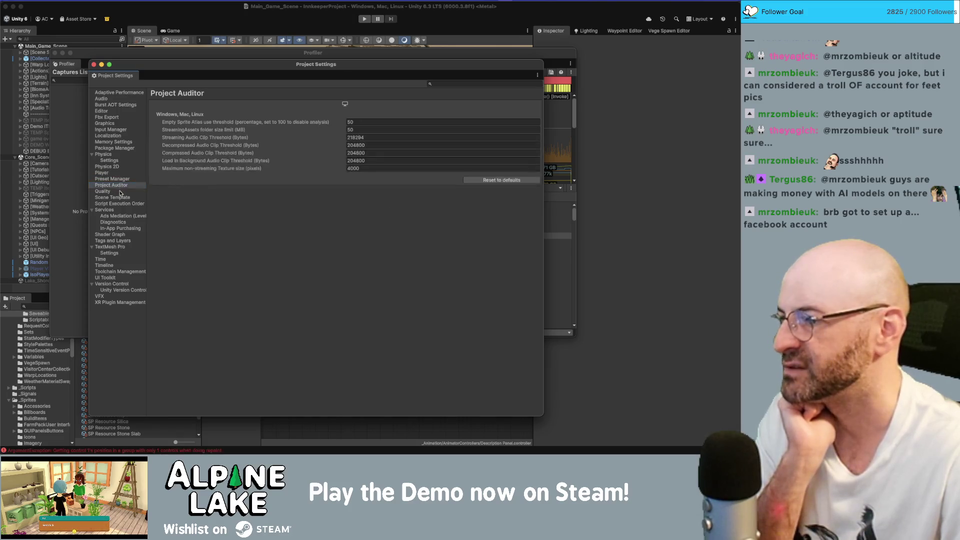
pyautogui.click(121, 192)
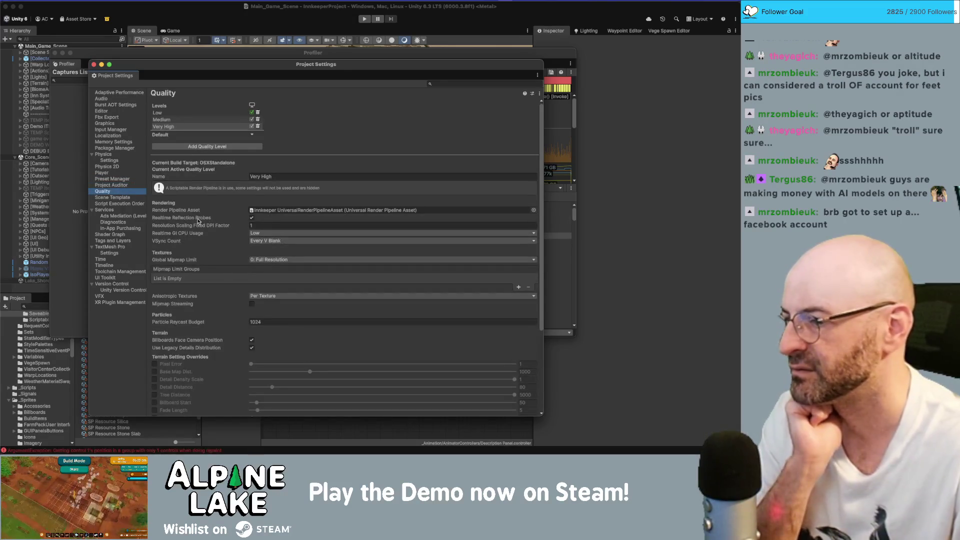
pyautogui.scroll(-5, 198, 215)
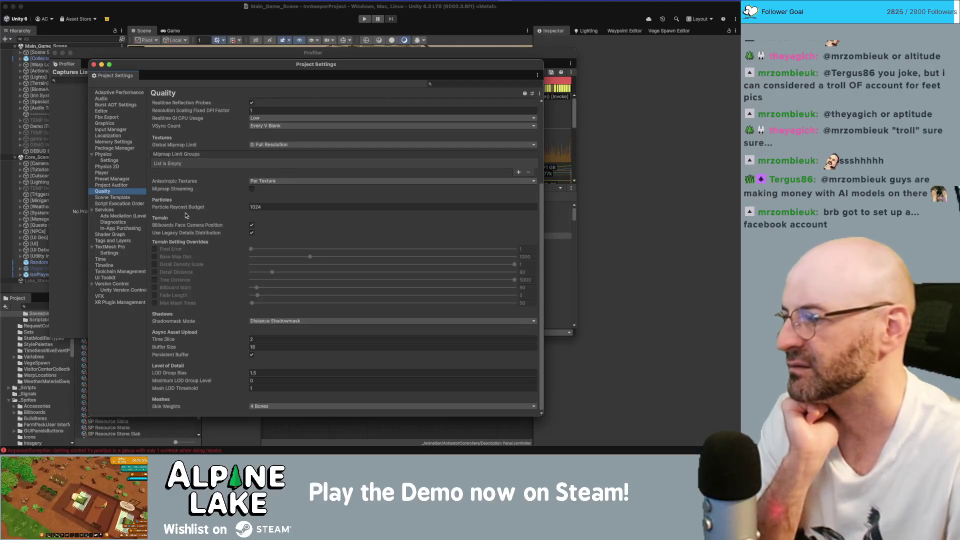
pyautogui.scroll(5, 184, 210)
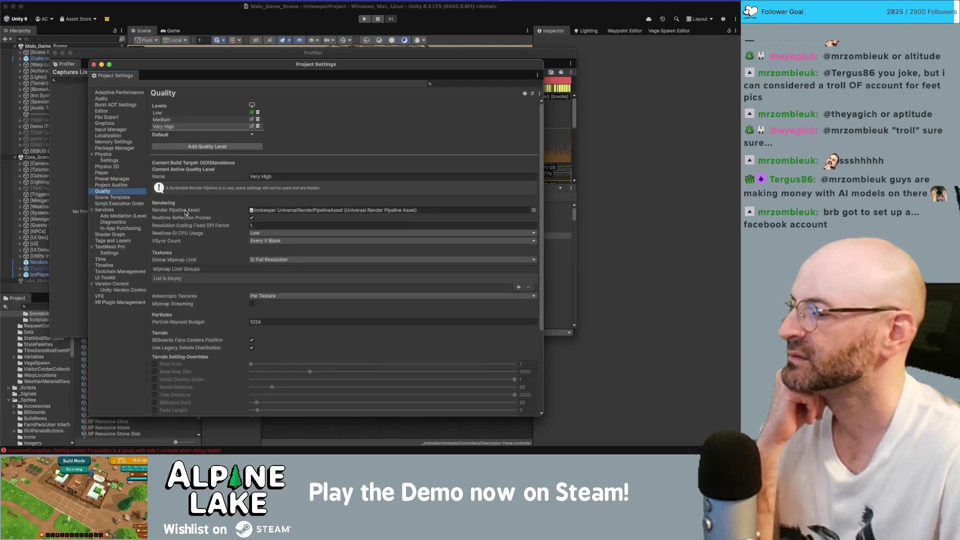
pyautogui.moveTo(184, 212)
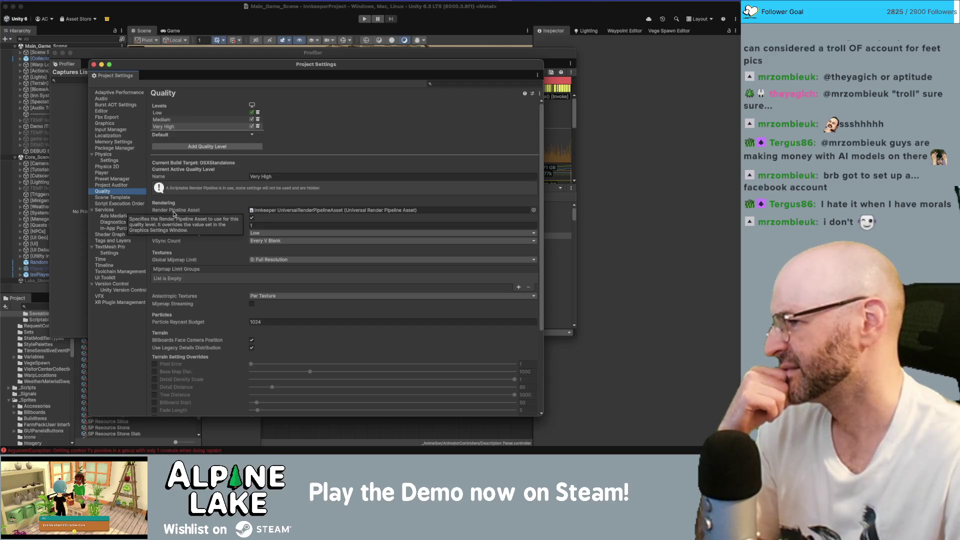
pyautogui.scroll(-1, 165, 210)
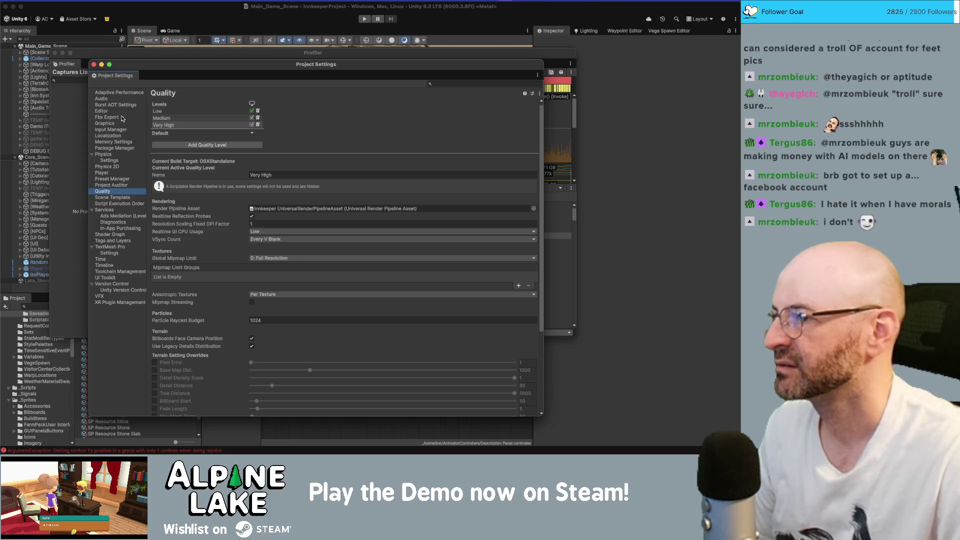
# Step: Review Adaptive Performance and Graphics, then show Physics 2D (gravity Y -9.81, Fixed Update)
pyautogui.click(124, 94)
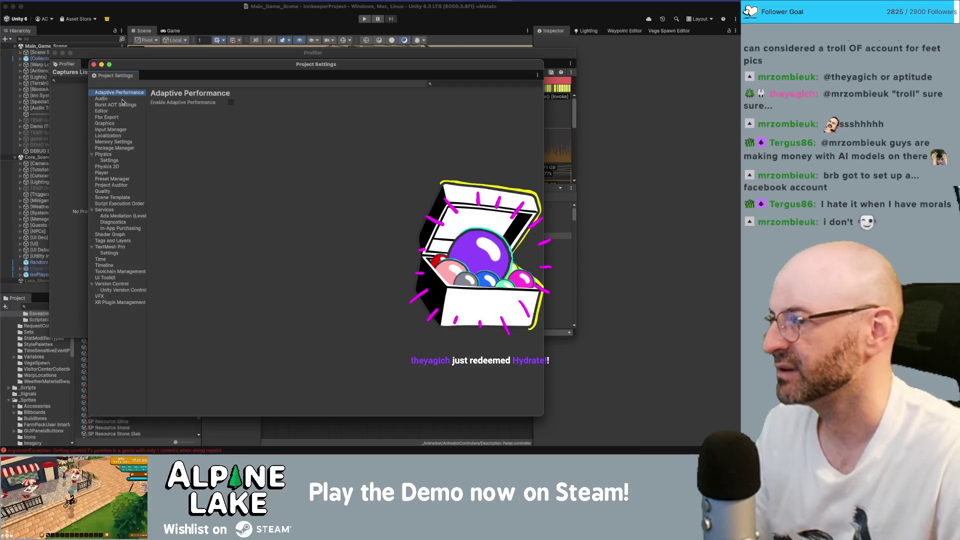
pyautogui.click(116, 124)
pyautogui.scroll(10, 165, 150)
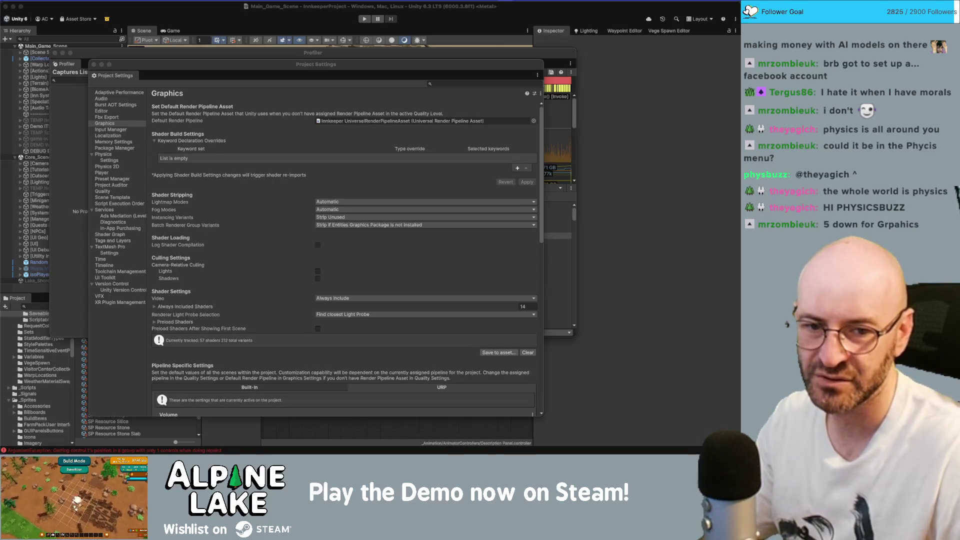
pyautogui.click(115, 167)
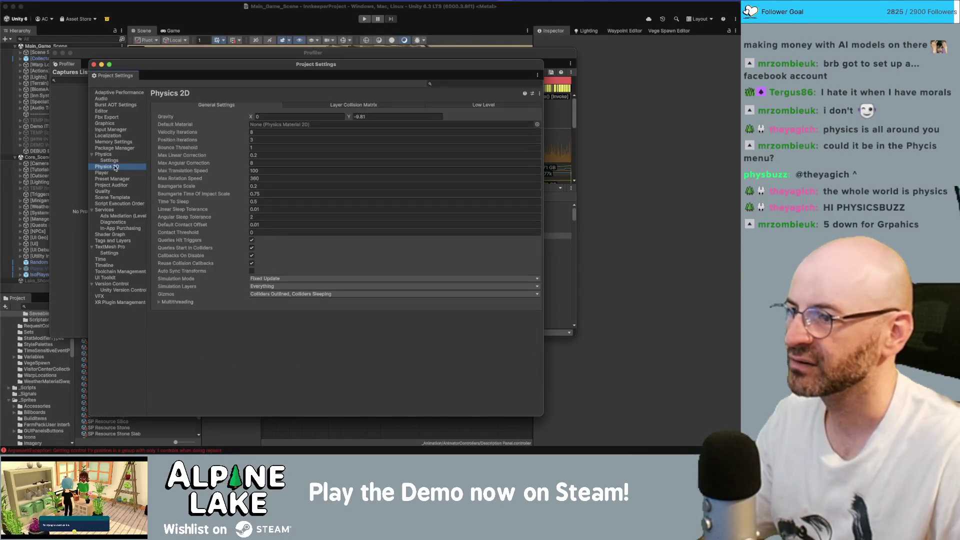
# Step: Browse the Physics 2D collision matrix and the 3D Physics GameObject and cloth settings
pyautogui.click(340, 105)
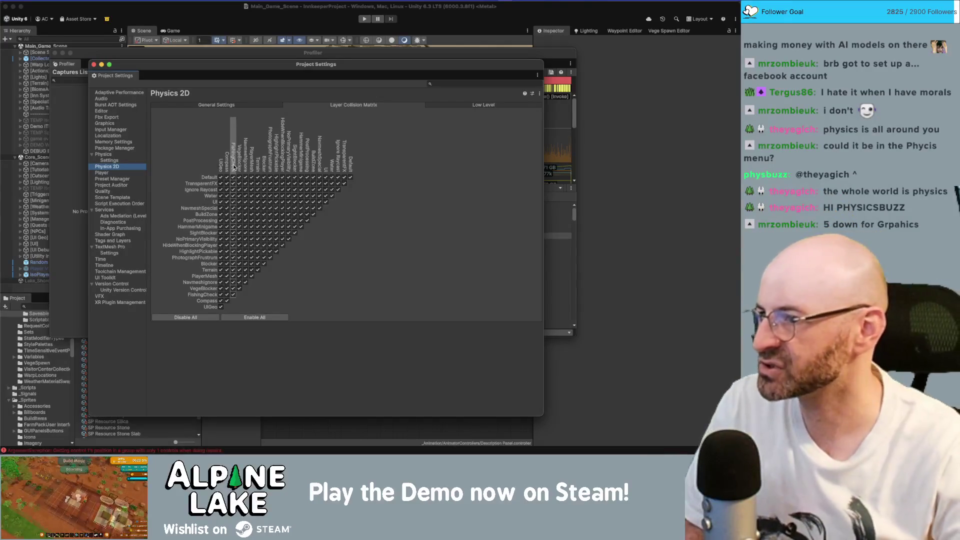
pyautogui.click(266, 106)
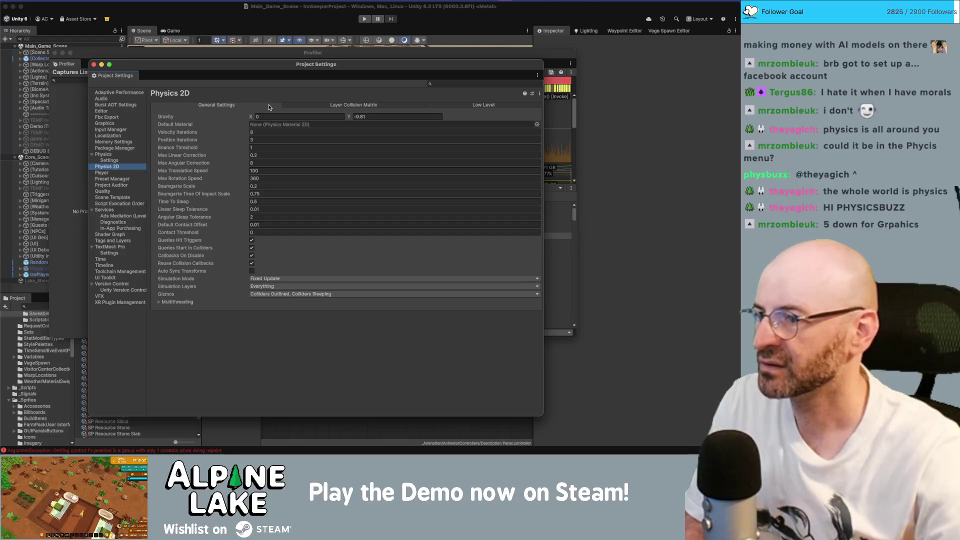
pyautogui.click(334, 106)
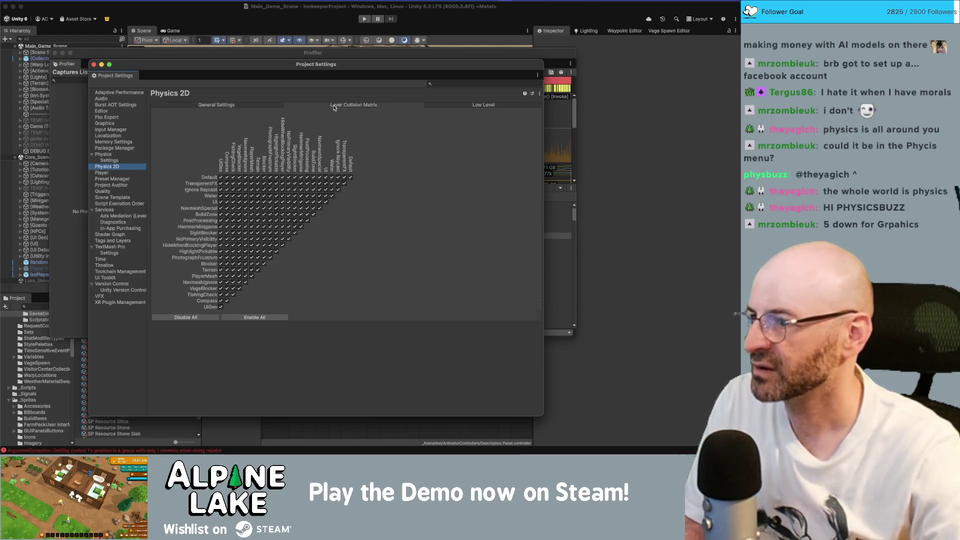
pyautogui.click(113, 160)
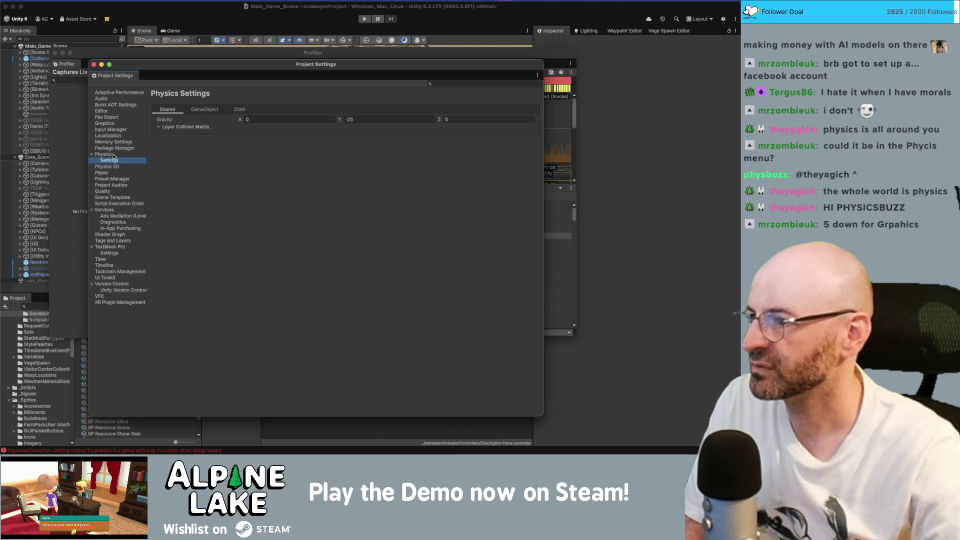
pyautogui.click(220, 110)
pyautogui.click(230, 111)
pyautogui.click(210, 109)
pyautogui.click(167, 109)
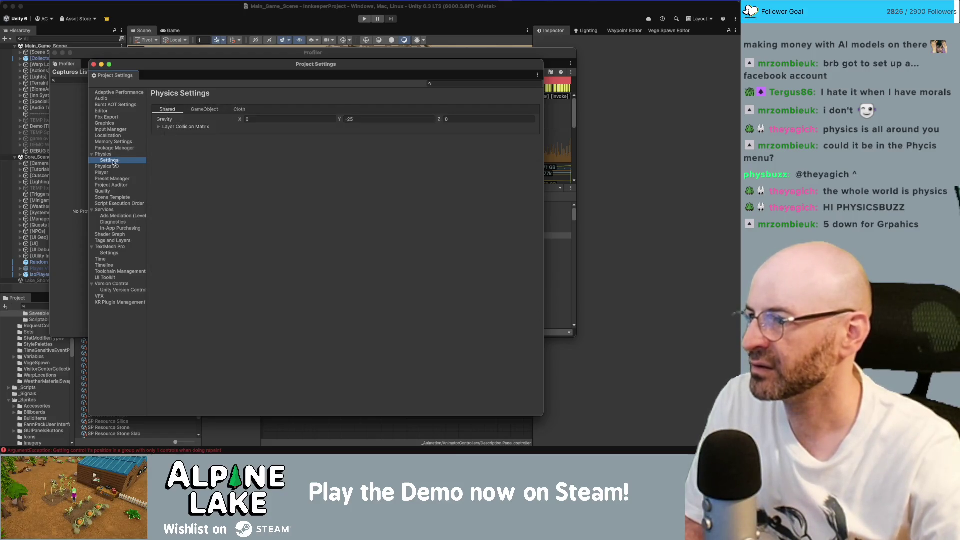
pyautogui.click(114, 157)
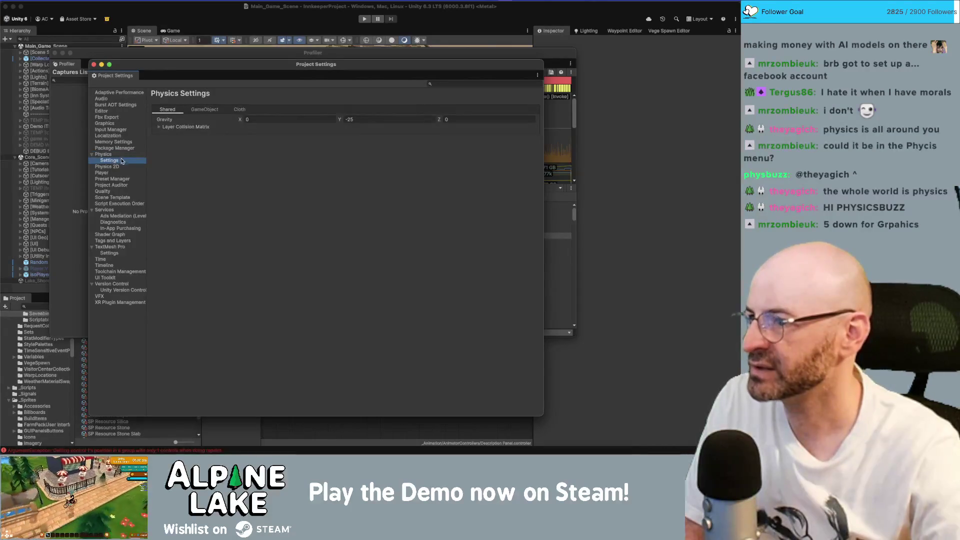
pyautogui.click(119, 167)
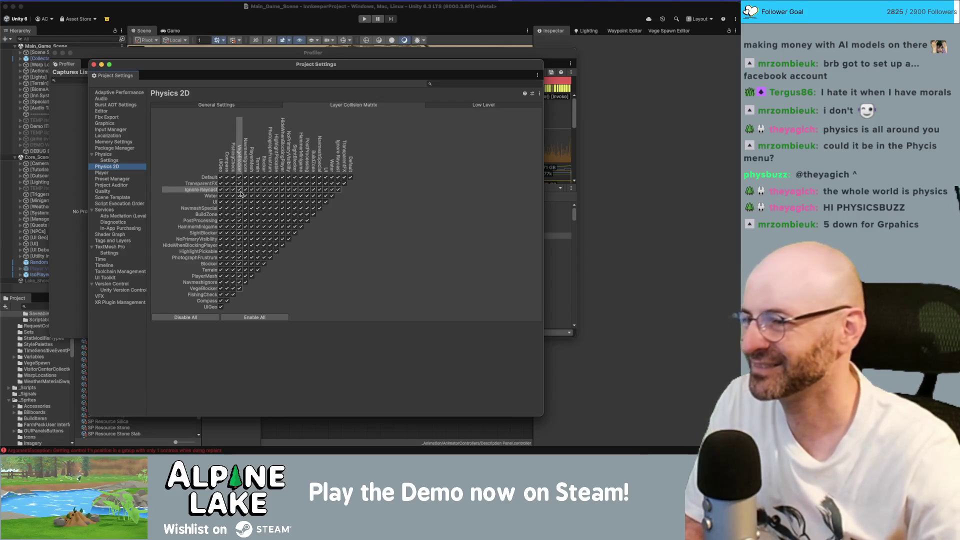
# Step: Disable All in the Physics 2D layer collision matrix and enter Play Mode
pyautogui.click(214, 318)
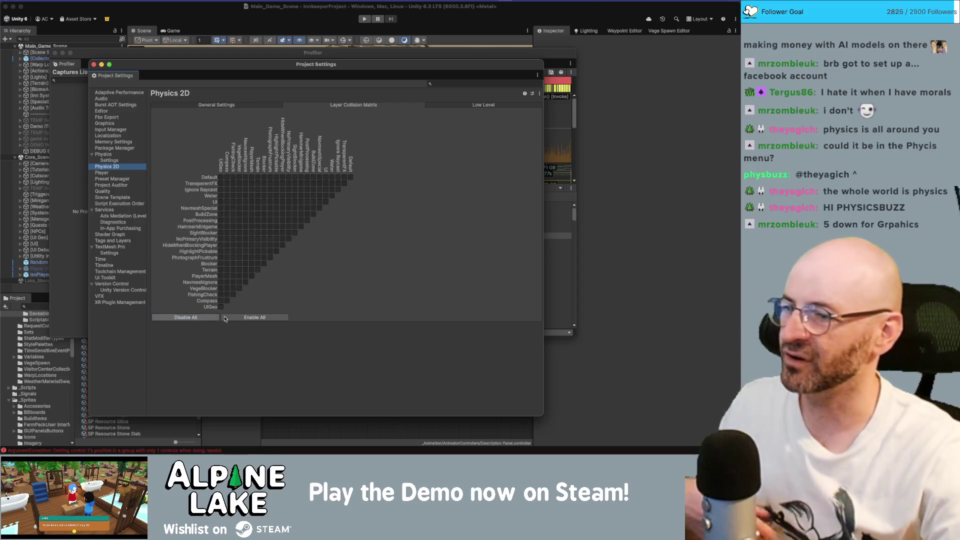
pyautogui.click(256, 25)
pyautogui.click(363, 18)
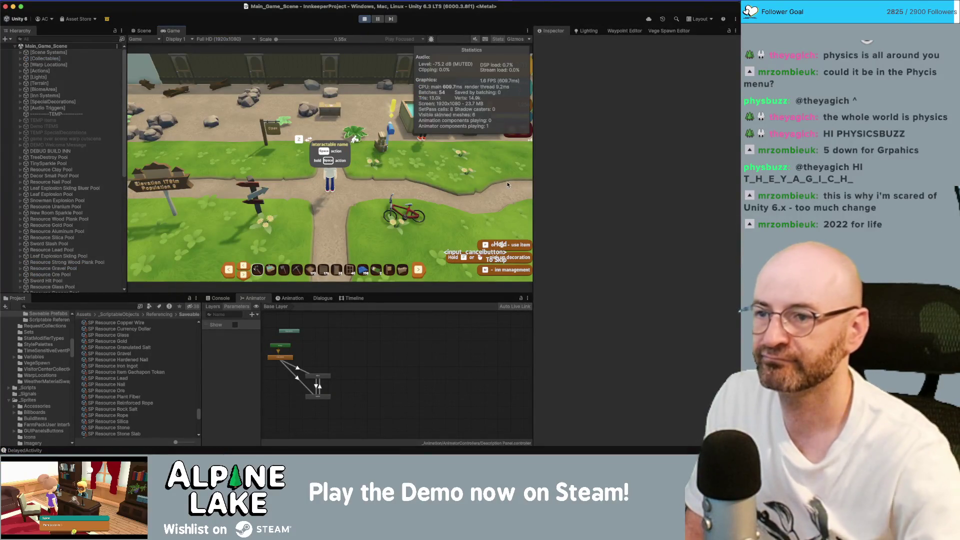
# Step: Show Mission Control's overview of all open windows while the game runs
pyautogui.hotkey('ctrl', 'Up')
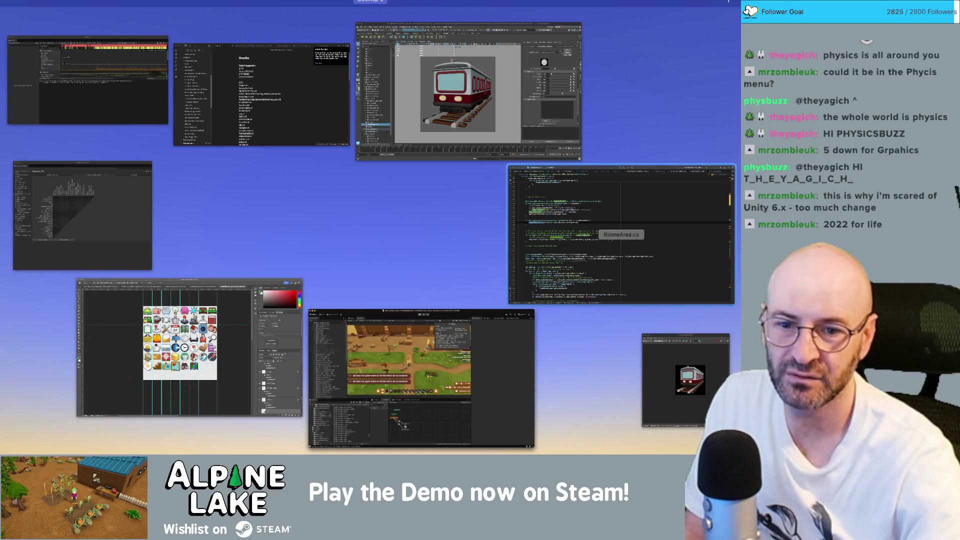
# Step: Close Maya's Arnold RenderView and the scene, saving TrainStationExterior_v02.mb
pyautogui.click(672, 354)
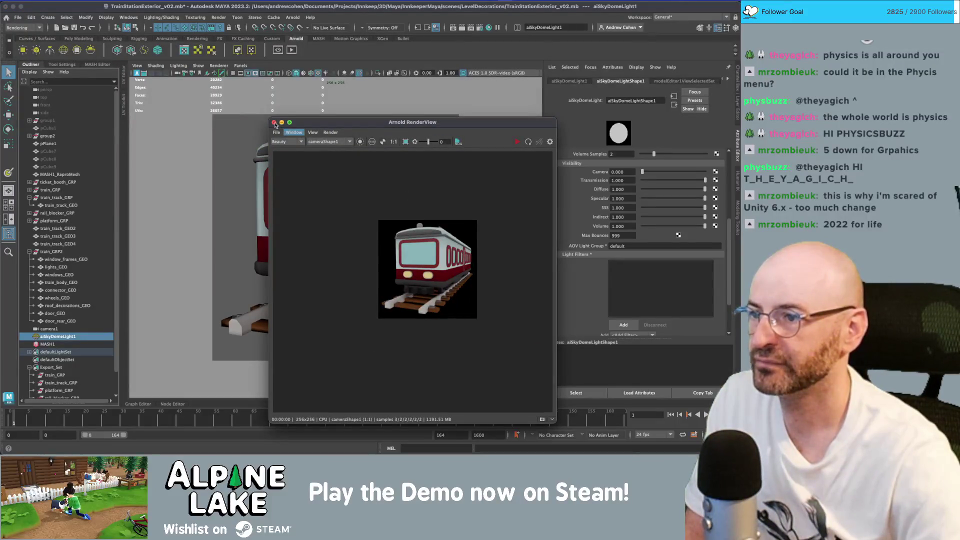
pyautogui.click(274, 123)
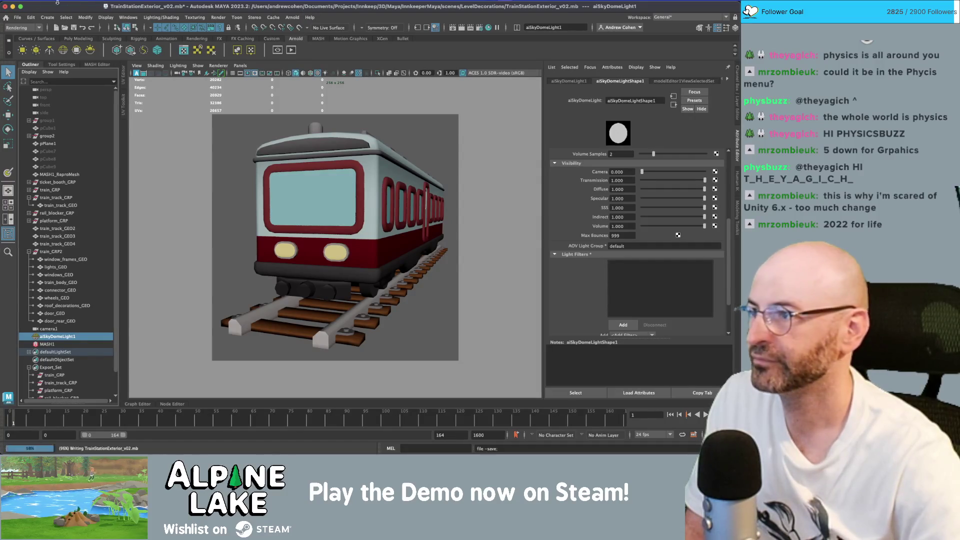
pyautogui.click(6, 6)
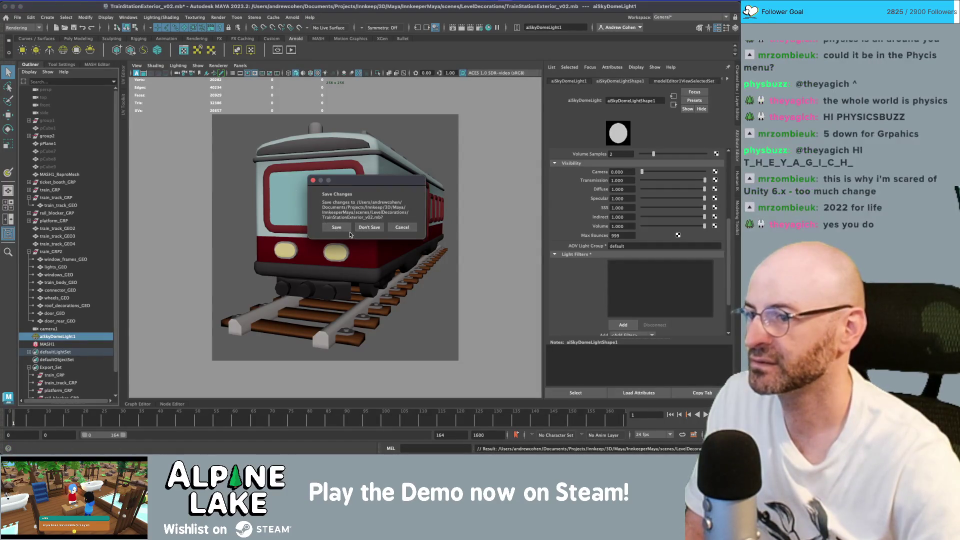
pyautogui.click(347, 229)
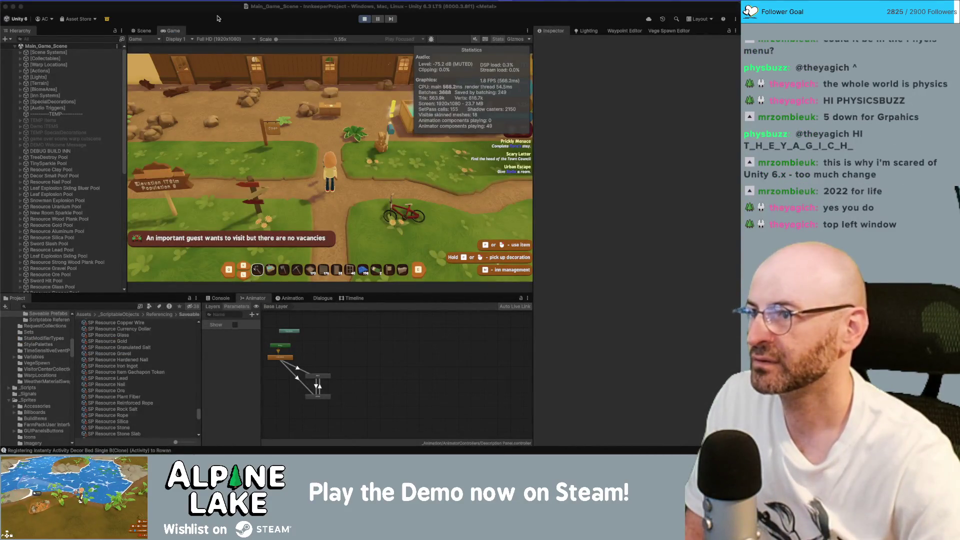
# Step: Close the old Profiler window from Mission Control and stop the game
pyautogui.hotkey('ctrl', 'Up')
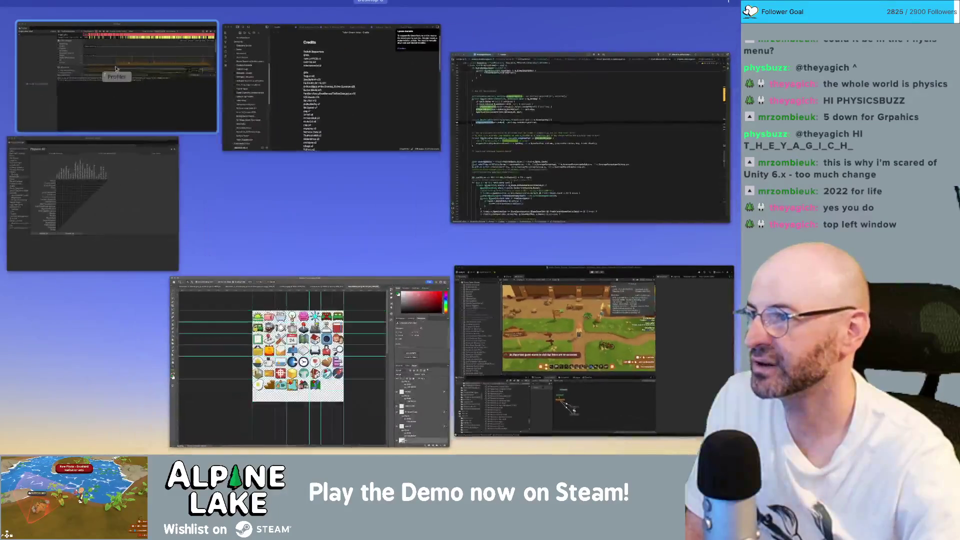
pyautogui.click(57, 56)
pyautogui.click(55, 53)
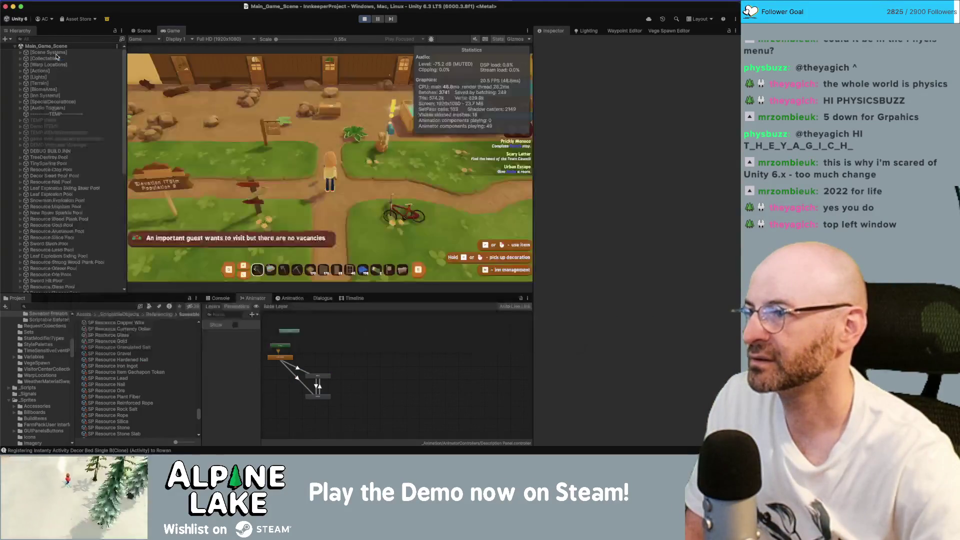
pyautogui.press('d')
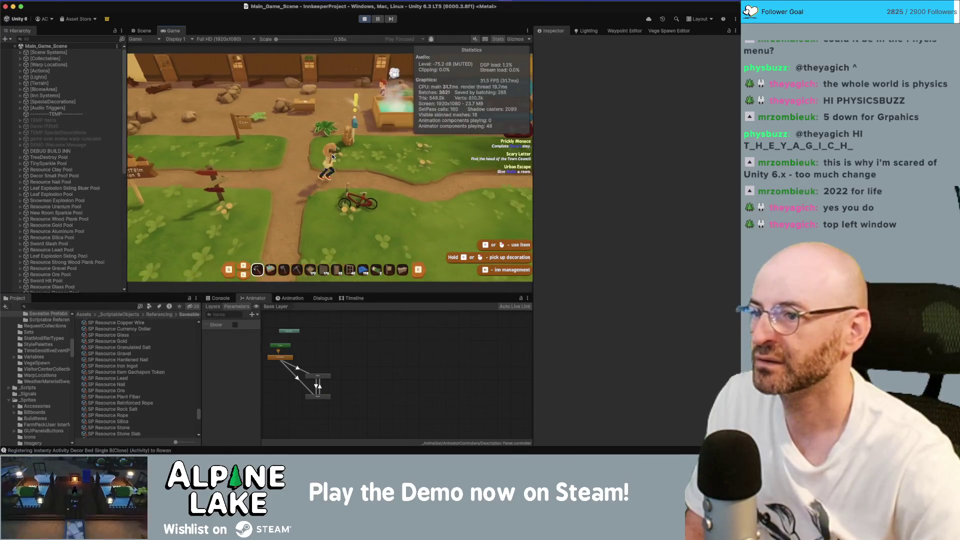
pyautogui.click(365, 19)
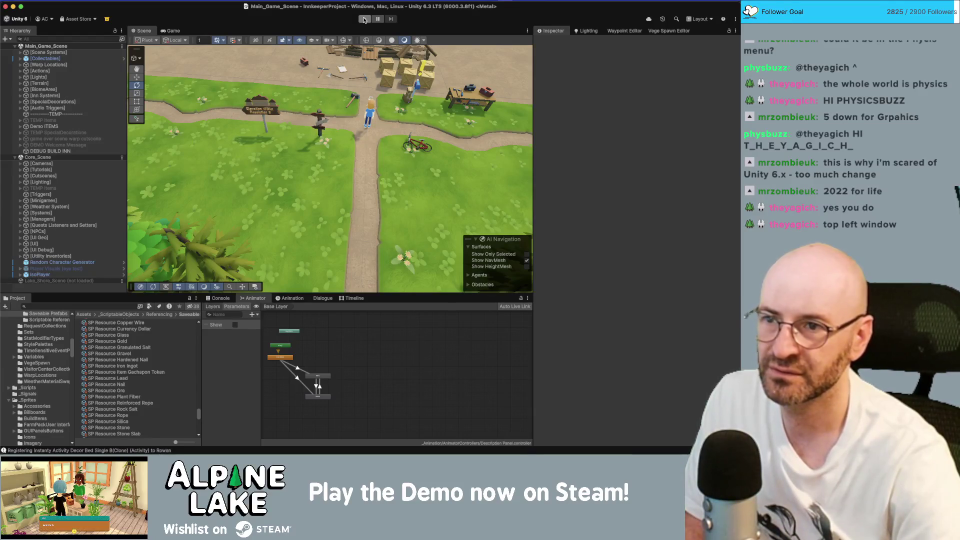
# Step: Replay the game, walking the player around the hot tubs and path, then stop
pyautogui.click(364, 20)
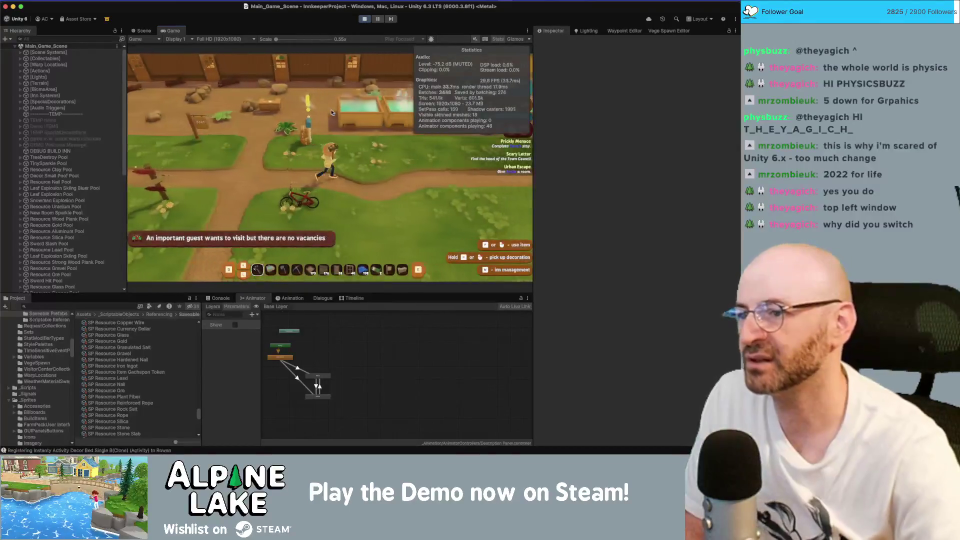
pyautogui.press('w')
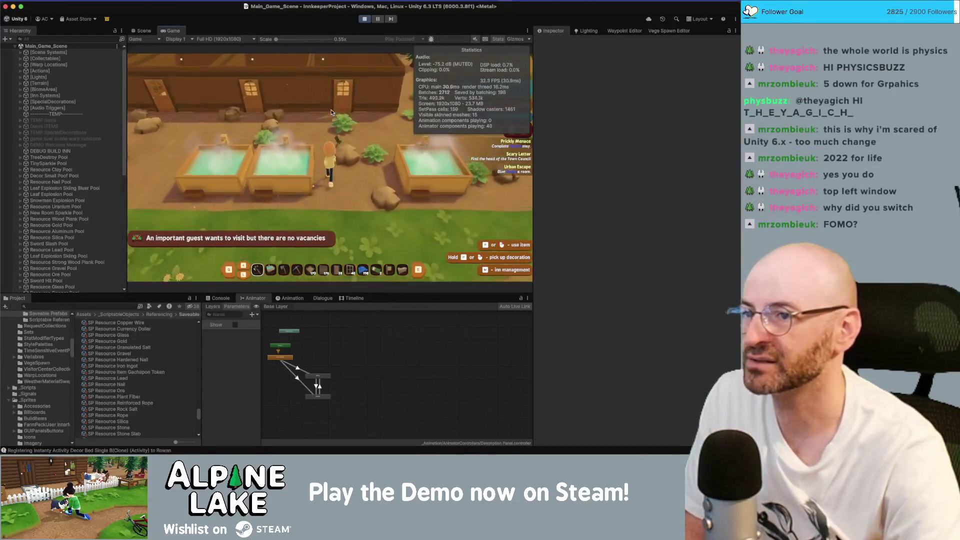
pyautogui.press('w')
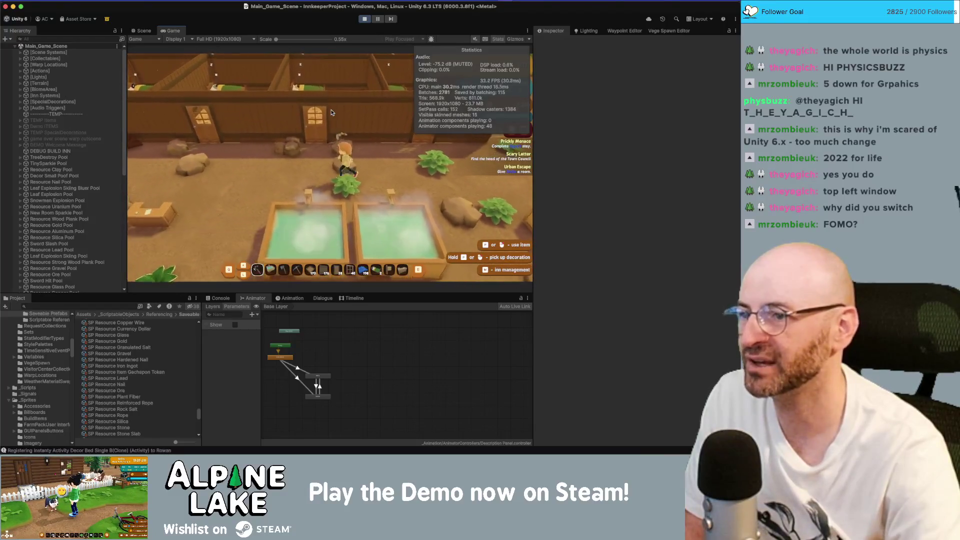
pyautogui.press('s')
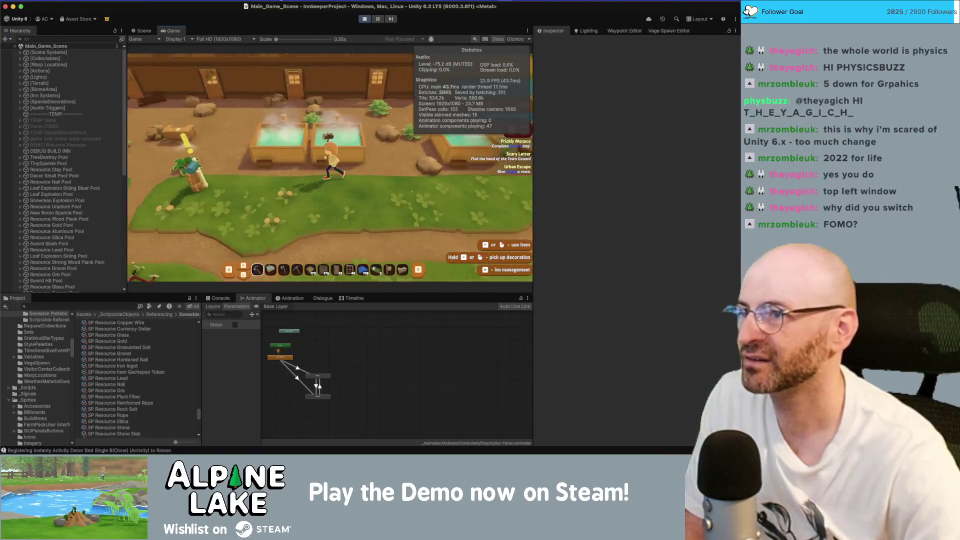
pyautogui.press('s')
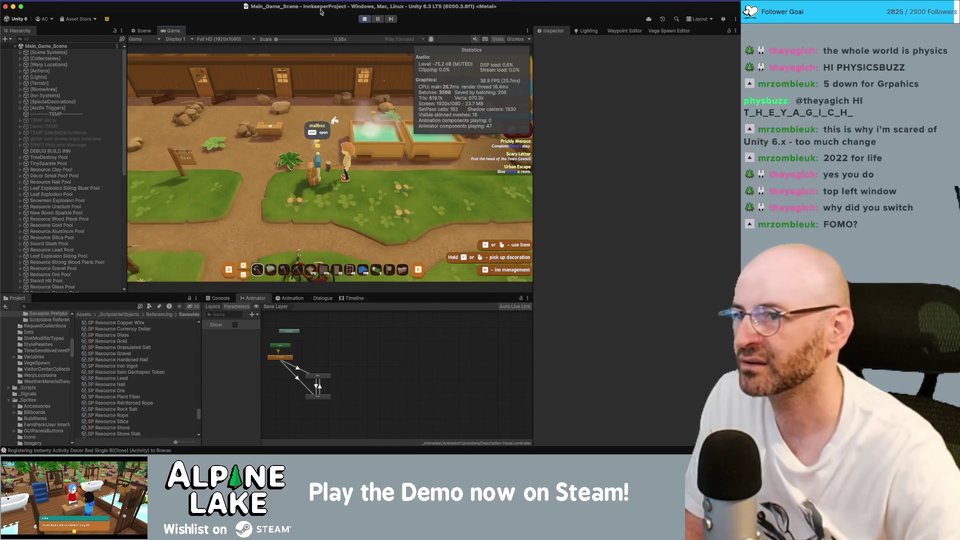
pyautogui.press('a')
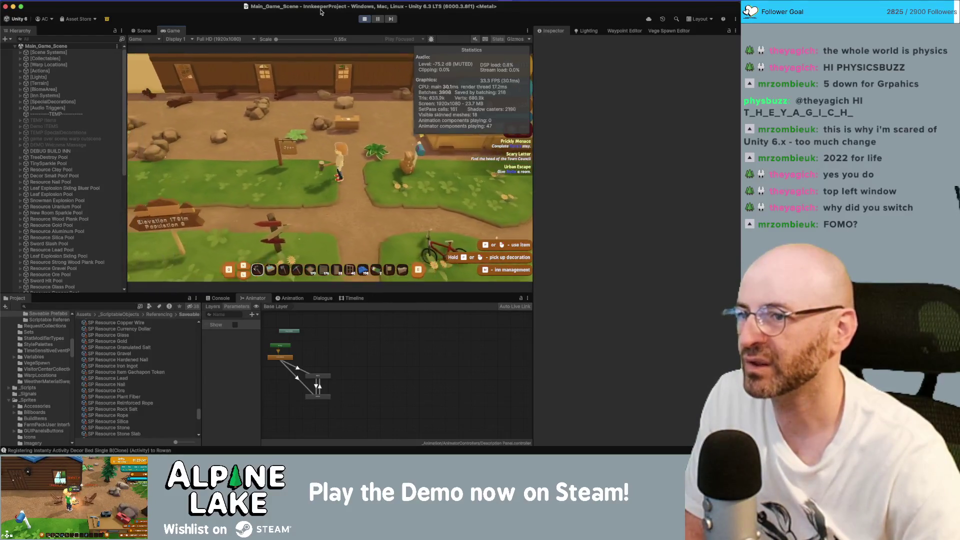
pyautogui.press('d')
pyautogui.press('a')
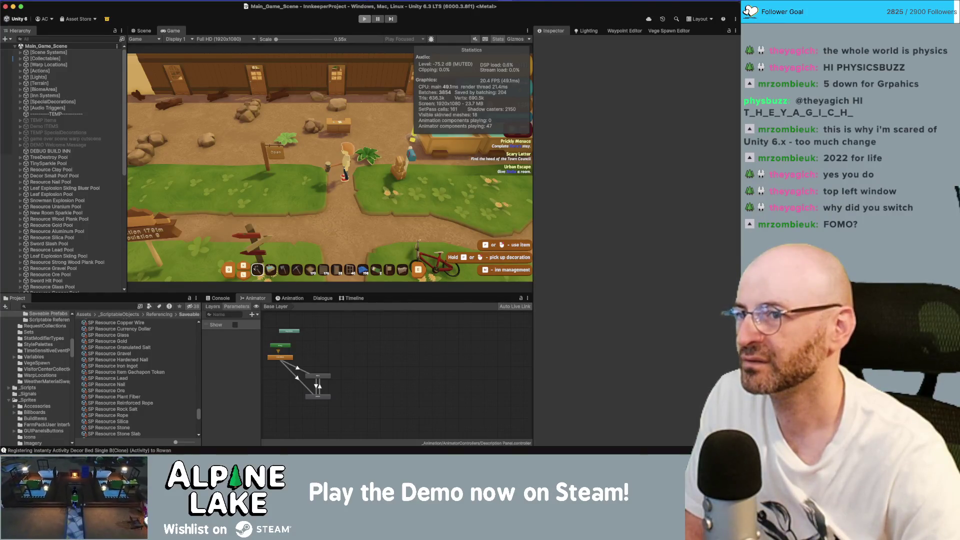
pyautogui.click(364, 18)
pyautogui.click(370, 5)
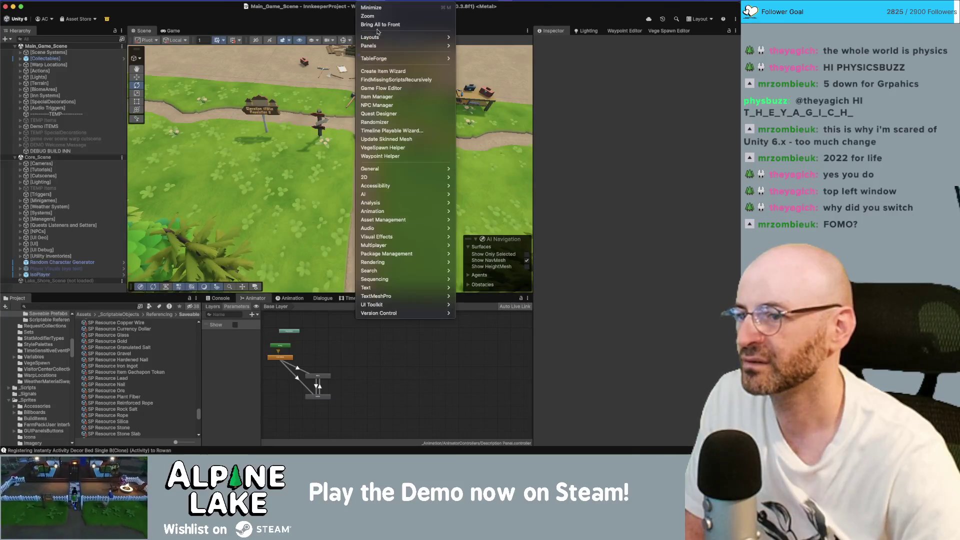
# Step: Enable Deep Profile in the Profiler, close the Profiler window, and enter Play mode
pyautogui.moveTo(396, 211)
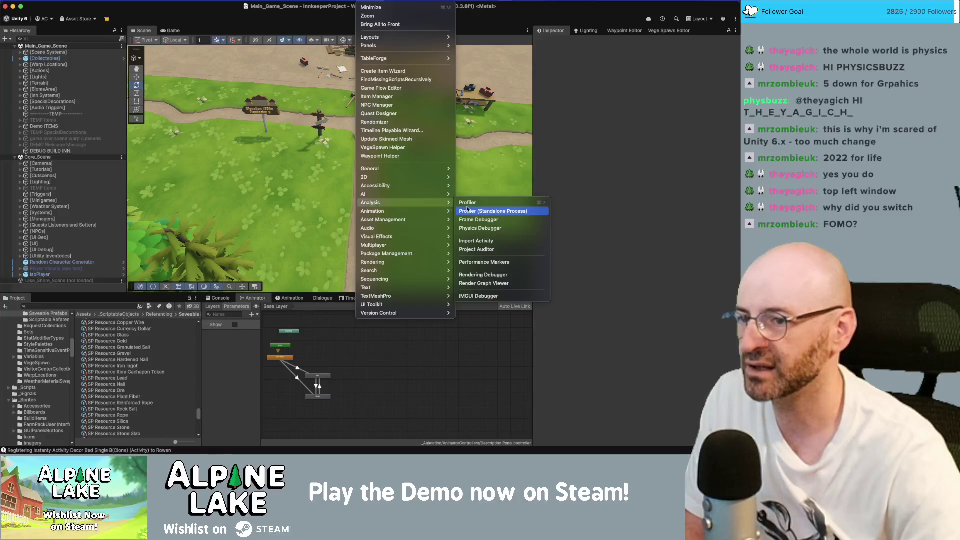
pyautogui.click(468, 203)
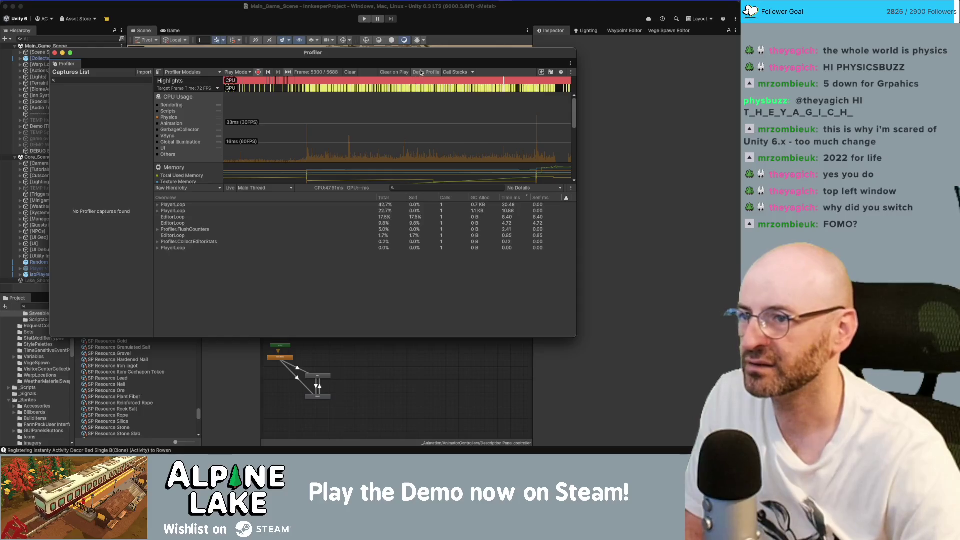
pyautogui.click(421, 73)
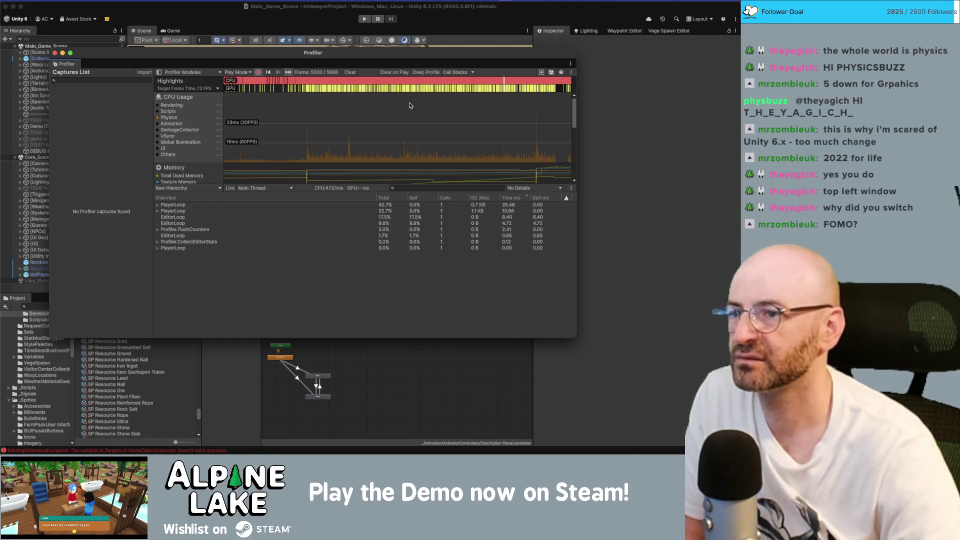
pyautogui.click(55, 54)
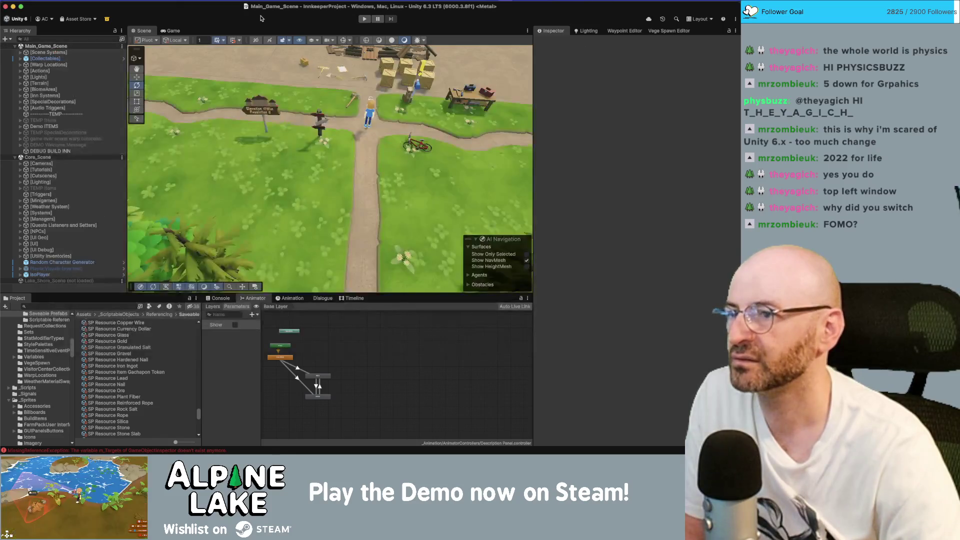
pyautogui.click(363, 20)
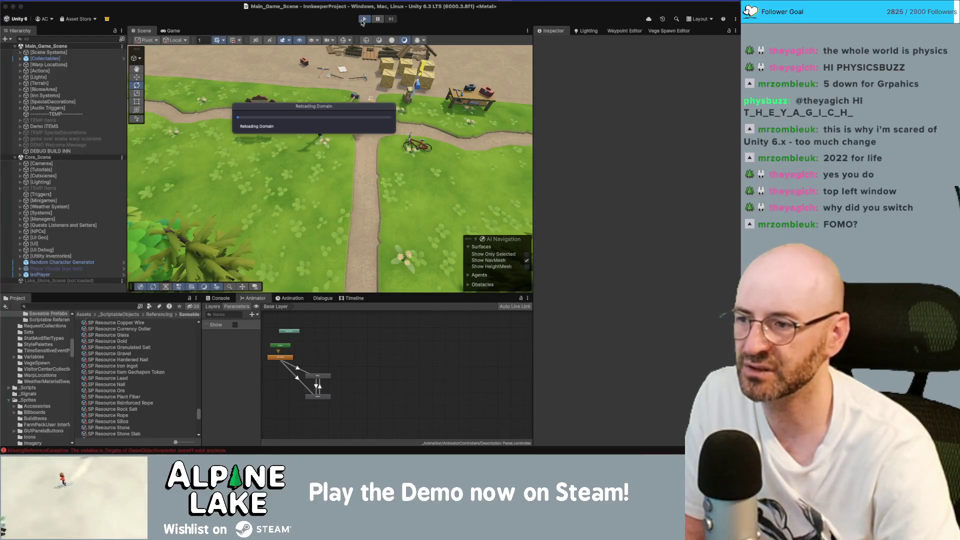
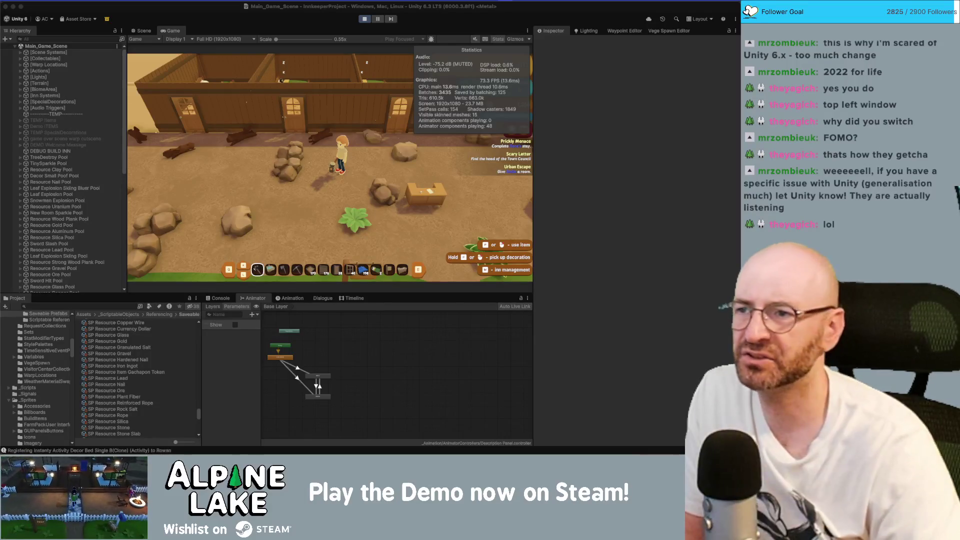
# Step: Stop the running play test to leave Play mode
pyautogui.click(365, 20)
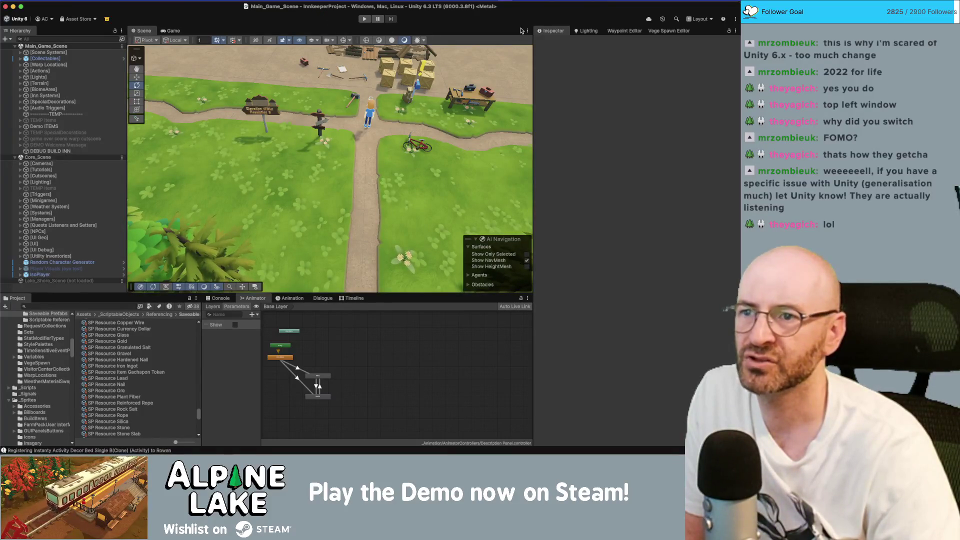
pyautogui.scroll(-3, 432, 68)
pyautogui.scroll(5, 431, 68)
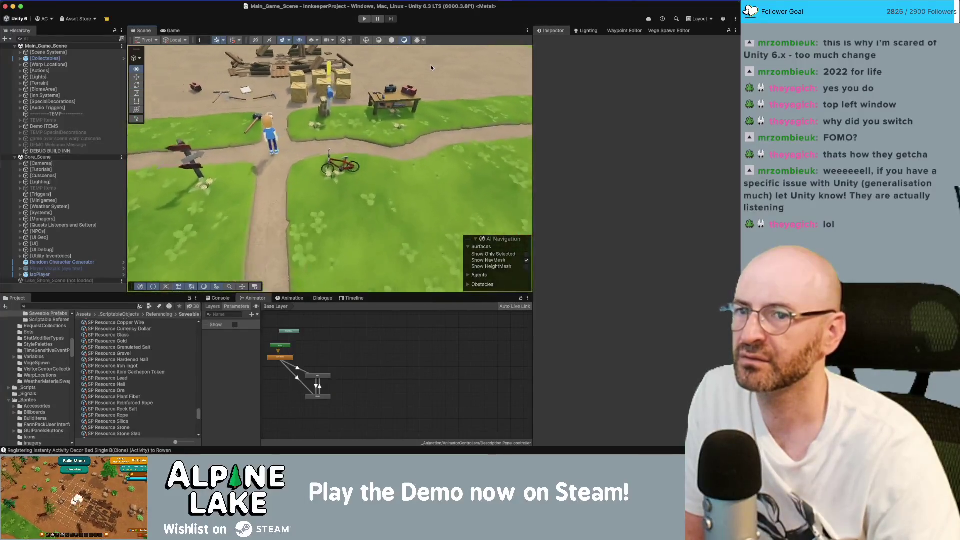
# Step: Check the editor layout choices without changing them, then switch over to the Photoshop icon sheet
pyautogui.click(705, 19)
pyautogui.click(705, 19)
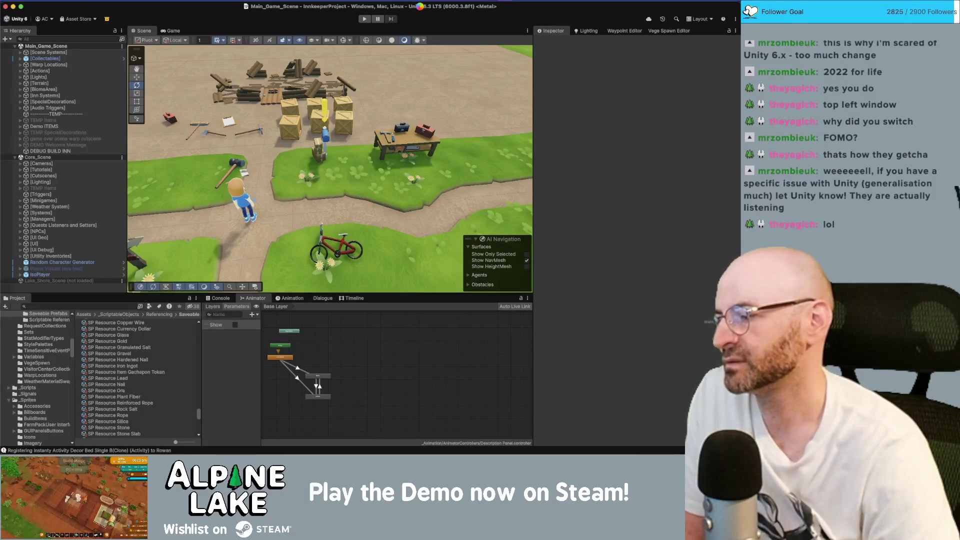
pyautogui.press('super+Tab')
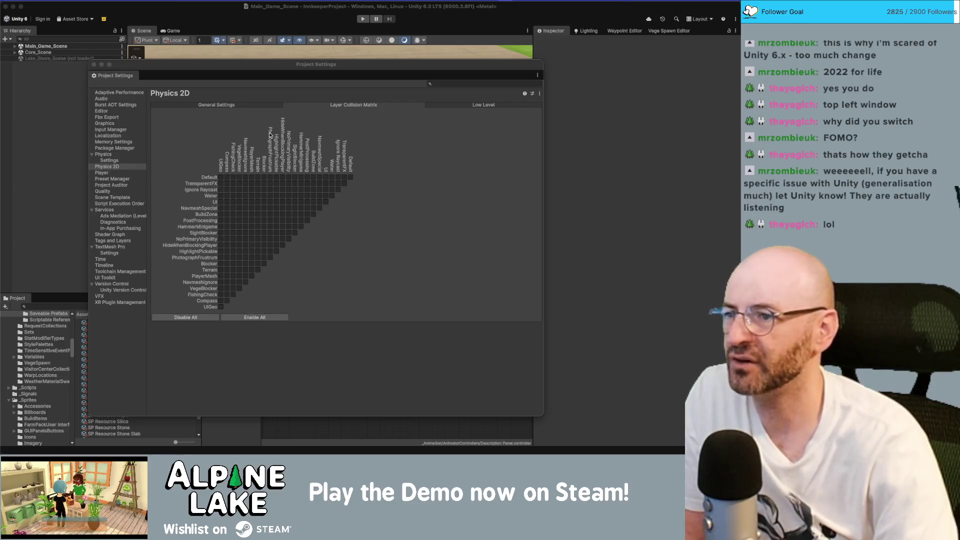
# Step: Show the 3D Physics Settings page with the Layer Collision Matrix fully expanded
pyautogui.click(109, 157)
pyautogui.click(107, 156)
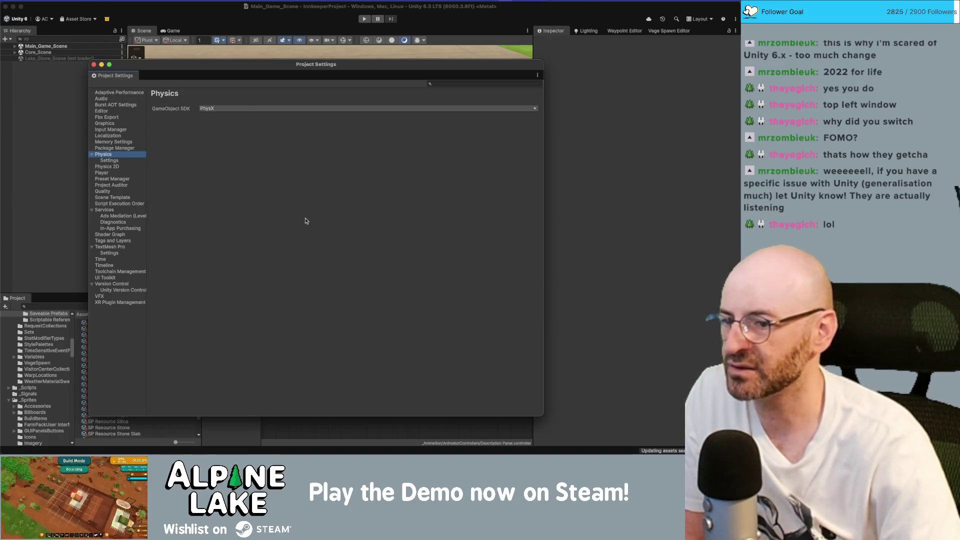
pyautogui.click(109, 160)
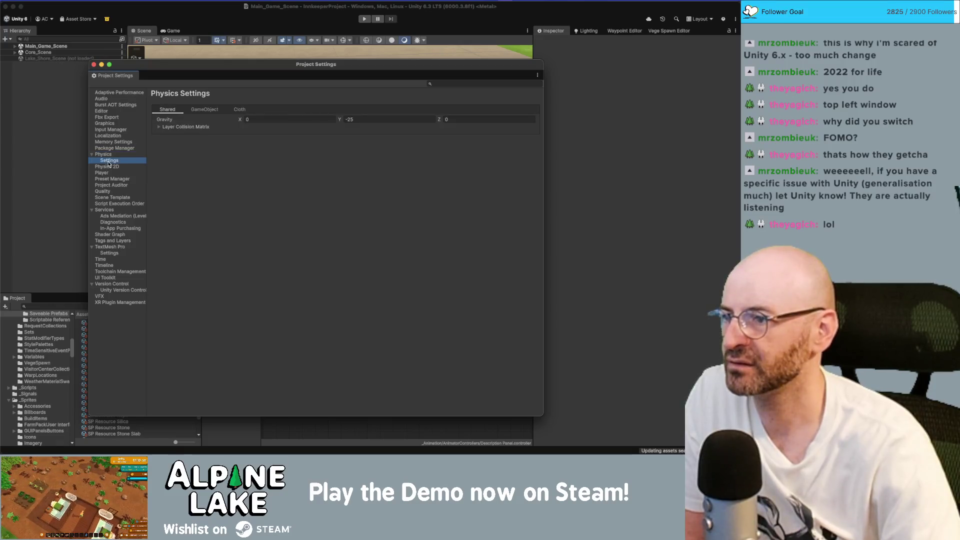
pyautogui.click(159, 128)
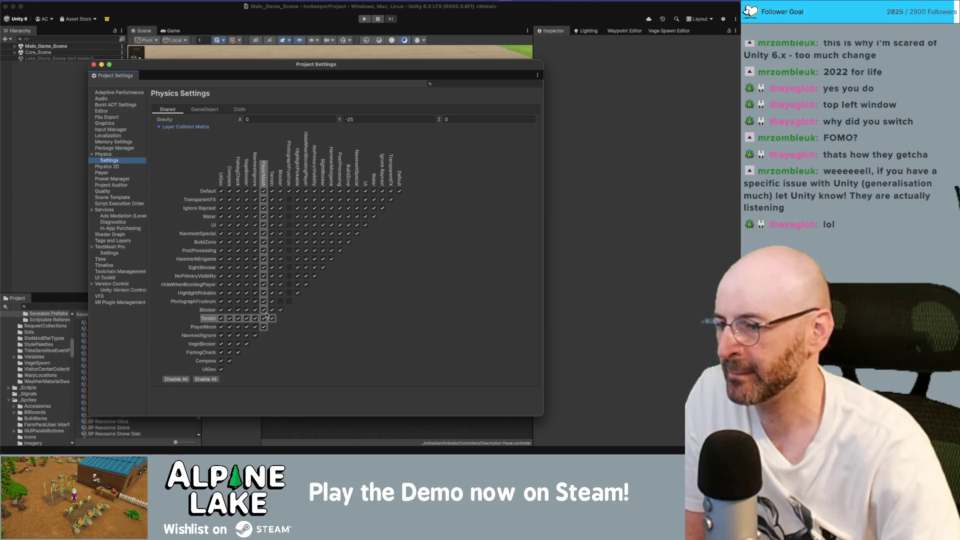
# Step: Untick every Compass collision, from Default through UIGeo and itself
pyautogui.click(221, 360)
pyautogui.click(230, 361)
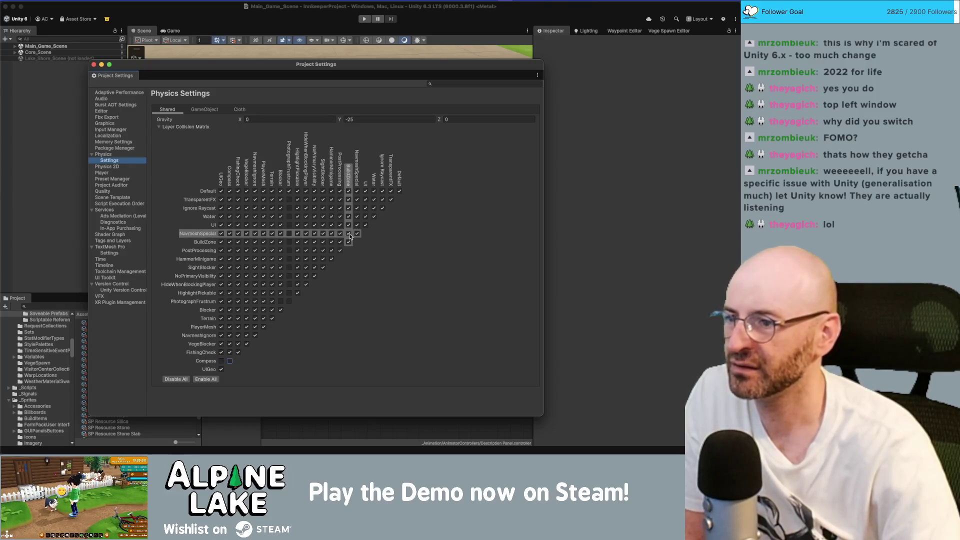
pyautogui.click(229, 191)
pyautogui.click(229, 199)
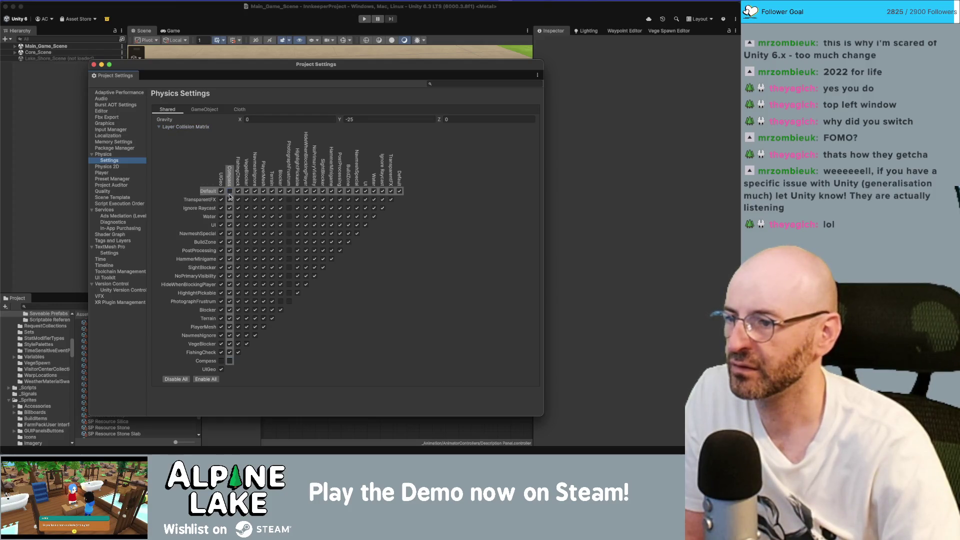
pyautogui.click(229, 207)
pyautogui.click(230, 216)
pyautogui.click(230, 225)
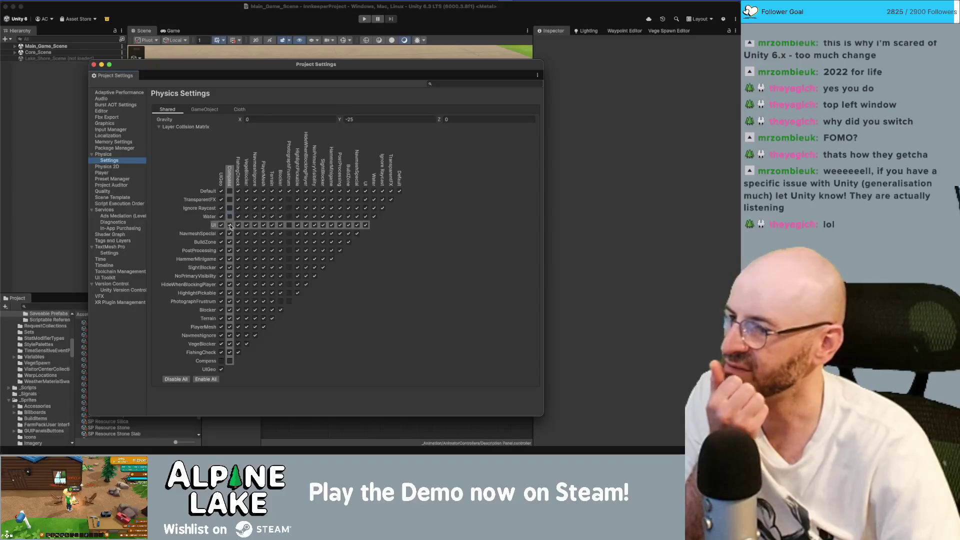
pyautogui.click(229, 233)
pyautogui.click(229, 242)
pyautogui.click(230, 251)
pyautogui.click(230, 258)
pyautogui.click(229, 267)
pyautogui.click(230, 276)
pyautogui.click(229, 285)
pyautogui.click(229, 292)
pyautogui.click(229, 302)
pyautogui.click(230, 310)
pyautogui.click(229, 318)
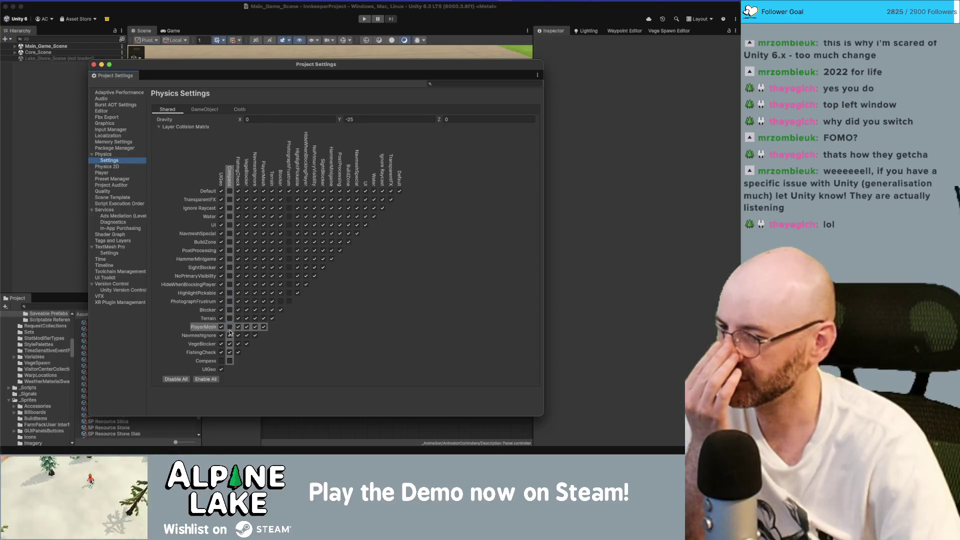
pyautogui.click(229, 327)
pyautogui.click(229, 335)
pyautogui.click(229, 344)
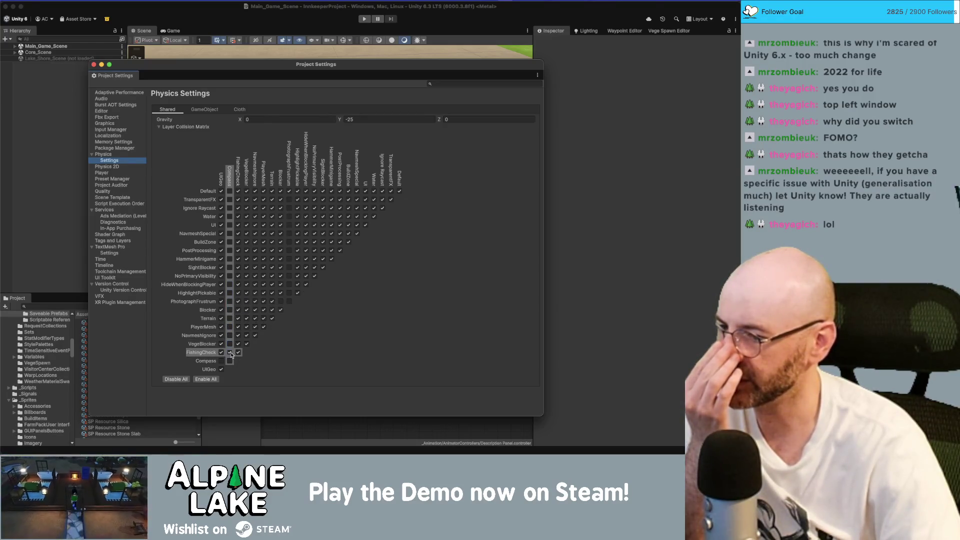
pyautogui.click(230, 353)
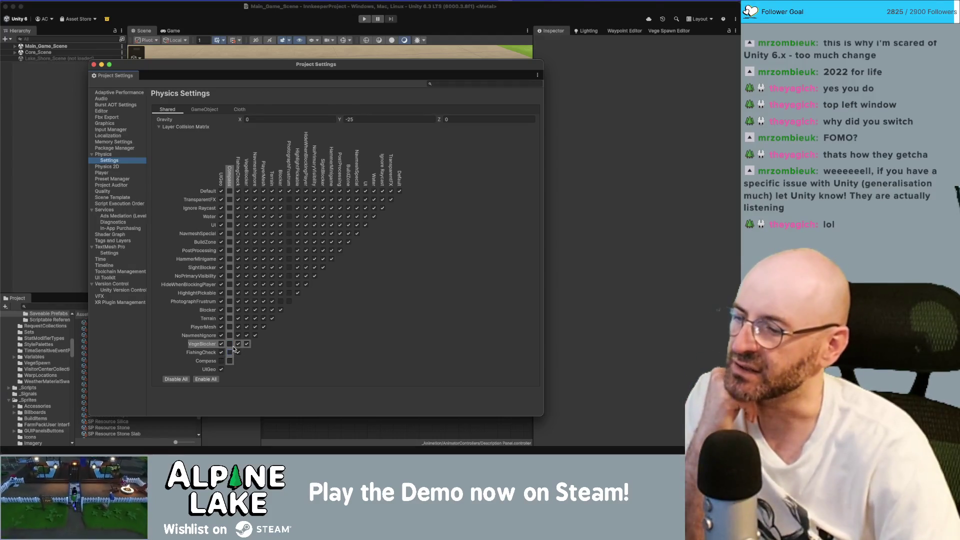
# Step: Untick every VegeBlocker collision, from UIGeo and FishingCheck down to Default
pyautogui.click(220, 344)
pyautogui.click(238, 344)
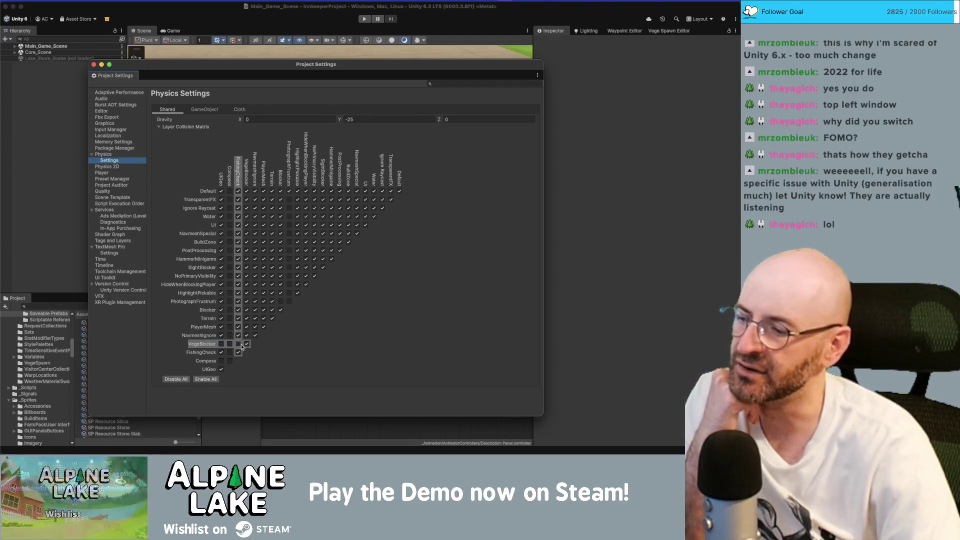
pyautogui.click(247, 344)
pyautogui.click(246, 335)
pyautogui.click(246, 327)
pyautogui.click(247, 318)
pyautogui.click(247, 310)
pyautogui.click(247, 302)
pyautogui.click(247, 285)
pyautogui.click(247, 276)
pyautogui.click(247, 268)
pyautogui.click(246, 259)
pyautogui.click(246, 250)
pyautogui.click(246, 242)
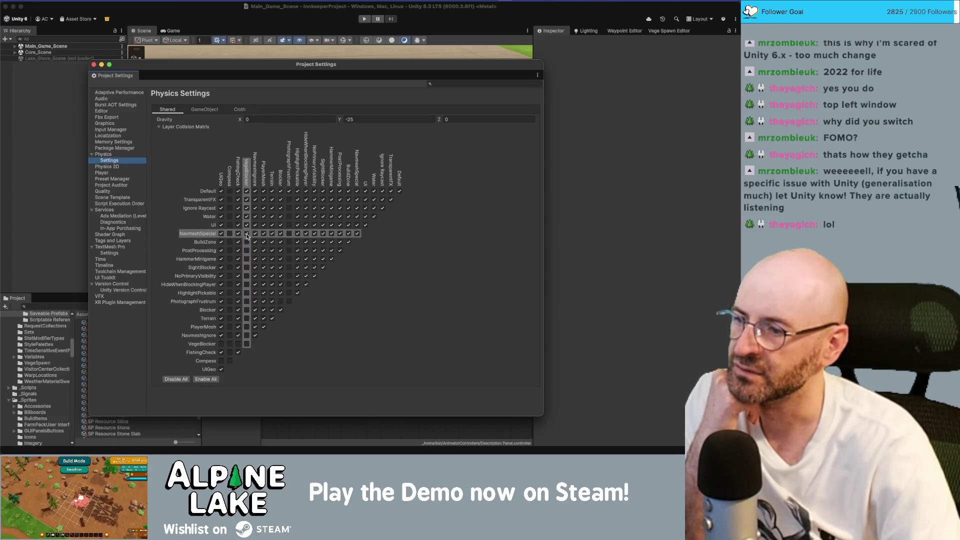
pyautogui.click(246, 233)
pyautogui.click(246, 225)
pyautogui.click(247, 217)
pyautogui.click(247, 208)
pyautogui.click(246, 200)
pyautogui.click(246, 191)
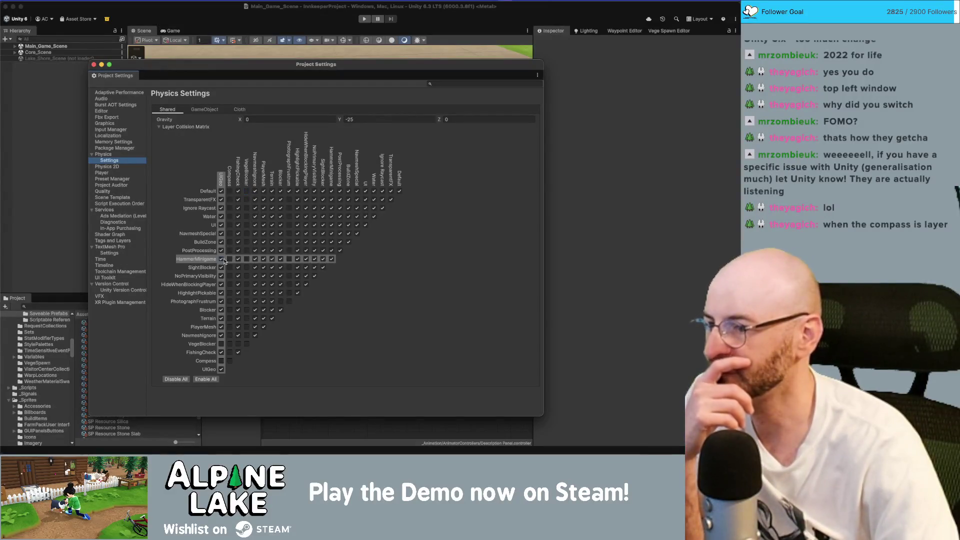
# Step: Clear all HammerMinigame collisions, from UIGeo through Default and itself
pyautogui.click(221, 258)
pyautogui.click(238, 259)
pyautogui.click(255, 258)
pyautogui.click(264, 258)
pyautogui.click(272, 259)
pyautogui.click(280, 258)
pyautogui.click(297, 259)
pyautogui.click(306, 258)
pyautogui.click(314, 259)
pyautogui.click(332, 259)
pyautogui.click(323, 259)
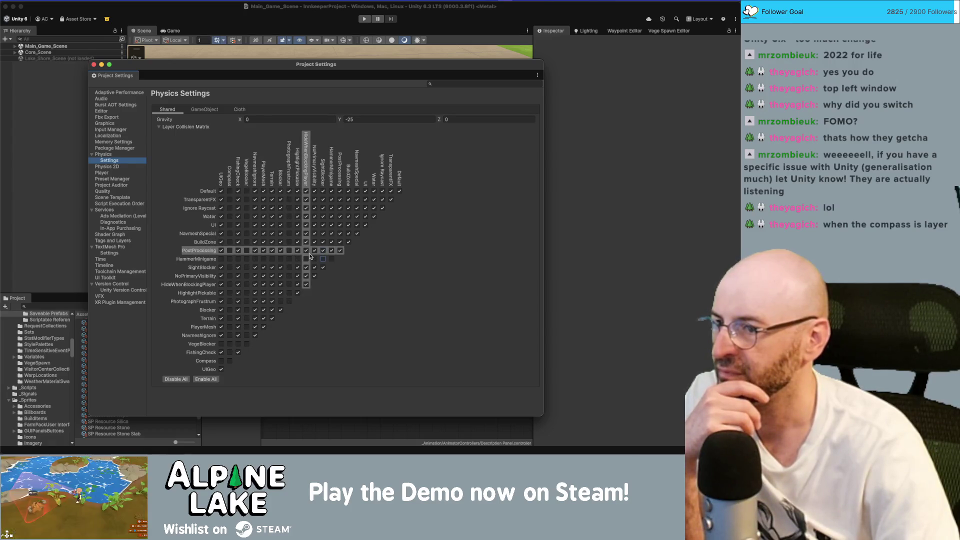
pyautogui.click(331, 190)
pyautogui.click(332, 200)
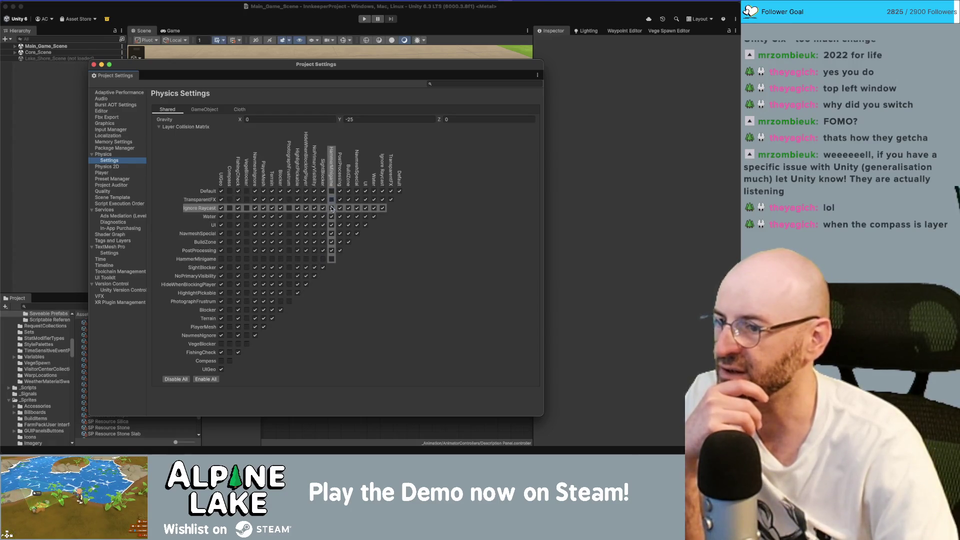
pyautogui.click(331, 208)
pyautogui.click(331, 224)
pyautogui.click(332, 234)
pyautogui.click(332, 242)
pyautogui.click(331, 250)
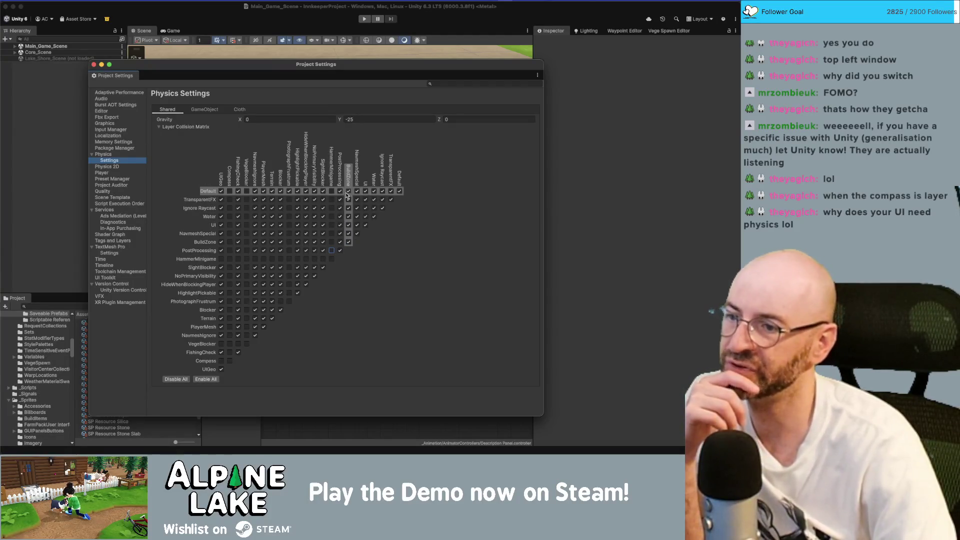
# Step: Untick BuildZone against TransparentFX, Ignore Raycast, Water, UI, NavmeshSpecial and itself, plus UIGeo–TransparentFX
pyautogui.click(348, 199)
pyautogui.click(348, 207)
pyautogui.click(349, 216)
pyautogui.click(348, 225)
pyautogui.click(348, 234)
pyautogui.click(348, 242)
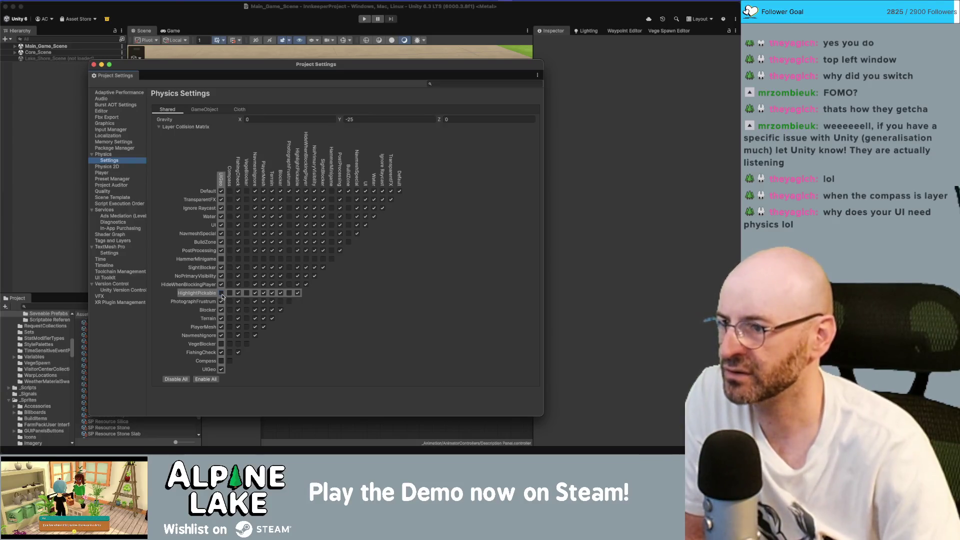
pyautogui.click(221, 199)
# Step: Untick all remaining UIGeo collisions, from Ignore Raycast through itself and Default
pyautogui.click(221, 207)
pyautogui.click(221, 216)
pyautogui.click(221, 225)
pyautogui.click(221, 233)
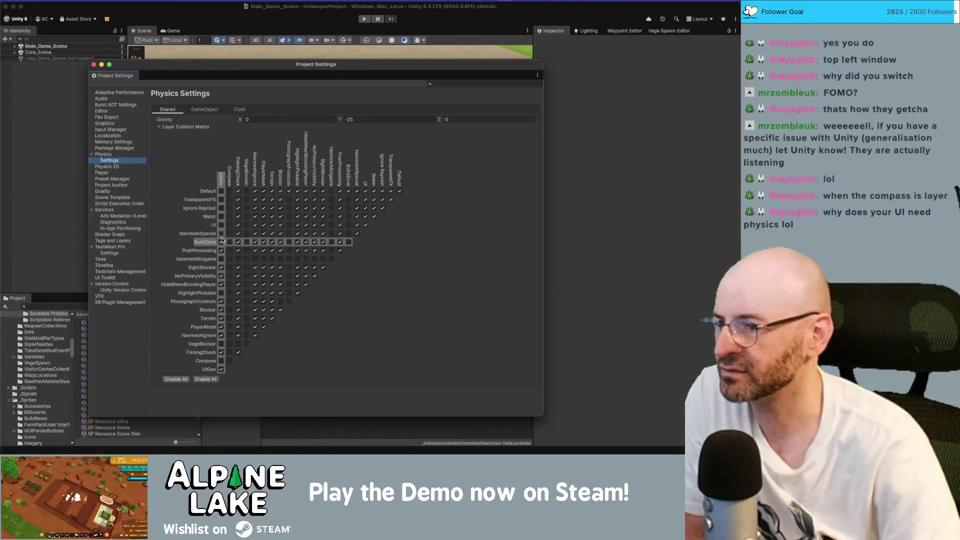
pyautogui.click(221, 242)
pyautogui.click(221, 250)
pyautogui.click(221, 267)
pyautogui.click(221, 275)
pyautogui.click(220, 284)
pyautogui.click(221, 301)
pyautogui.click(221, 310)
pyautogui.click(221, 318)
pyautogui.click(221, 326)
pyautogui.click(221, 335)
pyautogui.click(220, 352)
pyautogui.click(220, 369)
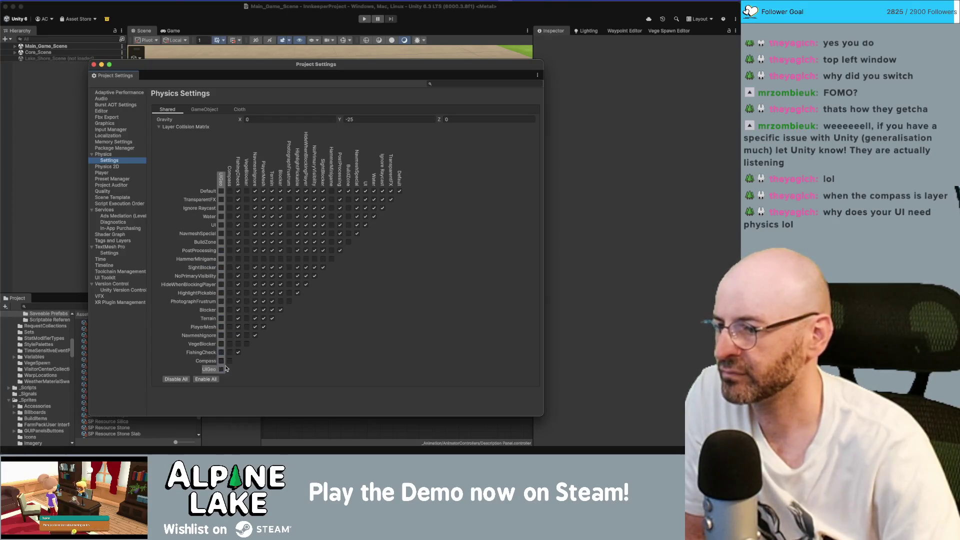
pyautogui.click(221, 192)
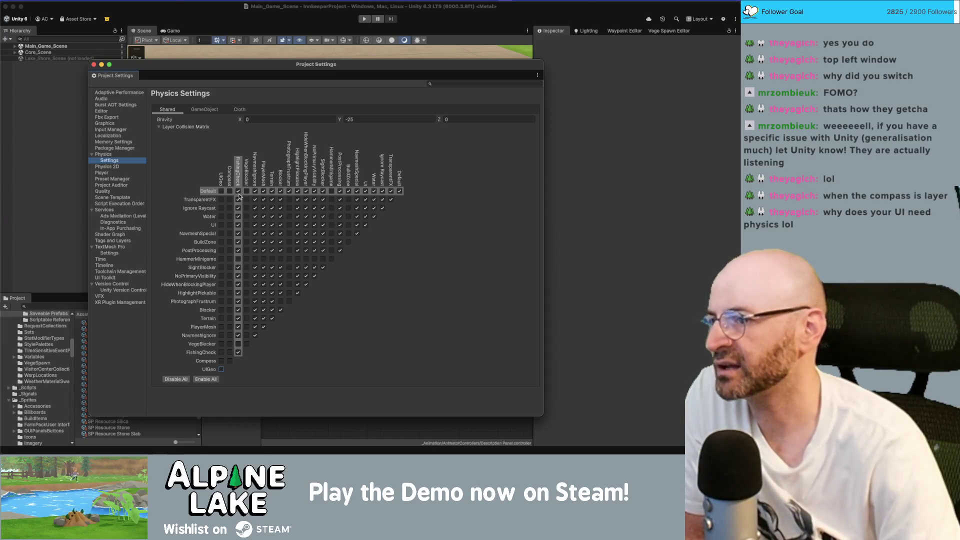
# Step: Untick every FishingCheck collision from Default through itself, then NavmeshIgnore against Default
pyautogui.click(238, 191)
pyautogui.click(238, 199)
pyautogui.click(238, 208)
pyautogui.click(238, 216)
pyautogui.click(238, 225)
pyautogui.click(238, 234)
pyautogui.click(238, 241)
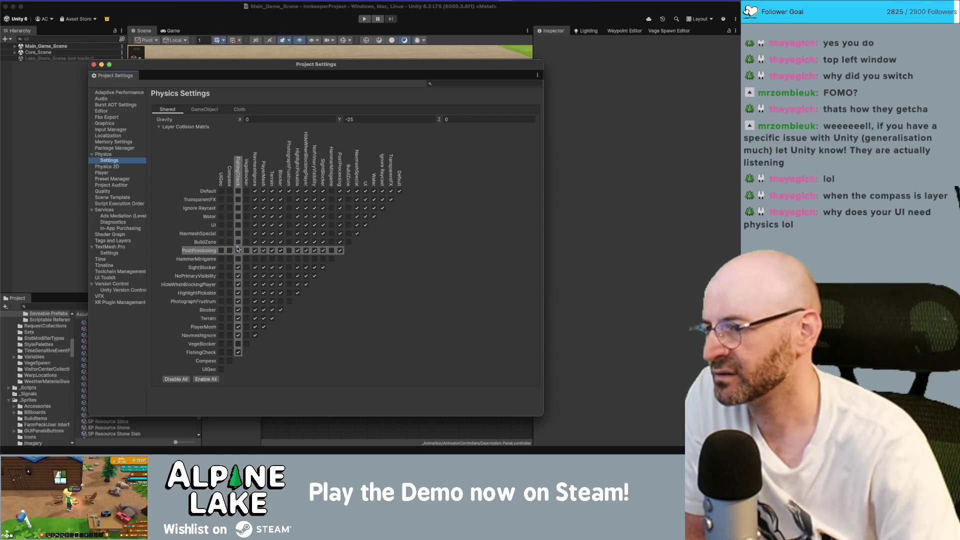
pyautogui.click(238, 251)
pyautogui.click(238, 268)
pyautogui.click(238, 275)
pyautogui.click(238, 284)
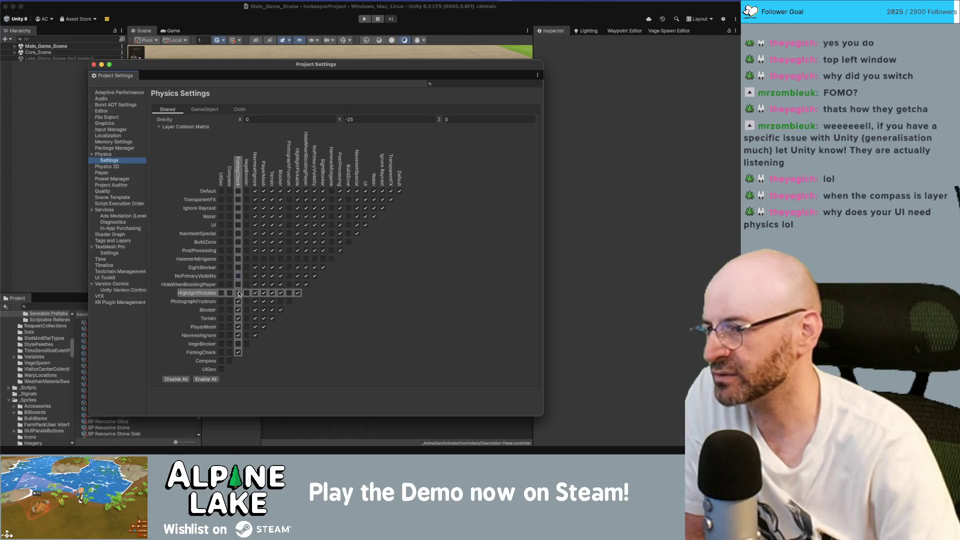
pyautogui.click(238, 293)
pyautogui.click(238, 301)
pyautogui.click(238, 310)
pyautogui.click(237, 319)
pyautogui.click(238, 327)
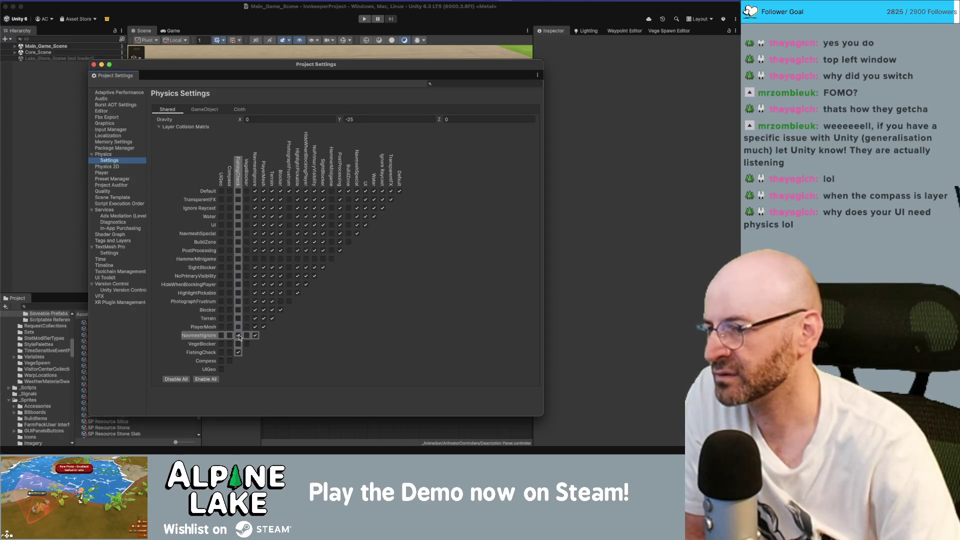
pyautogui.click(238, 336)
pyautogui.click(238, 352)
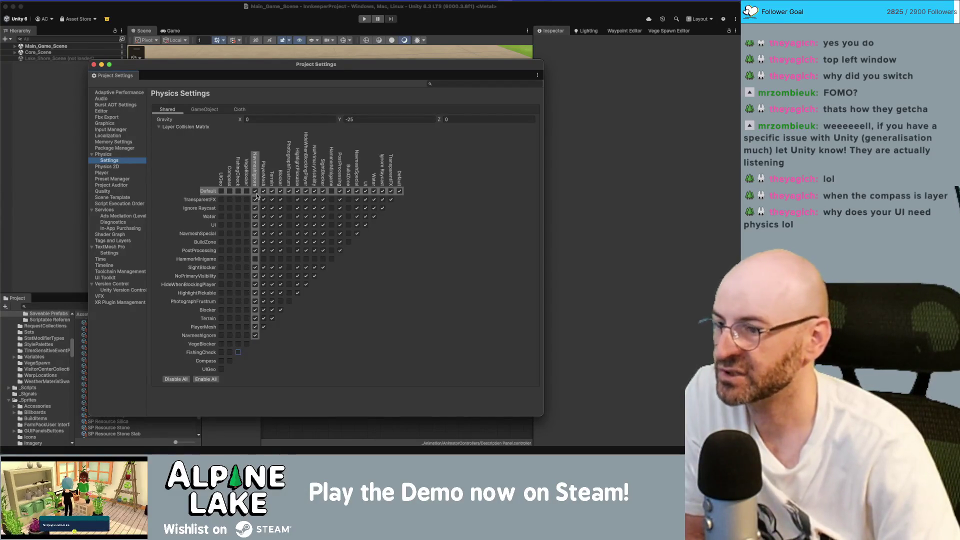
pyautogui.click(255, 192)
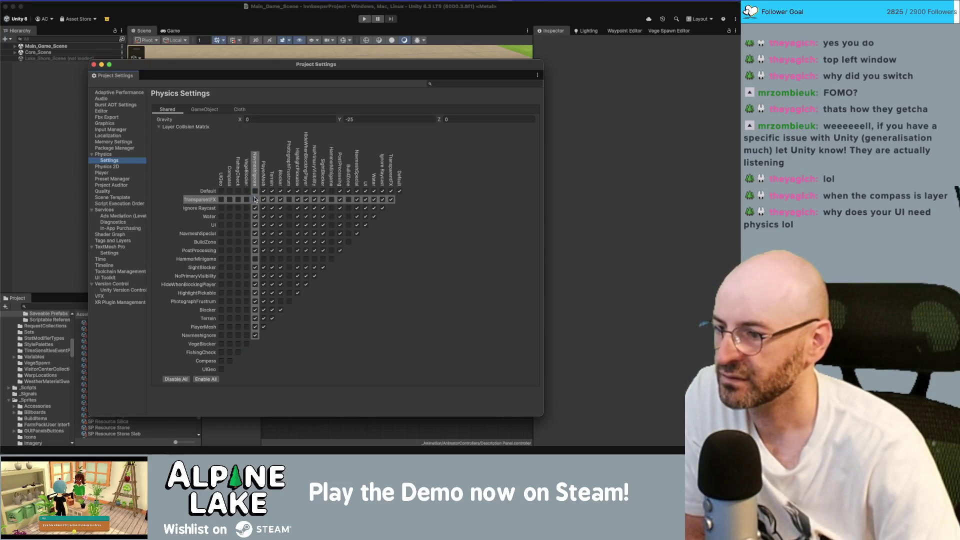
# Step: Untick NavmeshIgnore collisions from TransparentFX through Terrain, PlayerMesh and itself
pyautogui.click(255, 199)
pyautogui.click(255, 208)
pyautogui.click(256, 217)
pyautogui.click(256, 225)
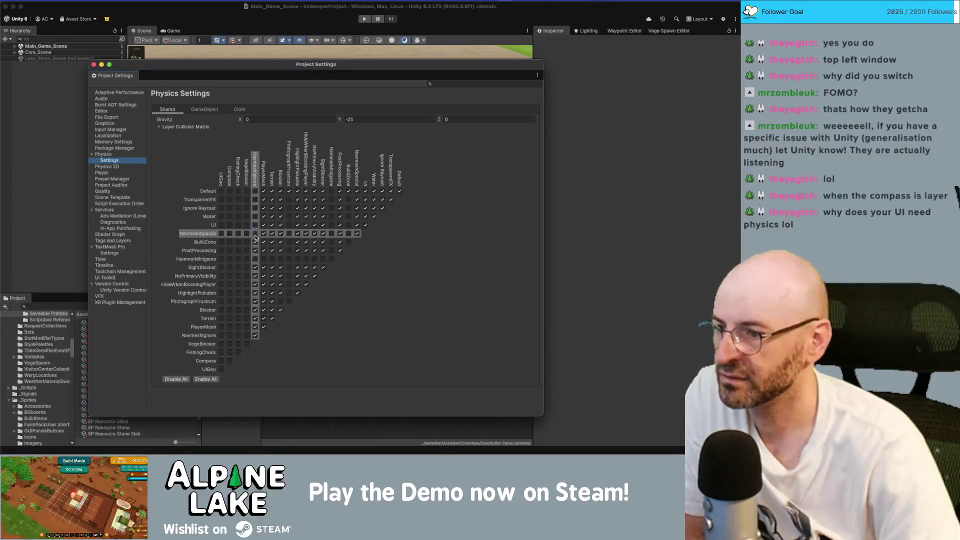
pyautogui.click(256, 233)
pyautogui.click(256, 241)
pyautogui.click(255, 268)
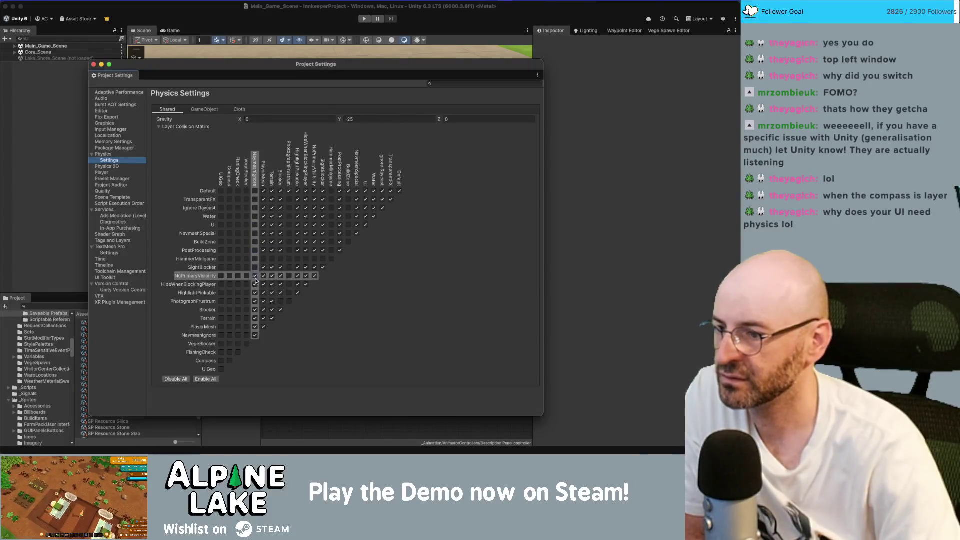
pyautogui.click(256, 276)
pyautogui.click(255, 284)
pyautogui.click(255, 293)
pyautogui.click(256, 301)
pyautogui.click(255, 318)
pyautogui.click(256, 326)
pyautogui.click(255, 335)
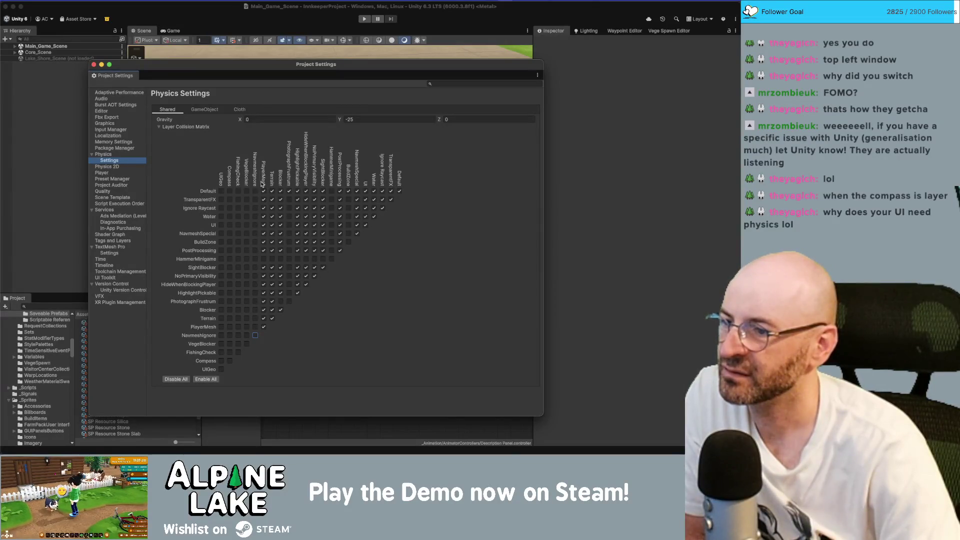
# Step: Untick PlayerMesh against Default, TransparentFX, Water, NavmeshSpecial, BuildZone and PostProcessing
pyautogui.click(263, 191)
pyautogui.click(264, 200)
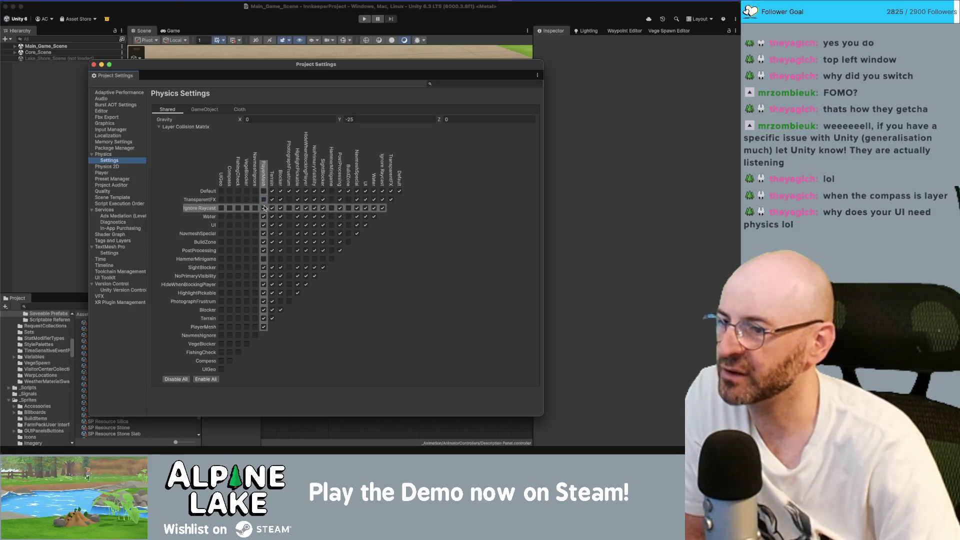
pyautogui.click(264, 216)
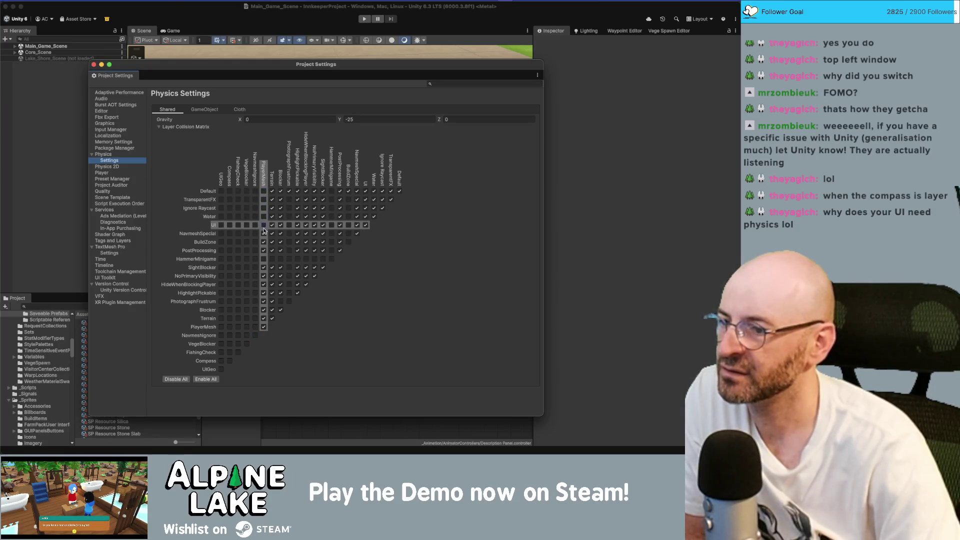
pyautogui.click(264, 234)
pyautogui.click(264, 242)
pyautogui.click(263, 251)
# Step: Dock the Project Settings window into the lower editor panel group
pyautogui.moveTo(231, 68)
pyautogui.mouseDown()
pyautogui.moveTo(520, 111)
pyautogui.moveTo(669, 114)
pyautogui.moveTo(681, 19)
pyautogui.moveTo(544, 58)
pyautogui.mouseUp()
pyautogui.moveTo(478, 70)
pyautogui.mouseDown()
pyautogui.moveTo(439, 299)
pyautogui.moveTo(420, 299)
pyautogui.moveTo(421, 229)
pyautogui.mouseUp()
pyautogui.scroll(-10, 313, 91)
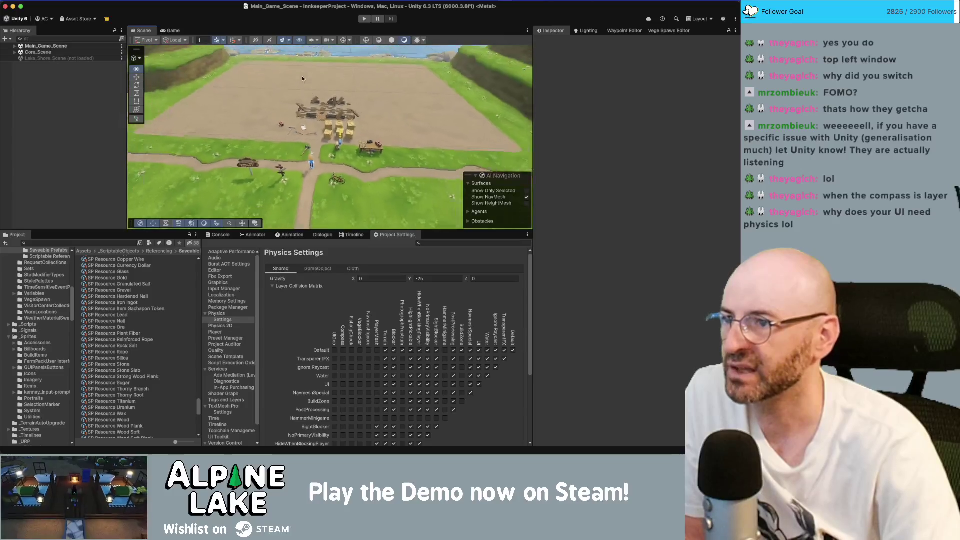
# Step: Toggle the Scene view layer visibility list, ending with the Default layer hidden
pyautogui.click(316, 42)
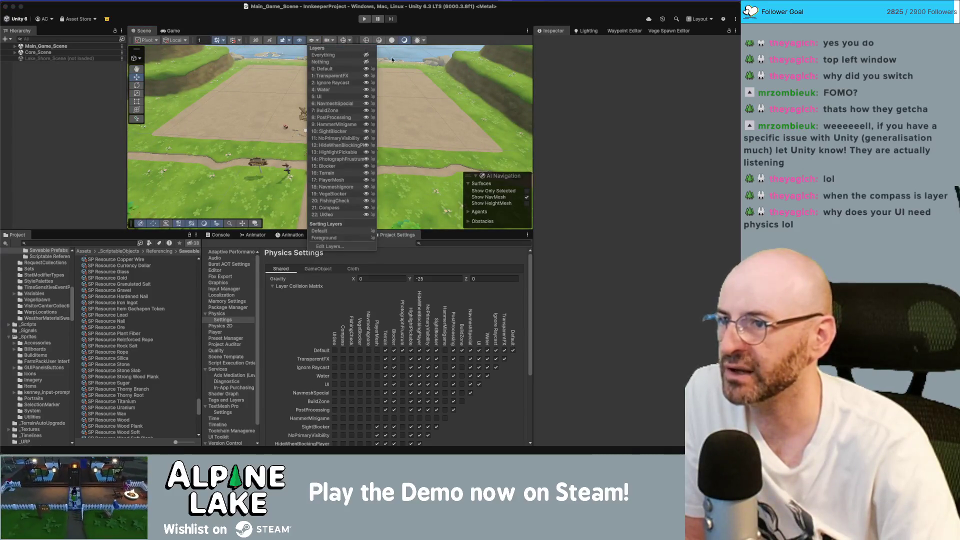
pyautogui.click(365, 62)
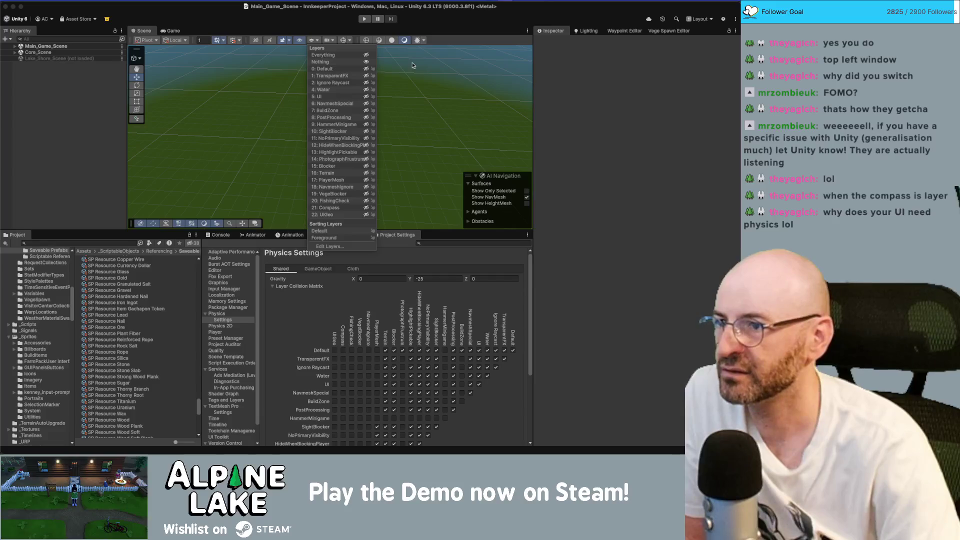
pyautogui.click(367, 69)
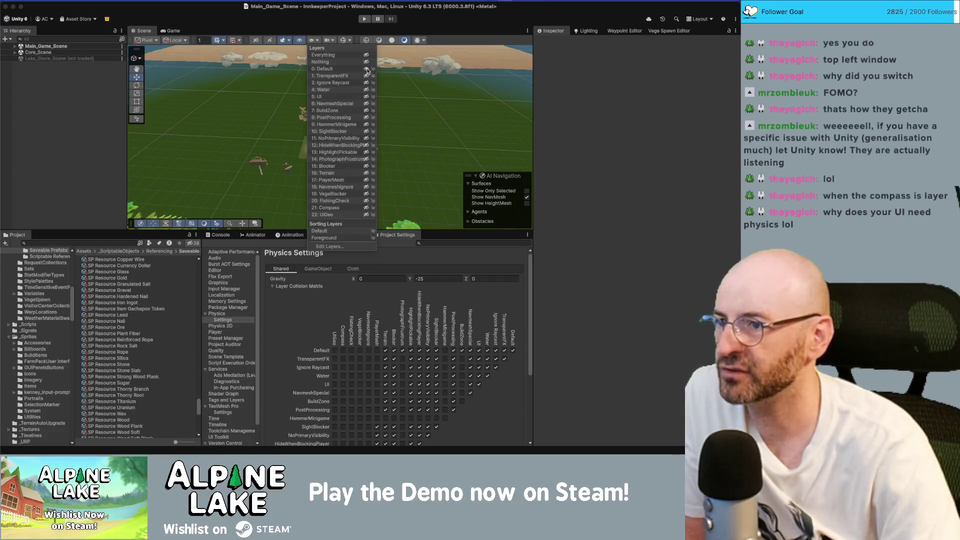
pyautogui.click(325, 55)
pyautogui.scroll(5, 235, 99)
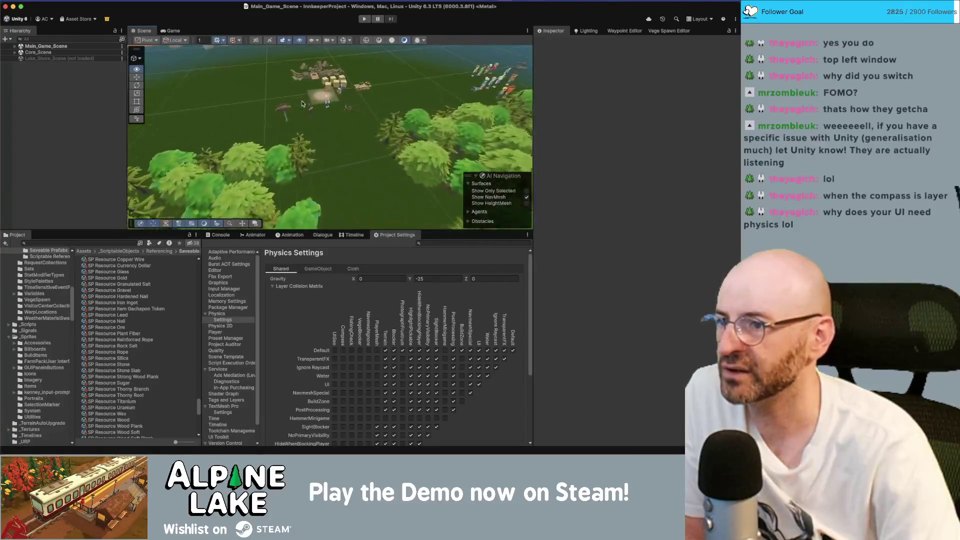
pyautogui.scroll(-5, 302, 104)
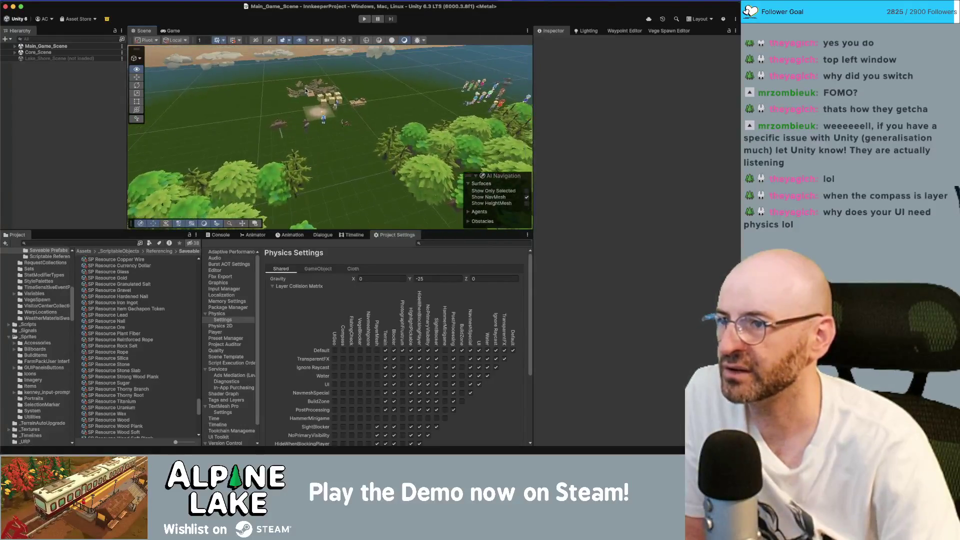
pyautogui.click(315, 41)
pyautogui.click(365, 69)
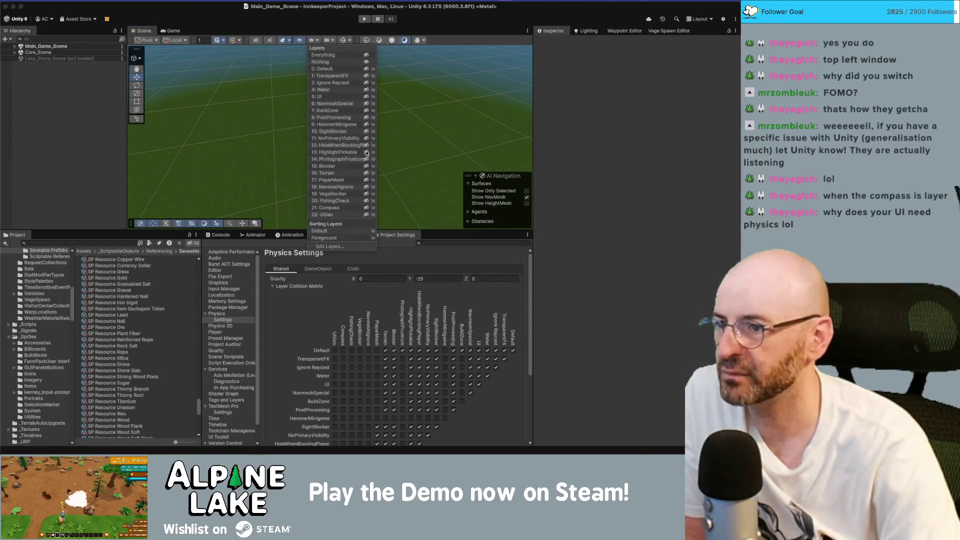
pyautogui.press('Escape')
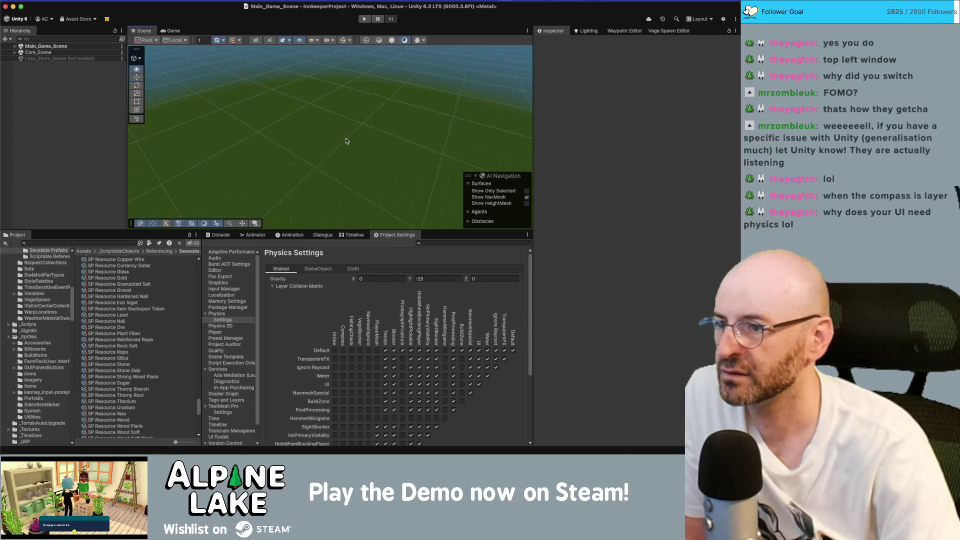
pyautogui.moveTo(300, 85)
pyautogui.mouseDown()
pyautogui.moveTo(310, 112)
pyautogui.moveTo(281, 134)
pyautogui.moveTo(343, 51)
pyautogui.mouseUp()
# Step: Briefly show the NavmeshIgnore trees and grass and NoPrimaryVisibility tiles, then hide both again
pyautogui.click(311, 40)
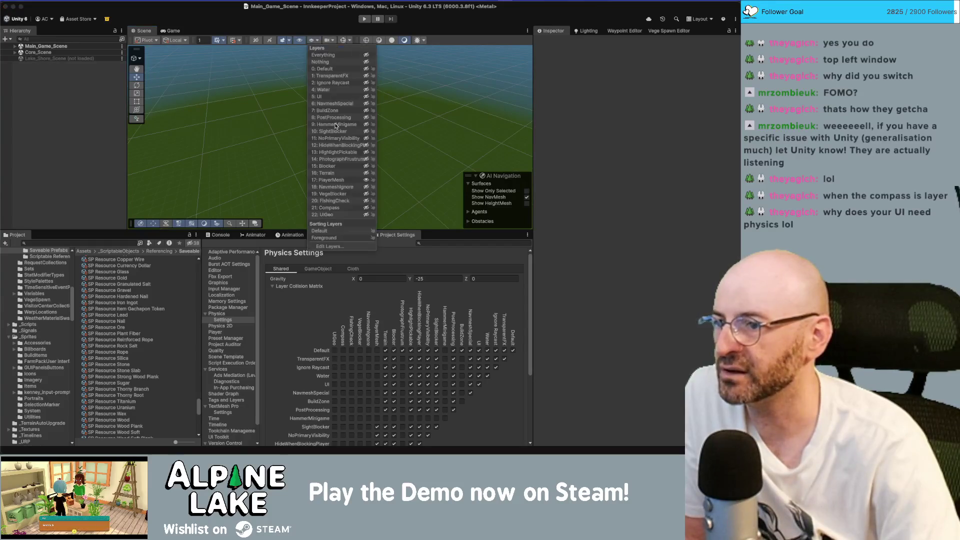
pyautogui.click(367, 183)
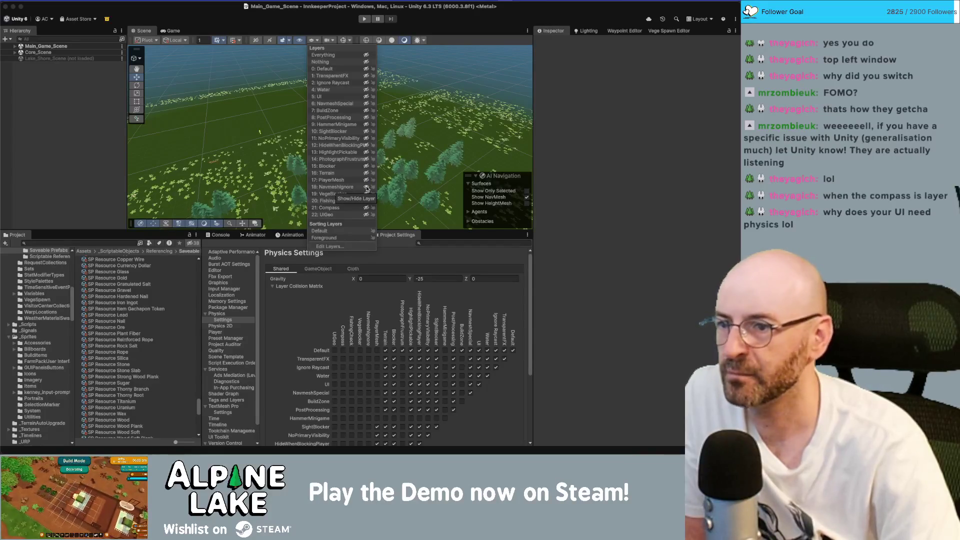
pyautogui.moveTo(289, 160)
pyautogui.mouseDown()
pyautogui.moveTo(223, 160)
pyautogui.moveTo(324, 158)
pyautogui.mouseUp()
pyautogui.scroll(6, 324, 158)
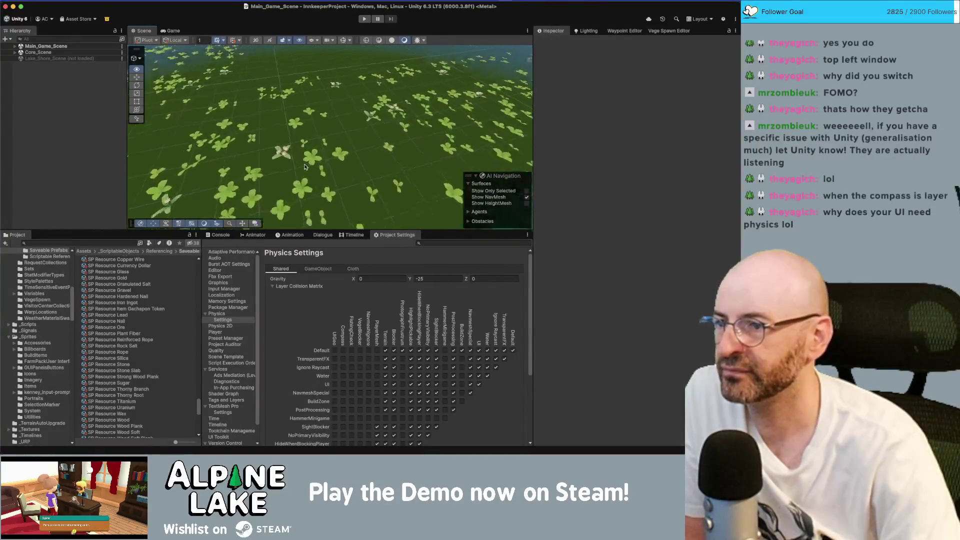
pyautogui.scroll(-3, 305, 167)
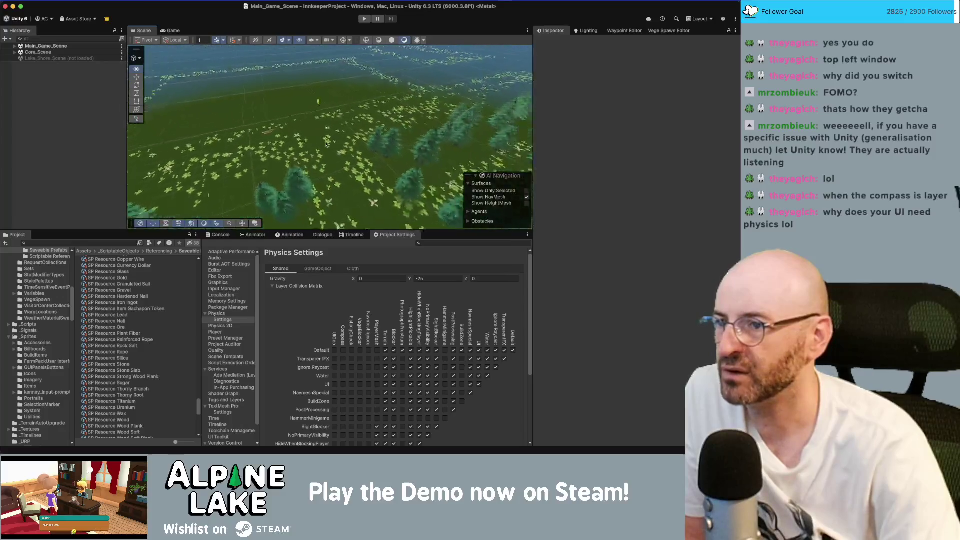
pyautogui.press('w')
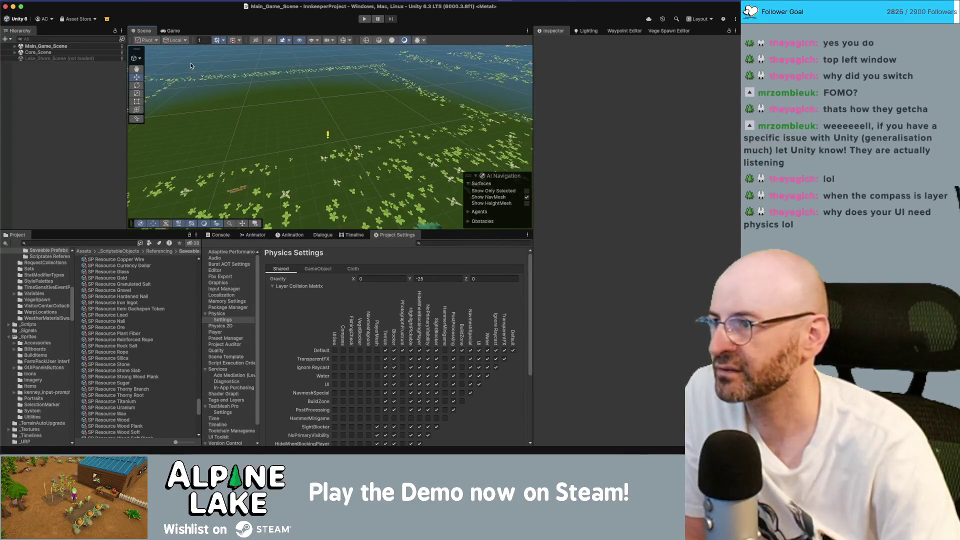
pyautogui.moveTo(294, 108)
pyautogui.mouseDown()
pyautogui.moveTo(274, 126)
pyautogui.moveTo(317, 35)
pyautogui.mouseUp()
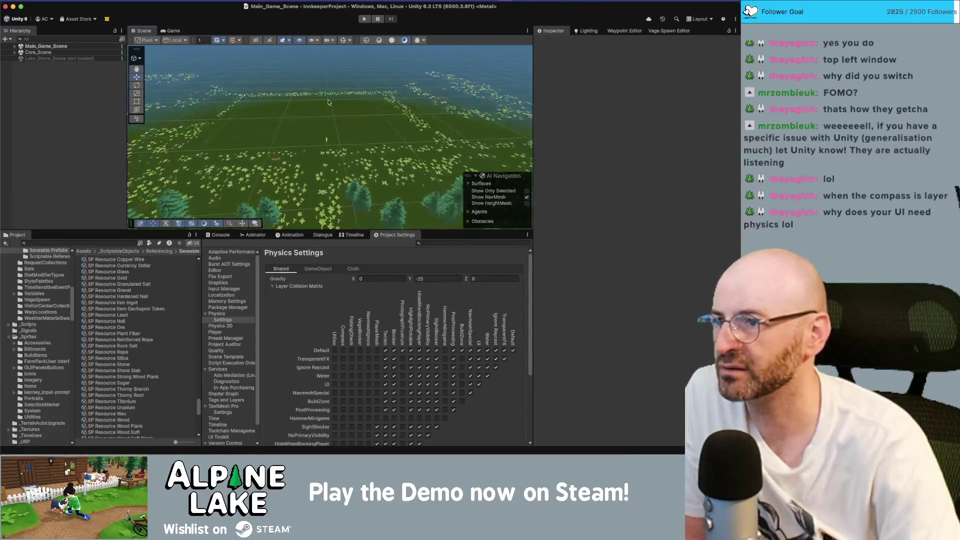
pyautogui.click(313, 40)
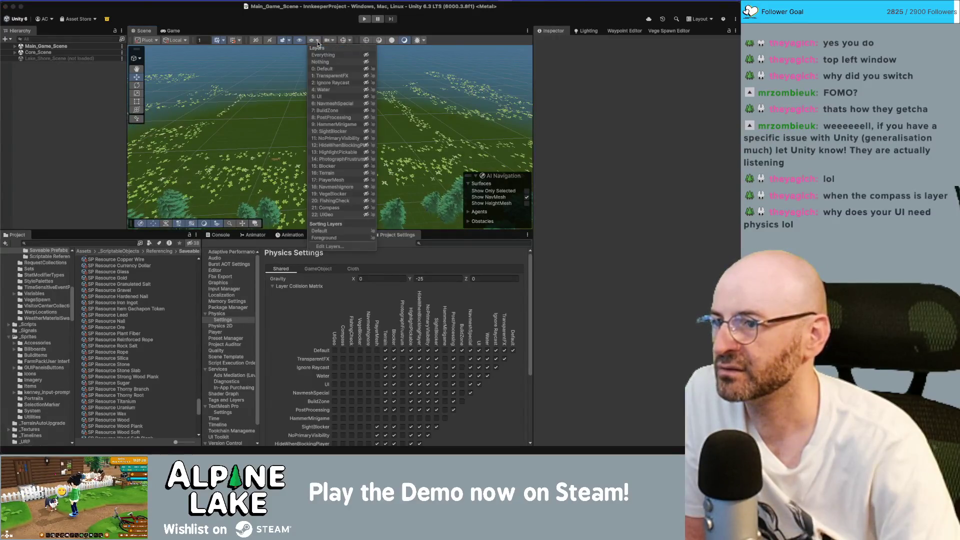
pyautogui.click(366, 186)
pyautogui.click(366, 139)
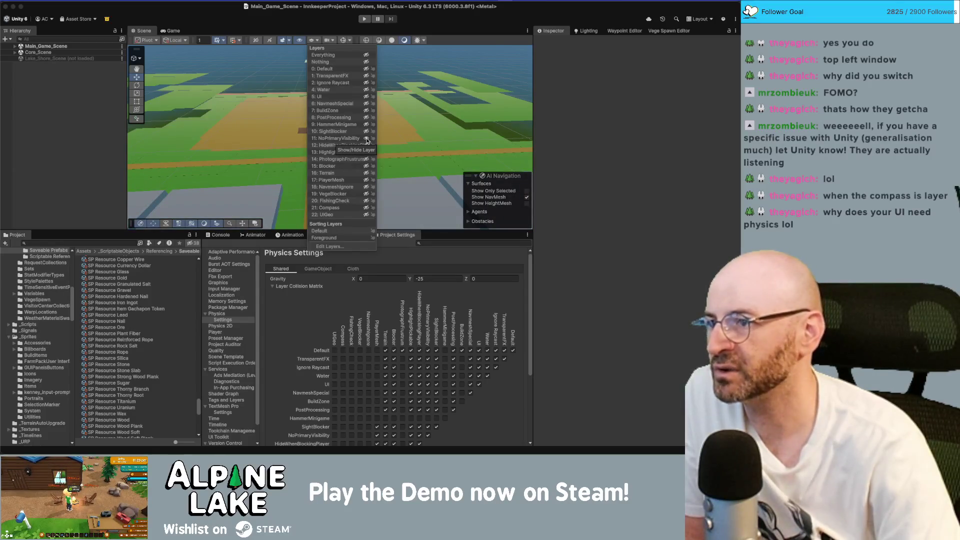
pyautogui.click(366, 139)
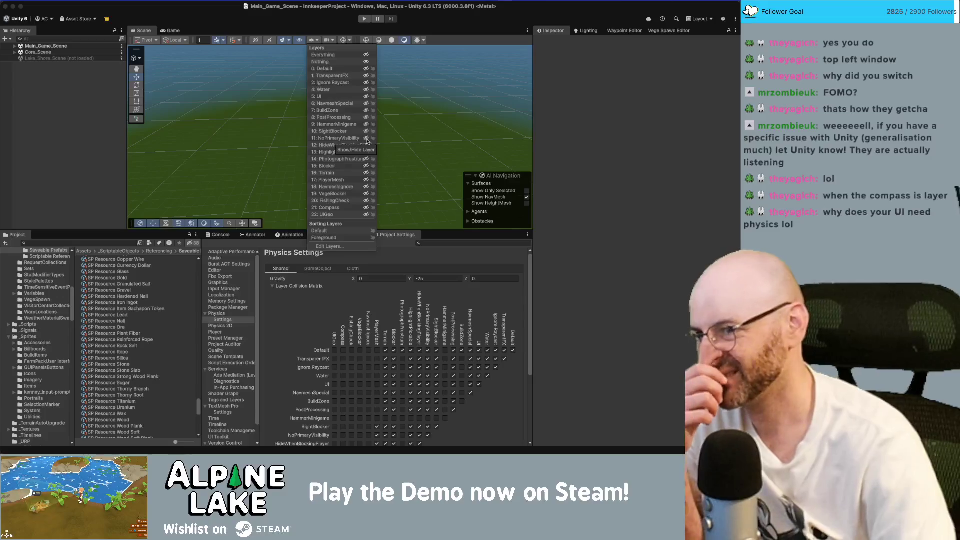
pyautogui.click(384, 236)
pyautogui.scroll(-2, 415, 324)
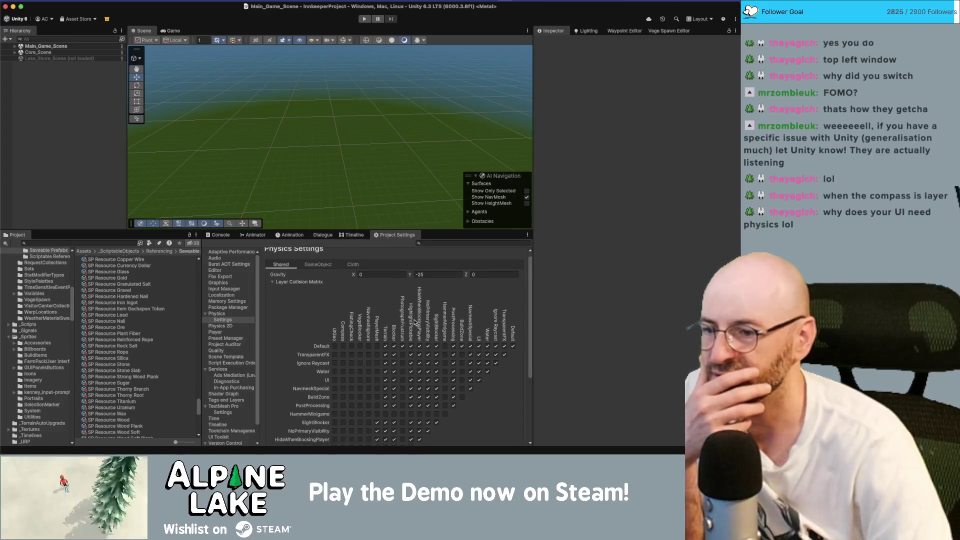
# Step: Uncheck the NoPrimaryVisibility column's collisions from Default down through itself
pyautogui.scroll(-1, 430, 332)
pyautogui.click(428, 326)
pyautogui.click(427, 334)
pyautogui.click(428, 342)
pyautogui.click(428, 351)
pyautogui.click(429, 360)
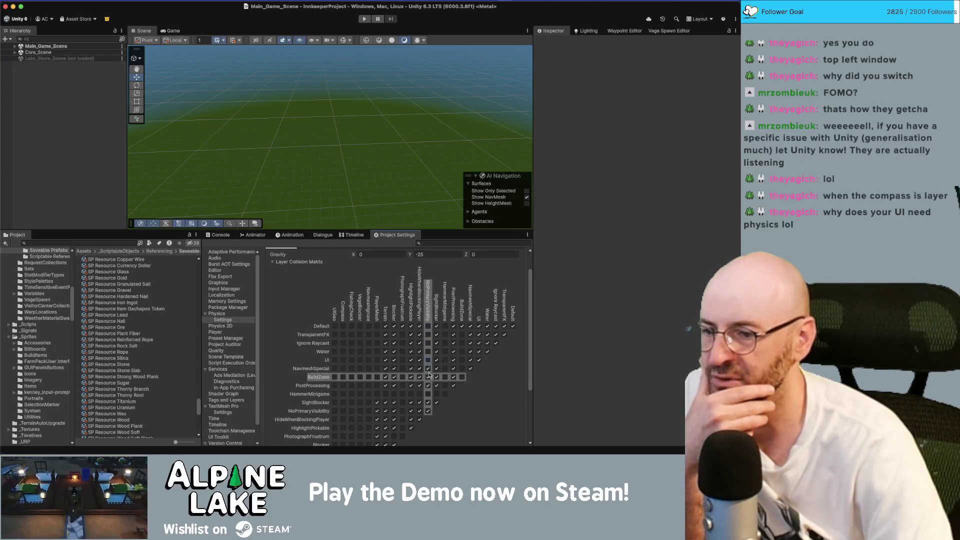
pyautogui.click(428, 368)
pyautogui.click(427, 377)
pyautogui.click(428, 385)
pyautogui.click(428, 402)
pyautogui.click(428, 411)
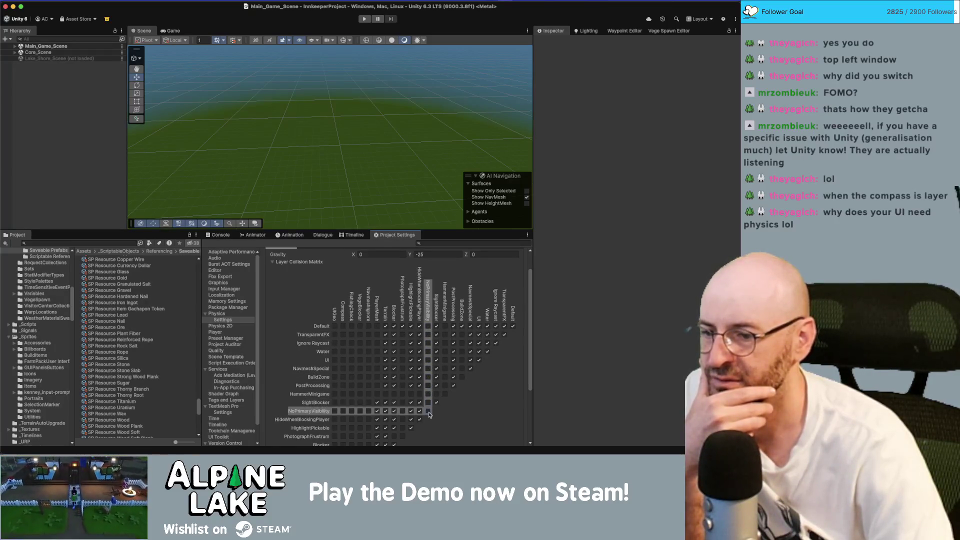
# Step: Uncheck SightBlocker collisions from Default through BuildZone, PostProcessing and itself
pyautogui.click(436, 326)
pyautogui.click(436, 334)
pyautogui.click(436, 343)
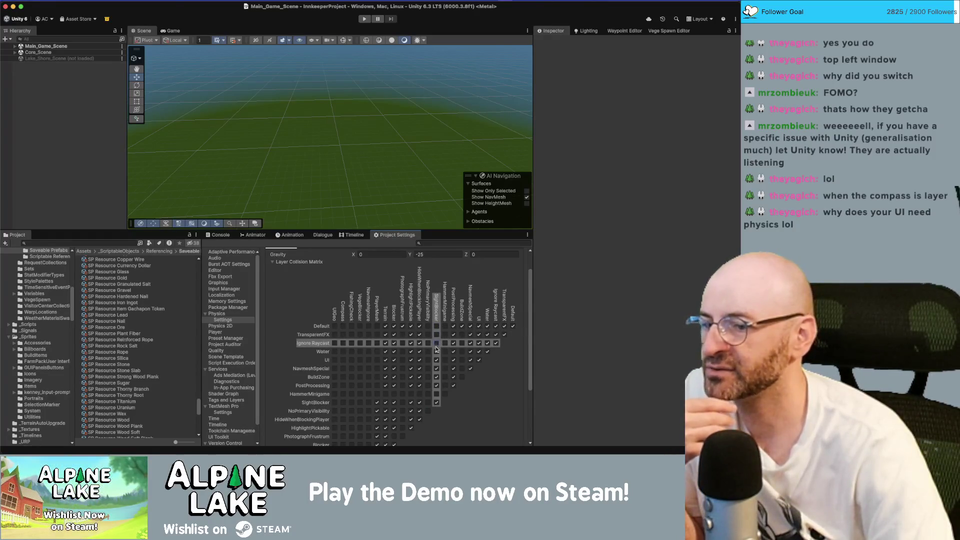
pyautogui.click(437, 352)
pyautogui.click(436, 360)
pyautogui.click(436, 368)
pyautogui.click(436, 377)
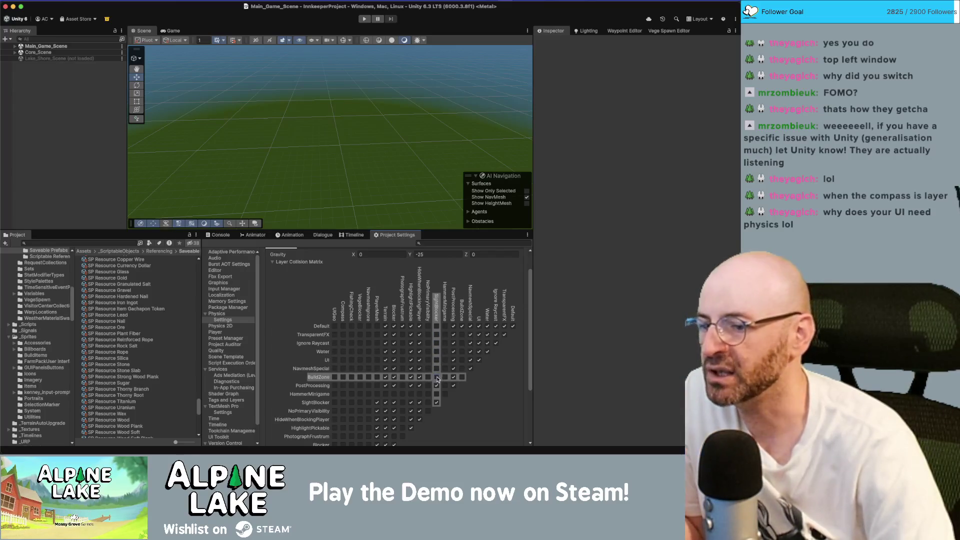
pyautogui.click(436, 385)
pyautogui.click(436, 402)
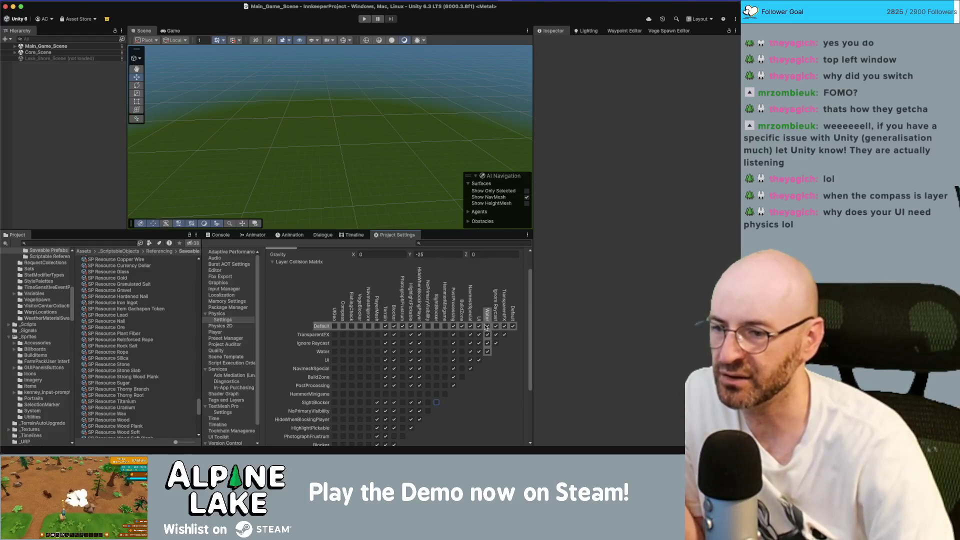
# Step: Uncheck UI collisions with Default, TransparentFX, Water and UI, and Water's remaining four collisions
pyautogui.click(478, 326)
pyautogui.click(478, 335)
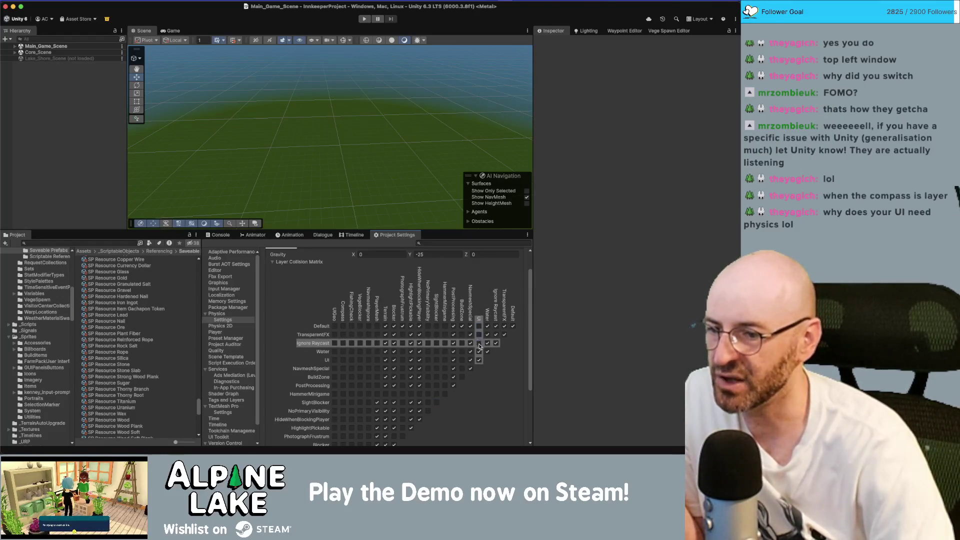
pyautogui.click(479, 352)
pyautogui.click(479, 360)
pyautogui.click(487, 326)
pyautogui.click(487, 335)
pyautogui.click(487, 343)
pyautogui.click(487, 351)
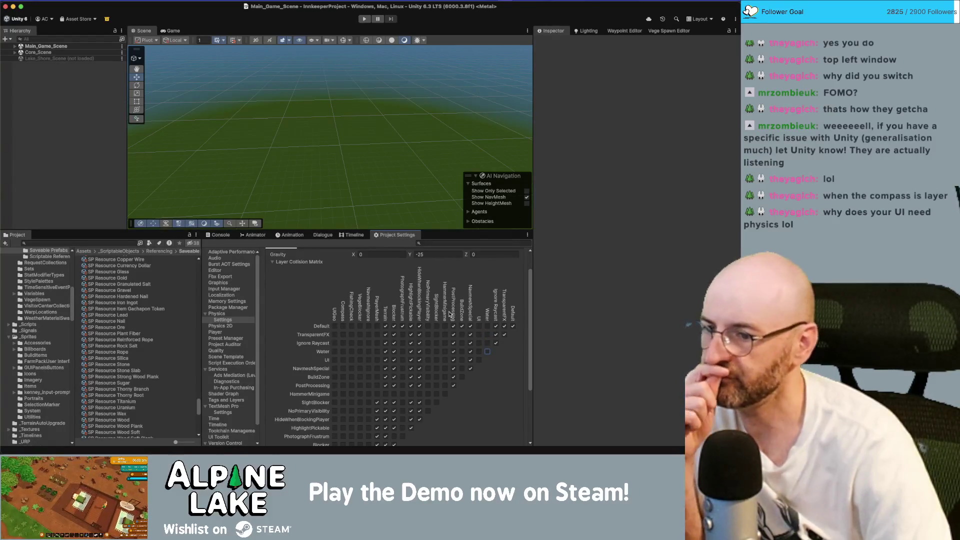
pyautogui.scroll(-1, 438, 311)
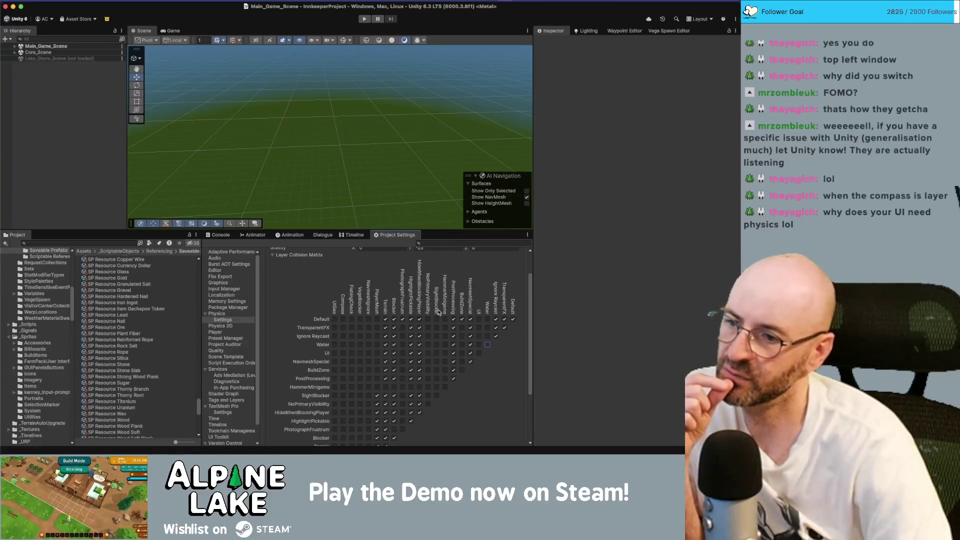
# Step: Clear the HideWhenBlockingPlayer column's collisions from Default down through itself
pyautogui.click(420, 320)
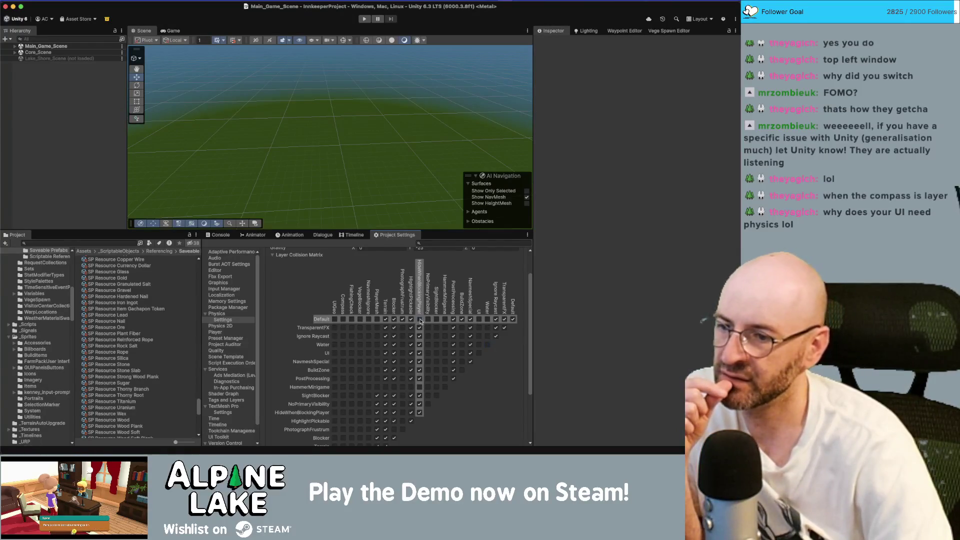
pyautogui.click(420, 328)
pyautogui.click(420, 337)
pyautogui.click(420, 345)
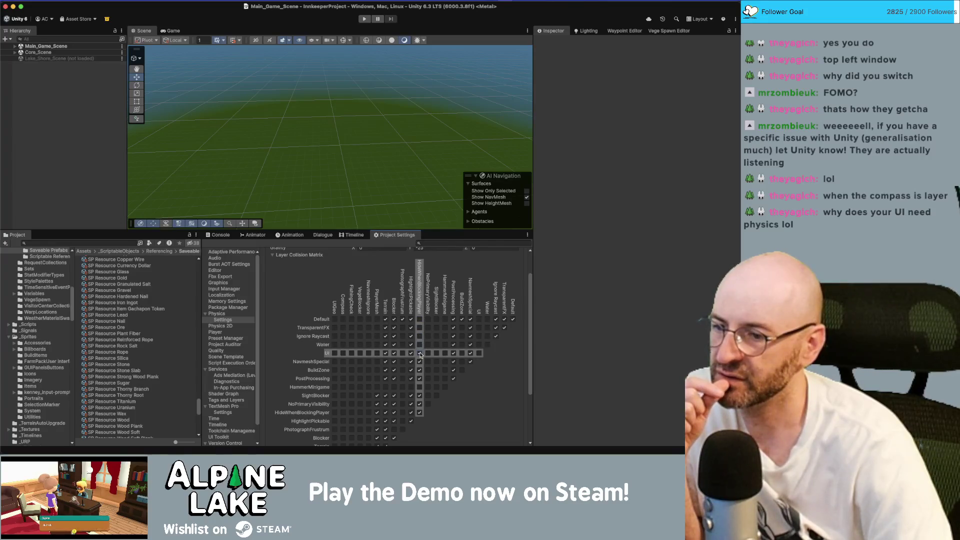
pyautogui.click(420, 362)
pyautogui.click(420, 370)
pyautogui.click(420, 378)
pyautogui.click(419, 396)
pyautogui.click(420, 404)
pyautogui.click(419, 413)
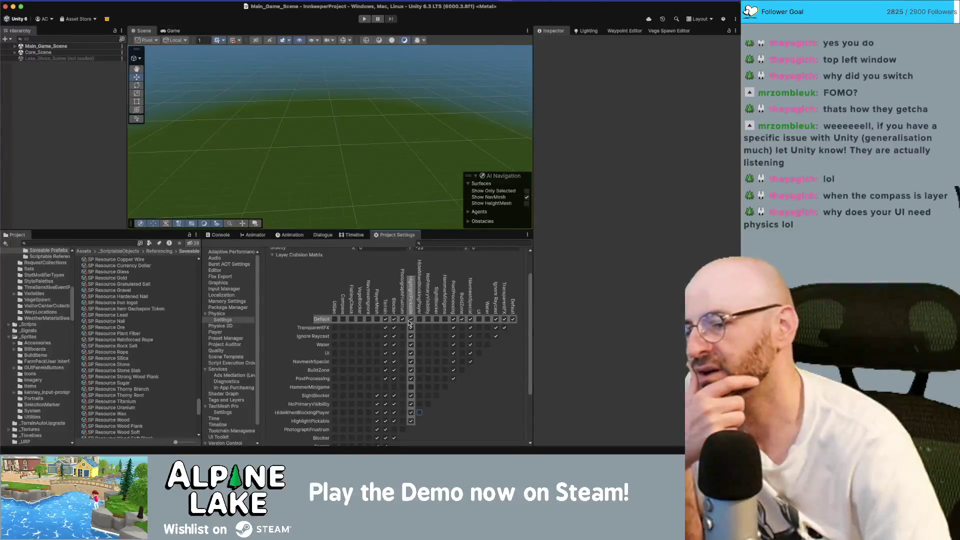
# Step: Clear the HighlightPickable column's collisions from TransparentFX down through itself
pyautogui.click(411, 327)
pyautogui.click(411, 336)
pyautogui.click(411, 344)
pyautogui.click(411, 353)
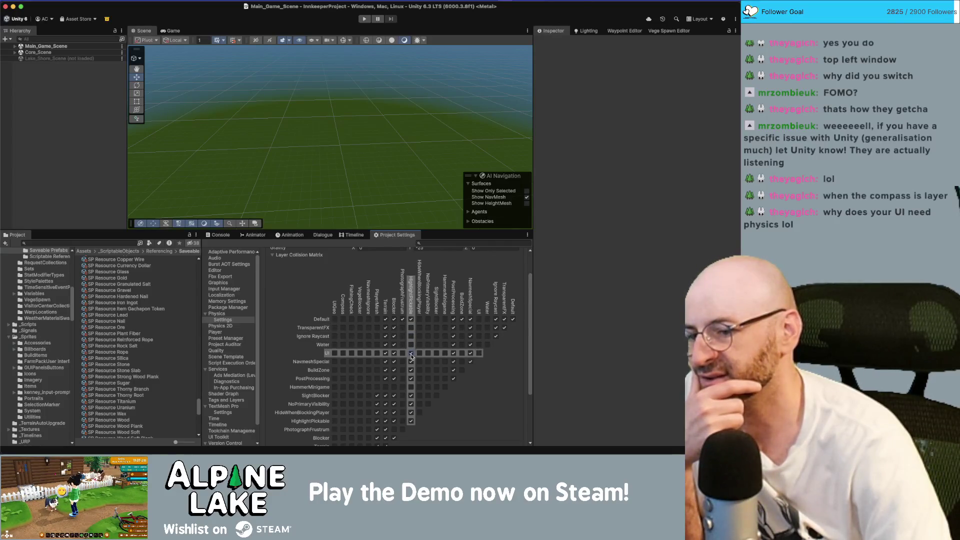
pyautogui.click(411, 362)
pyautogui.click(411, 369)
pyautogui.click(411, 378)
pyautogui.click(411, 395)
pyautogui.click(411, 404)
pyautogui.click(411, 413)
pyautogui.click(411, 421)
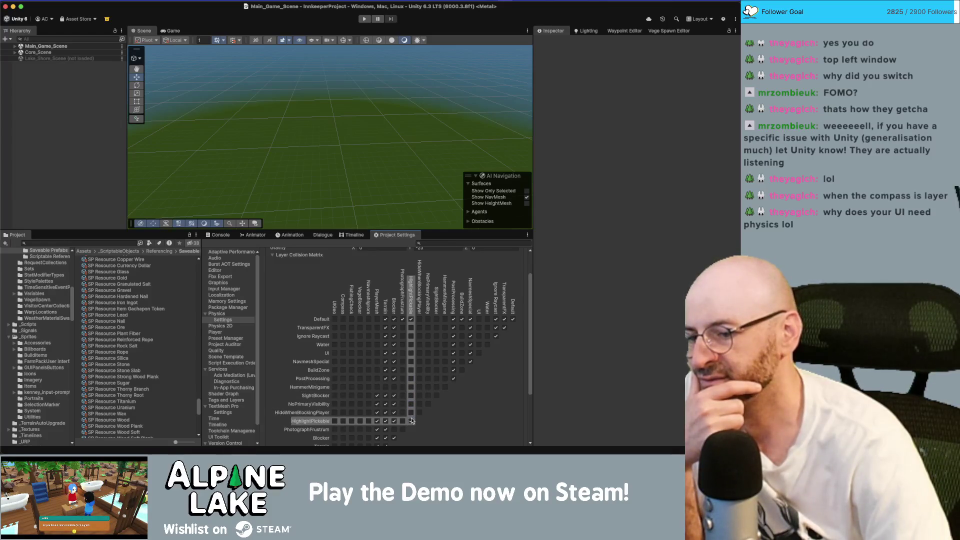
# Step: Clear the Blocker column's collisions from TransparentFX through PhotographFrustum and itself
pyautogui.click(394, 327)
pyautogui.click(393, 336)
pyautogui.click(394, 344)
pyautogui.click(393, 353)
pyautogui.click(394, 361)
pyautogui.click(394, 370)
pyautogui.click(394, 395)
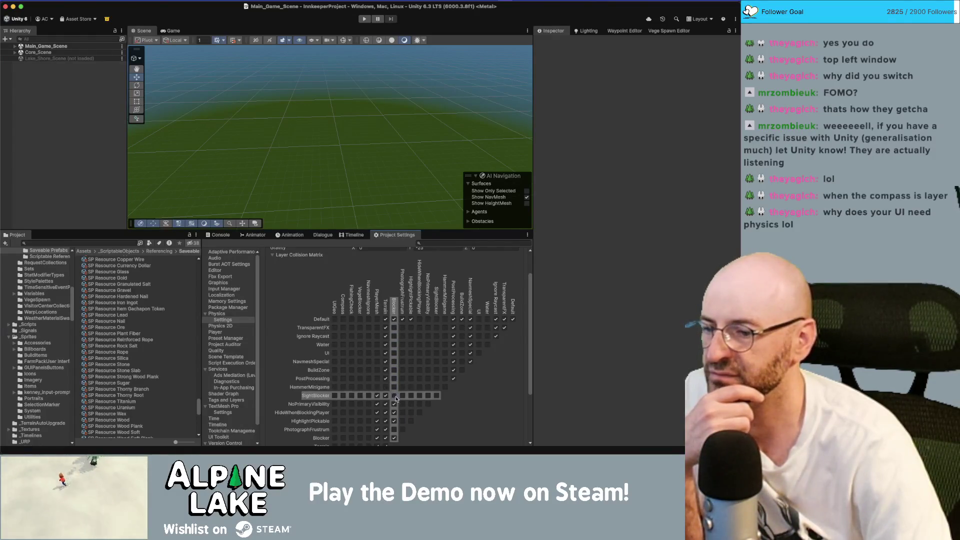
pyautogui.click(394, 404)
pyautogui.click(394, 413)
pyautogui.click(394, 421)
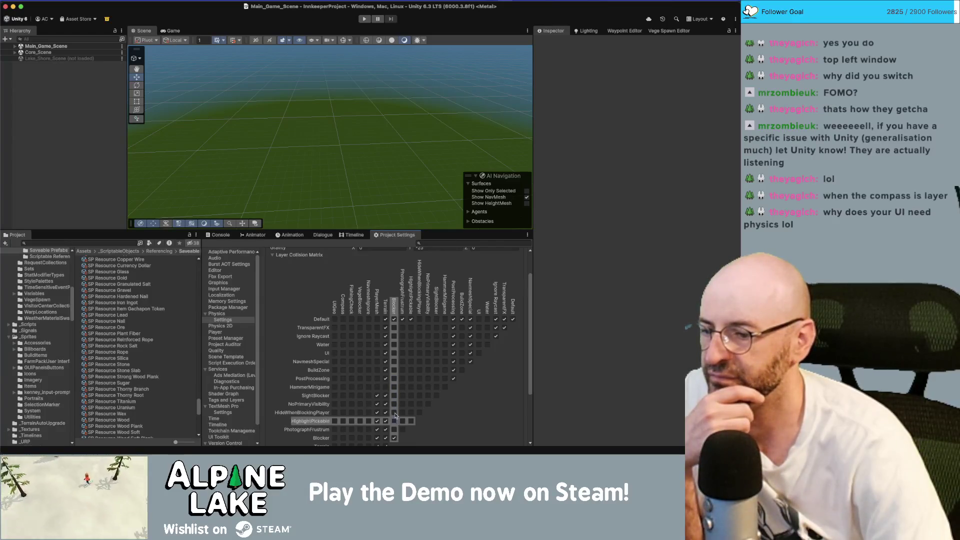
pyautogui.scroll(-2, 394, 420)
pyautogui.click(394, 405)
pyautogui.click(394, 414)
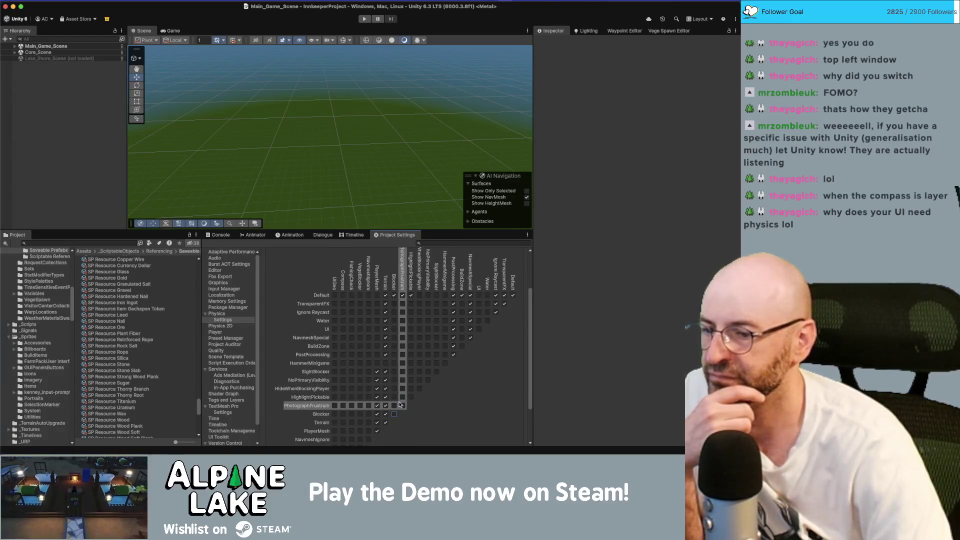
# Step: Stop TransparentFX, Ignore Raycast, Water, UI and PostProcessing colliding with Terrain
pyautogui.click(385, 304)
pyautogui.click(385, 312)
pyautogui.click(385, 321)
pyautogui.click(386, 330)
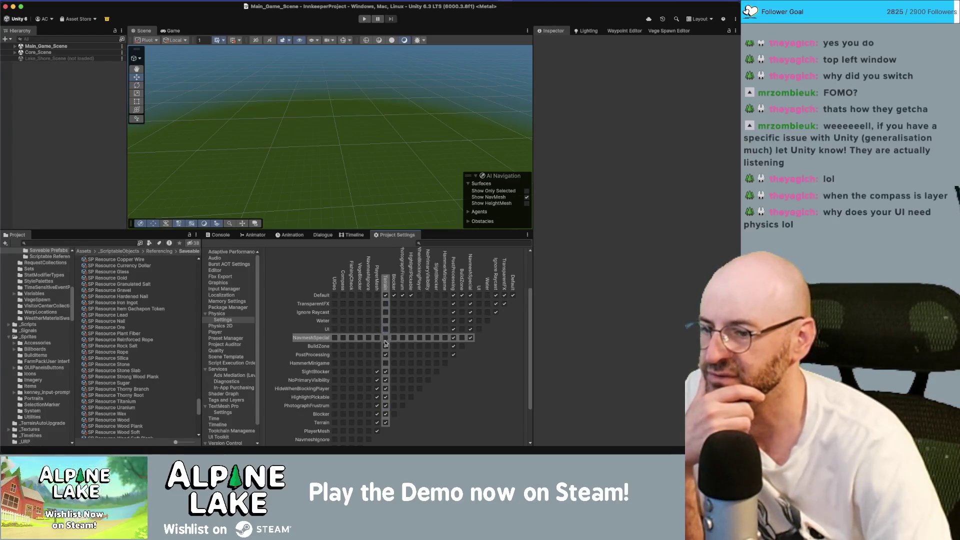
pyautogui.click(385, 355)
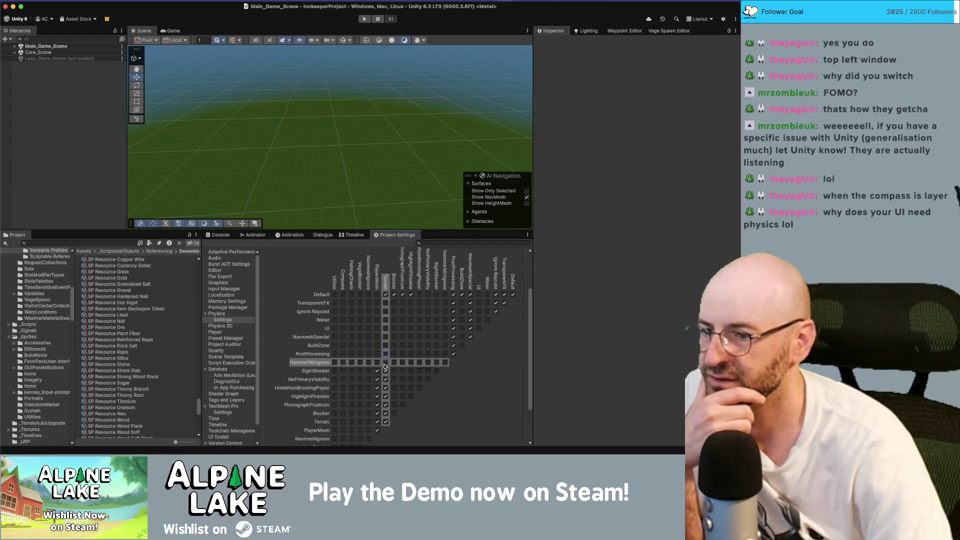
# Step: Clear the PlayerMesh column's collisions from SightBlocker through Terrain and itself
pyautogui.click(376, 370)
pyautogui.click(377, 379)
pyautogui.click(377, 387)
pyautogui.click(377, 396)
pyautogui.click(377, 404)
pyautogui.click(377, 413)
pyautogui.click(377, 421)
pyautogui.click(377, 430)
# Step: Stop Blocker, PhotographFrustum, HighlightPickable, NoPrimaryVisibility and SightBlocker colliding with Terrain
pyautogui.click(385, 412)
pyautogui.click(385, 405)
pyautogui.click(385, 395)
pyautogui.click(385, 379)
pyautogui.click(385, 370)
# Step: Clear the PostProcessing column's collisions, including Default and itself
pyautogui.click(453, 302)
pyautogui.click(453, 311)
pyautogui.click(453, 319)
pyautogui.click(453, 328)
pyautogui.click(453, 337)
pyautogui.click(453, 345)
pyautogui.click(453, 353)
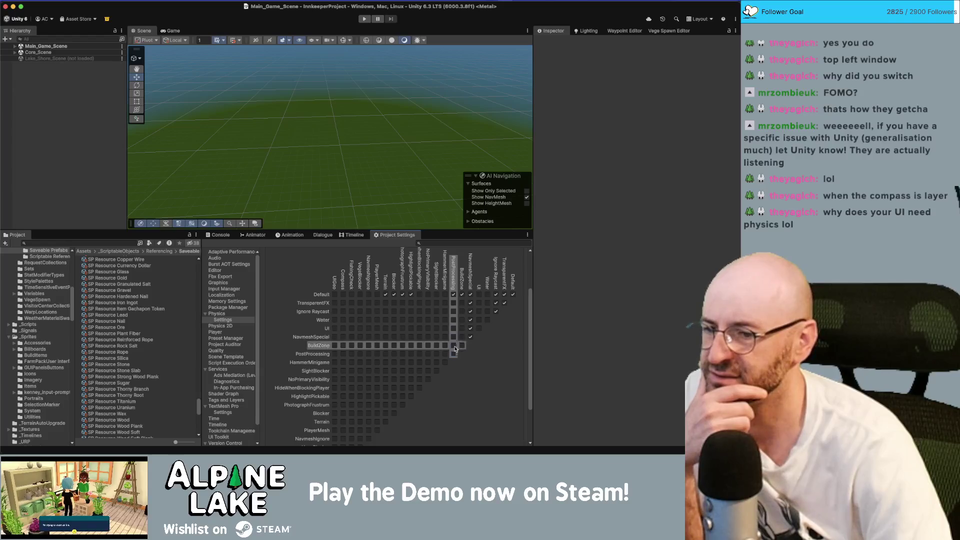
pyautogui.click(454, 295)
pyautogui.scroll(3, 465, 329)
# Step: Stop TransparentFX, Ignore Raycast, Water and NavmeshSpecial itself colliding with NavmeshSpecial
pyautogui.click(470, 367)
pyautogui.scroll(-1, 472, 360)
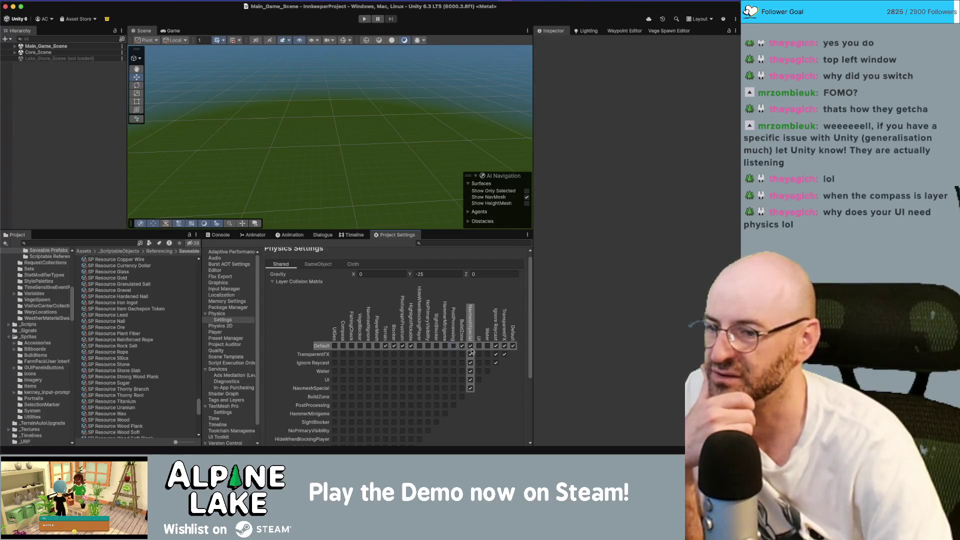
pyautogui.click(470, 354)
pyautogui.click(470, 362)
pyautogui.click(469, 371)
pyautogui.click(469, 388)
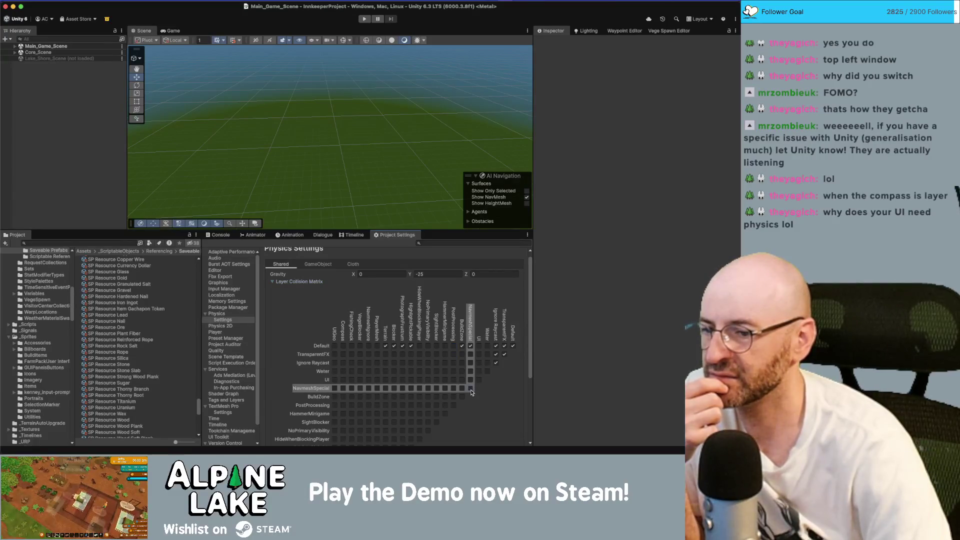
# Step: Uncheck TransparentFX and Ignore Raycast collisions with Ignore Raycast and TransparentFX
pyautogui.click(495, 354)
pyautogui.click(495, 363)
pyautogui.click(503, 354)
pyautogui.scroll(-1, 433, 357)
pyautogui.scroll(-1, 432, 357)
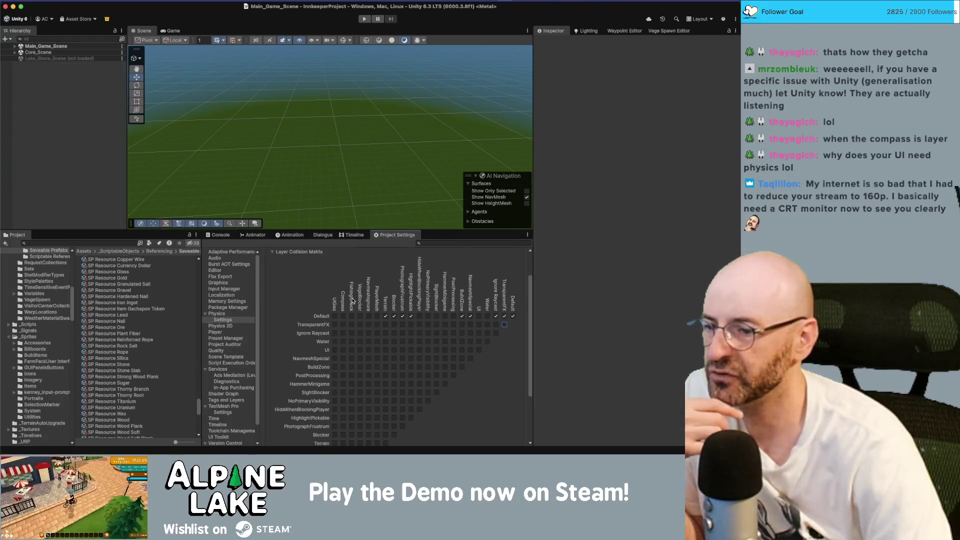
pyautogui.scroll(2, 395, 304)
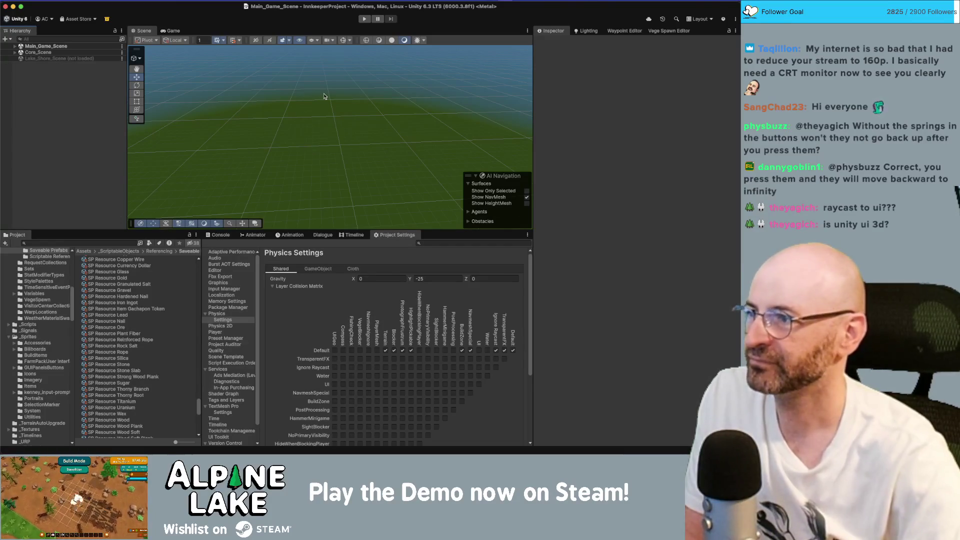
pyautogui.click(15, 52)
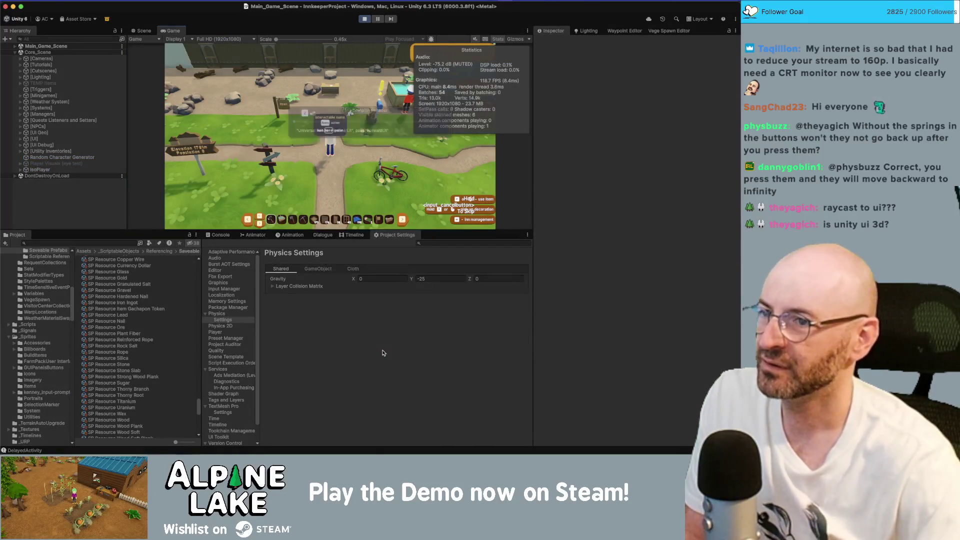
# Step: Run the character right into the dirt clearing, maximize the Game view, then head left past the hot tubs
pyautogui.press('d')
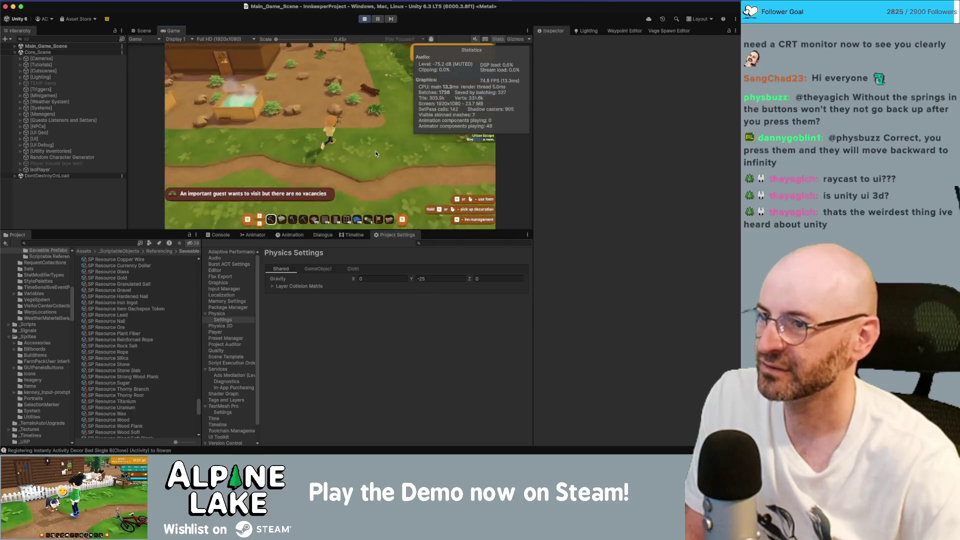
pyautogui.press('w')
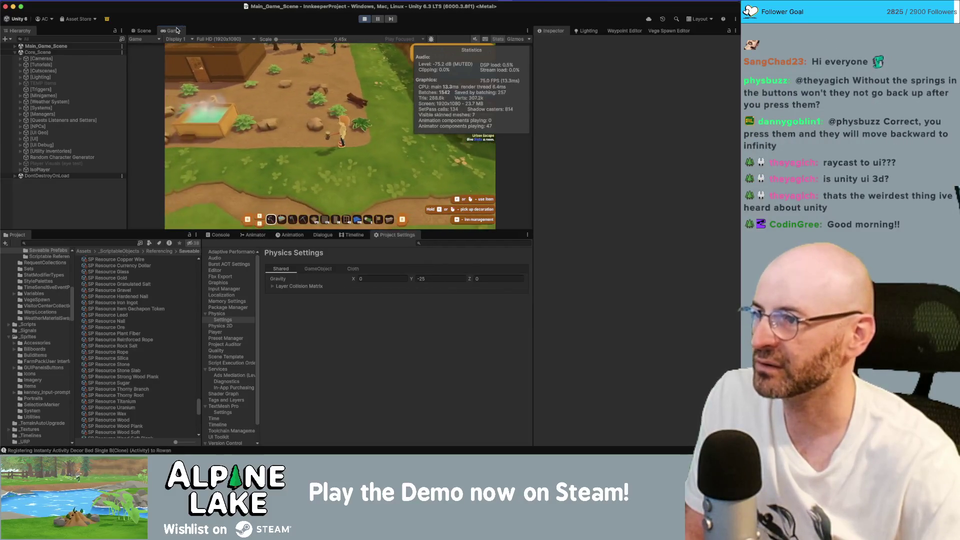
pyautogui.hotkey('shift', 'space')
pyautogui.press('a')
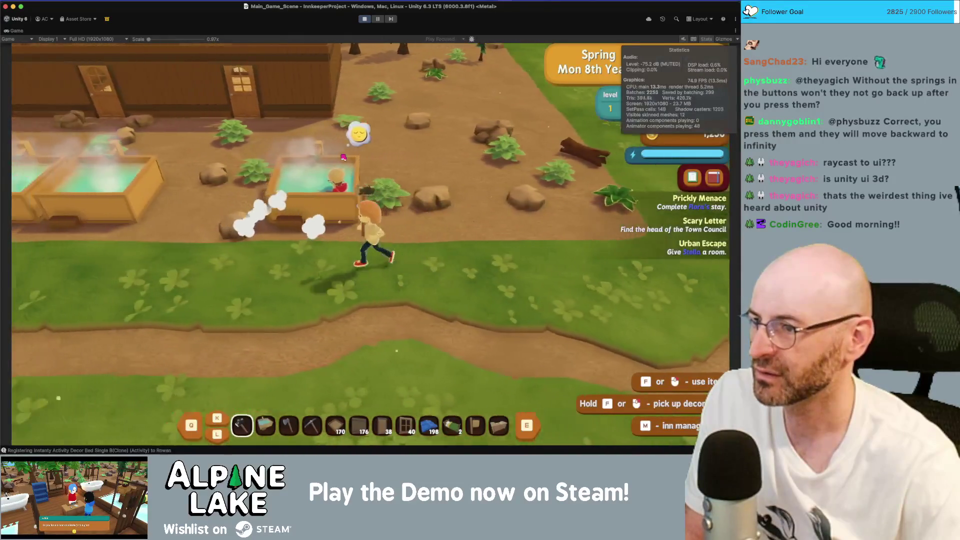
pyautogui.press('a')
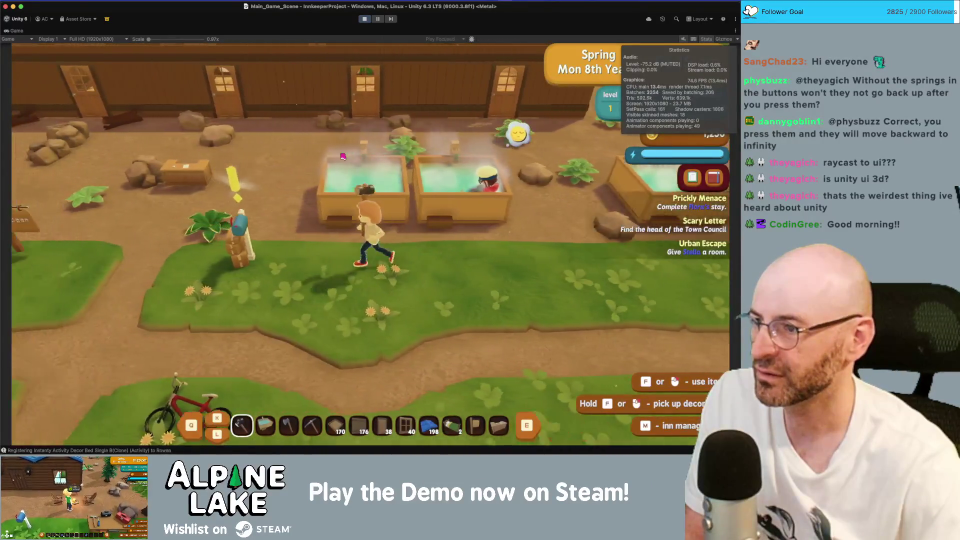
pyautogui.press('a')
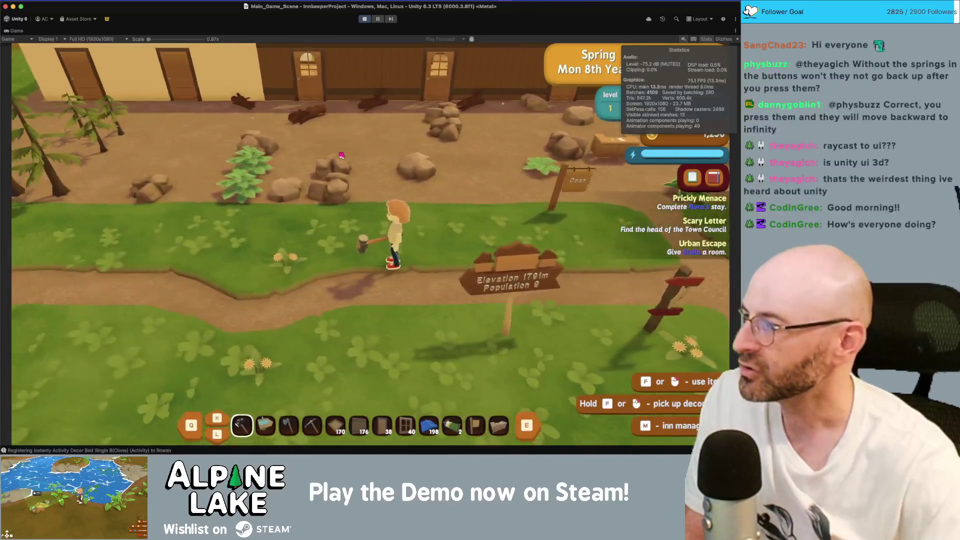
# Step: Run back and forth past the hot tubs, crossroads and signpost, then head down the forest path
pyautogui.press('d')
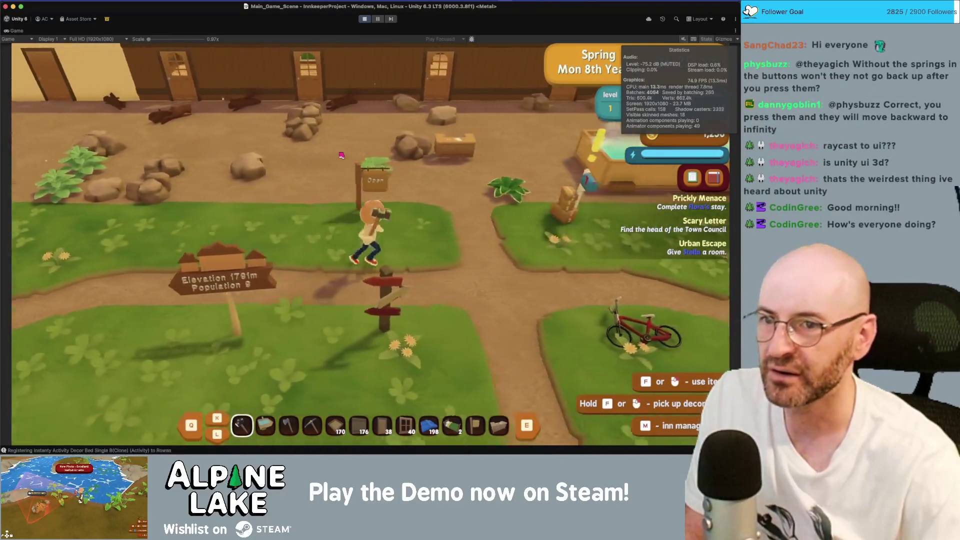
pyautogui.press('d')
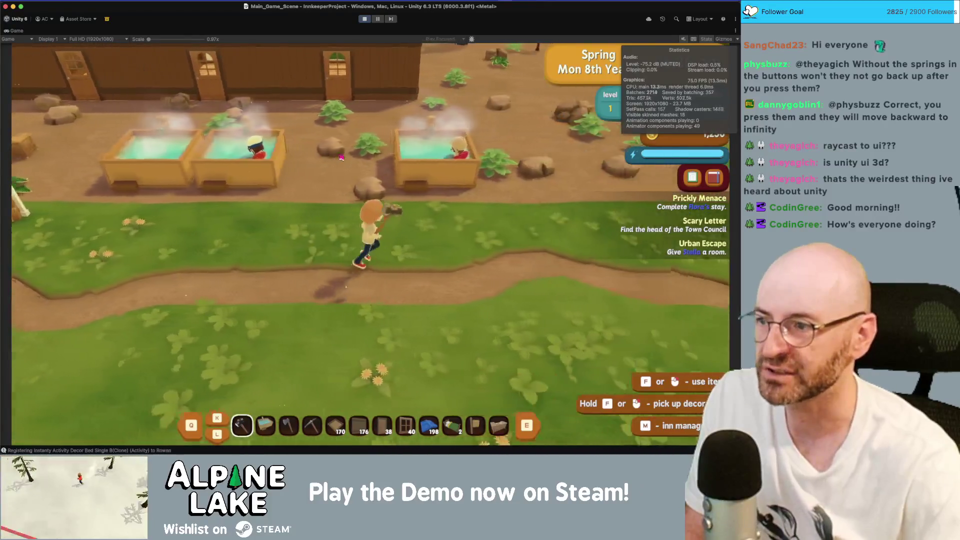
pyautogui.press('d')
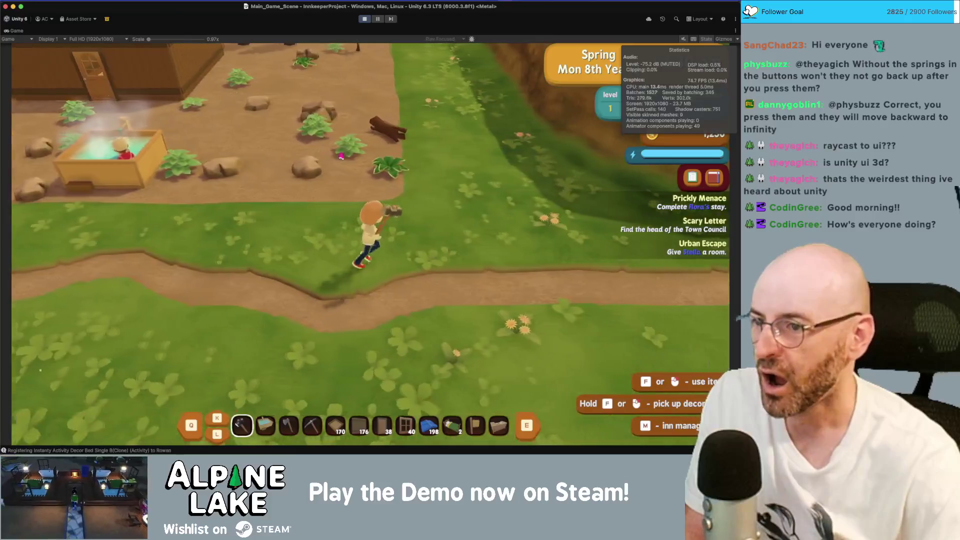
pyautogui.press('a')
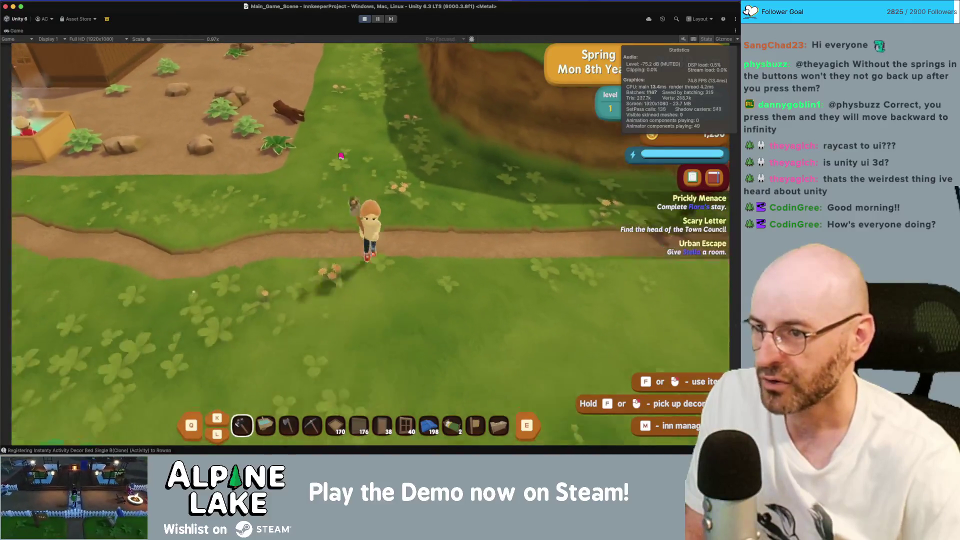
pyautogui.press('a')
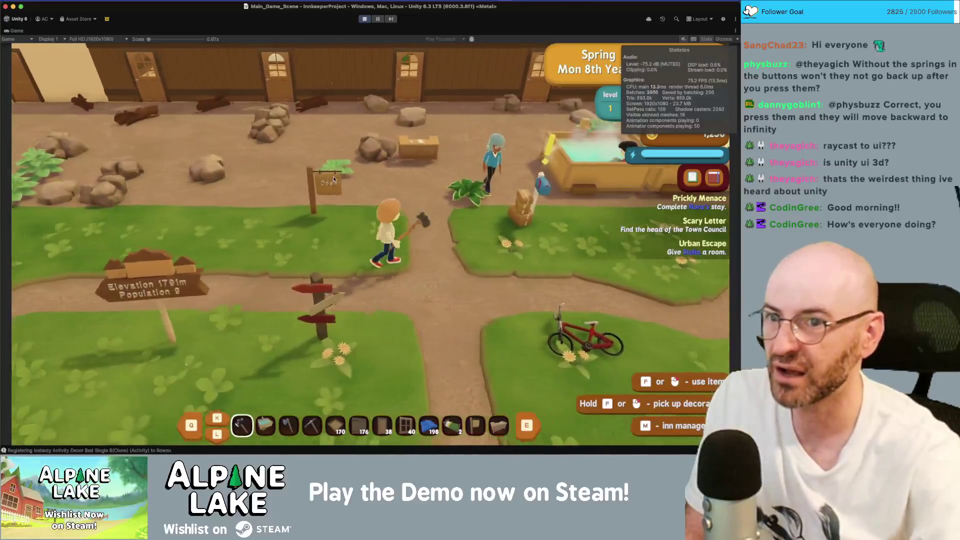
pyautogui.press('d')
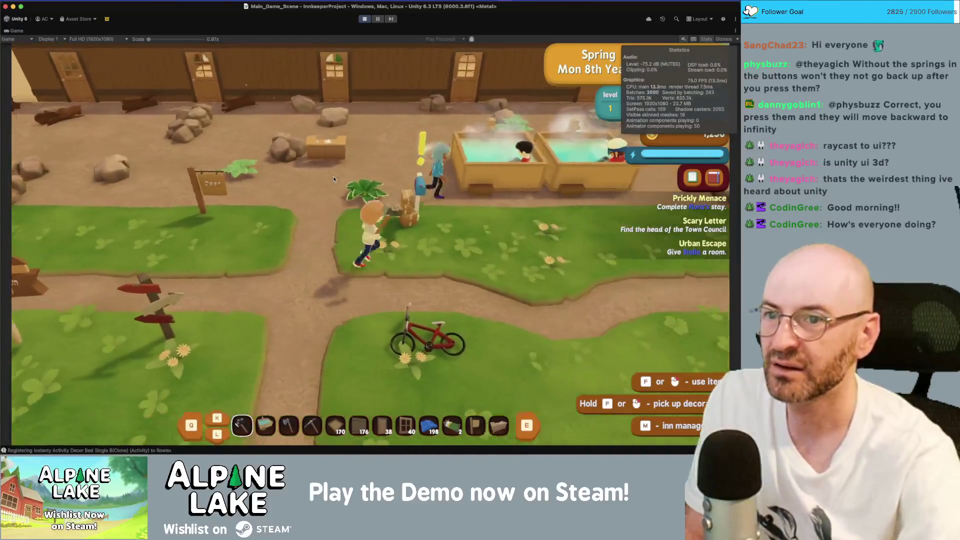
pyautogui.press('d')
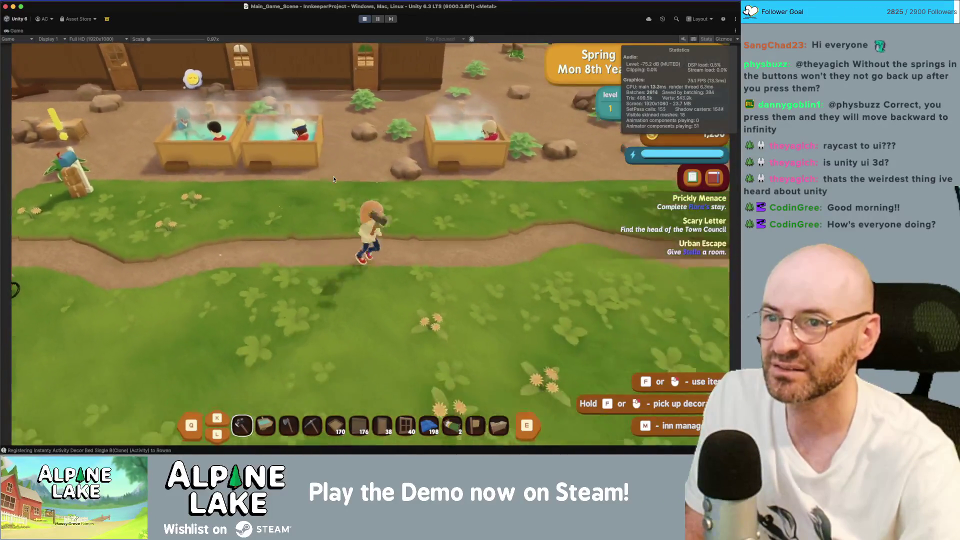
pyautogui.press('s')
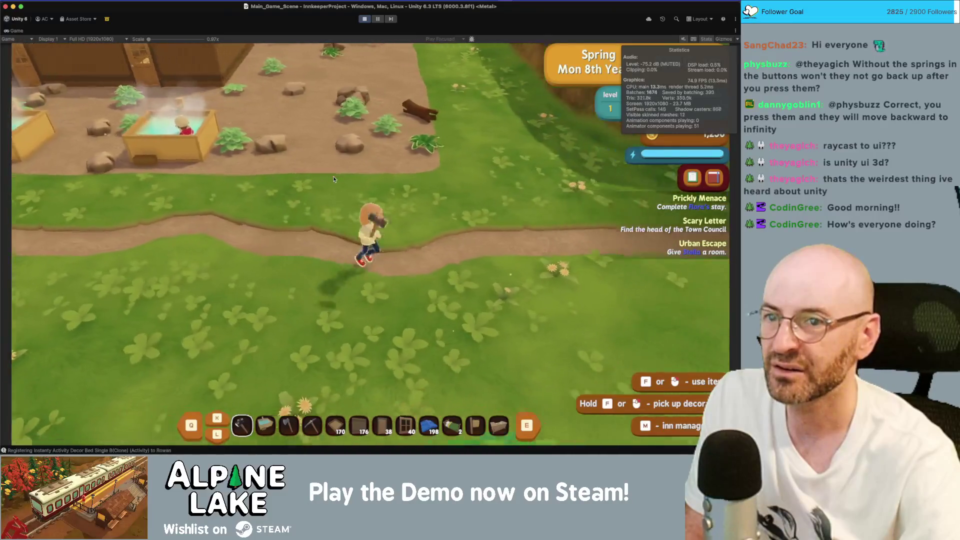
pyautogui.press('a')
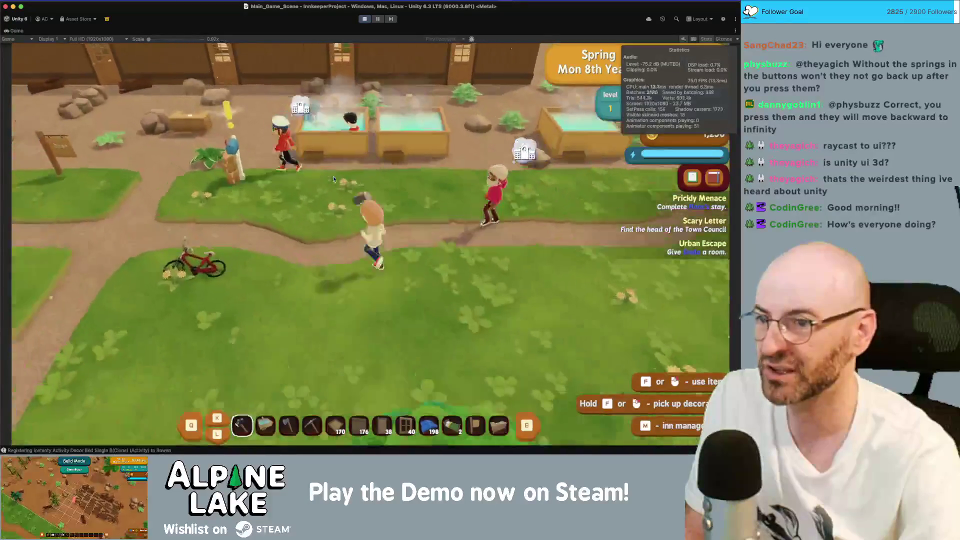
pyautogui.press('s')
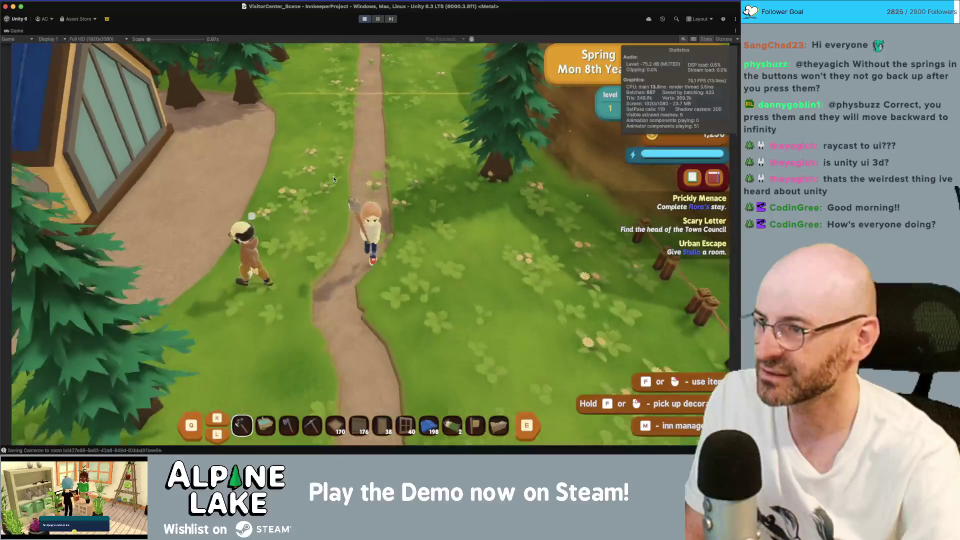
# Step: Walk down the forest path and left along the crossing path toward the wooden sign
pyautogui.press('s')
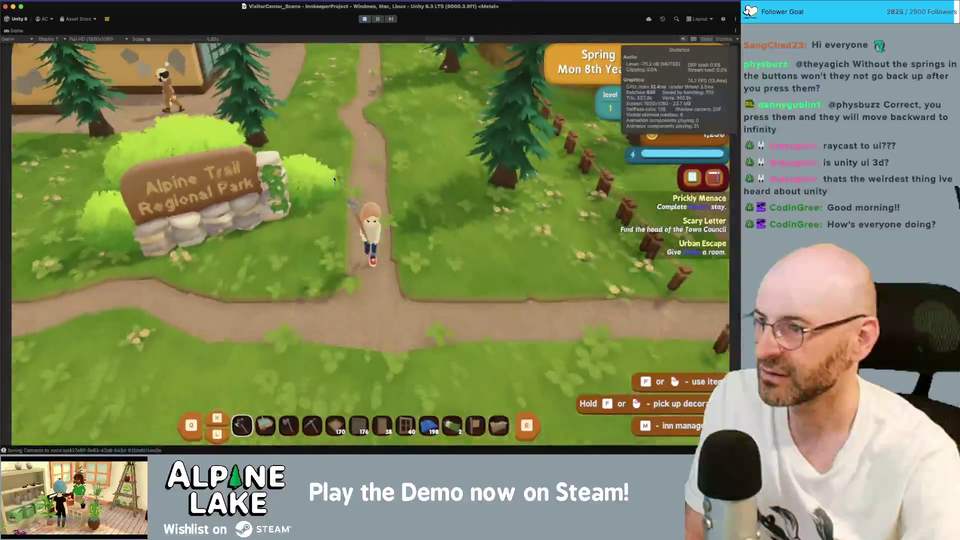
pyautogui.press('a')
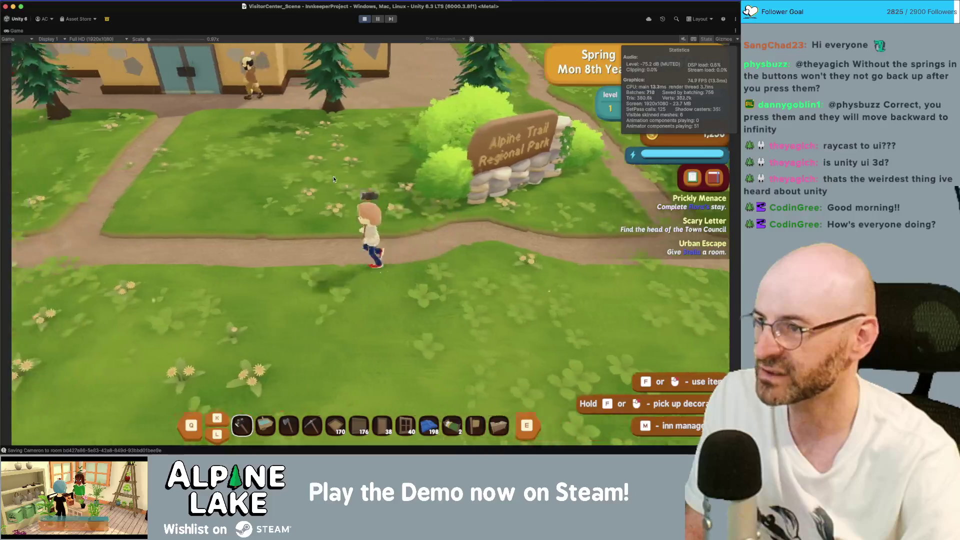
pyautogui.press('a')
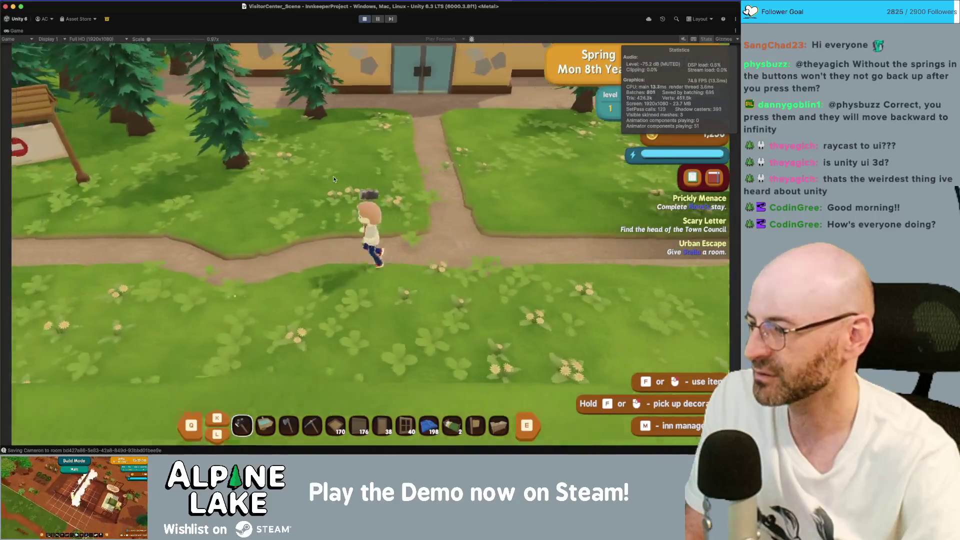
pyautogui.press('a')
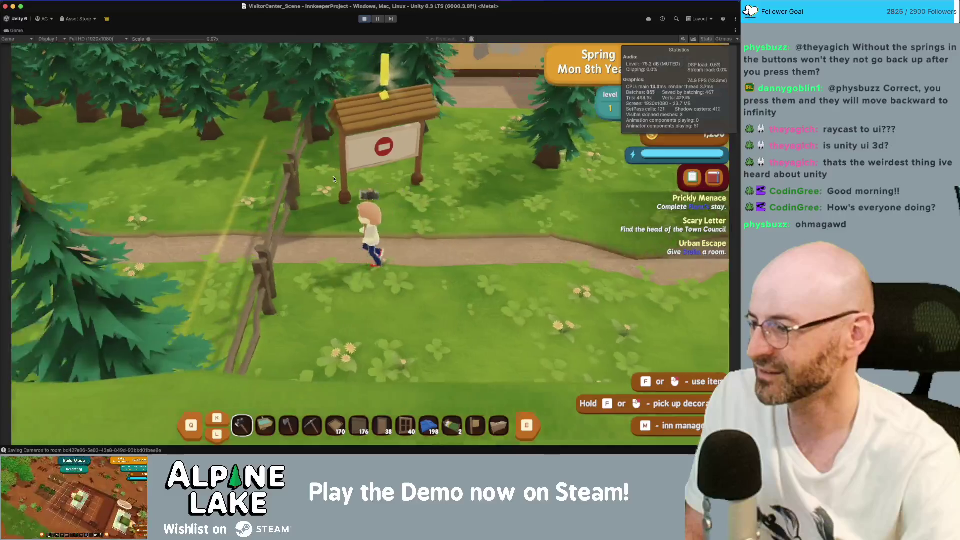
# Step: Read the Private Property sign, dismiss it, and walk into the Visitor Center door
pyautogui.press('d')
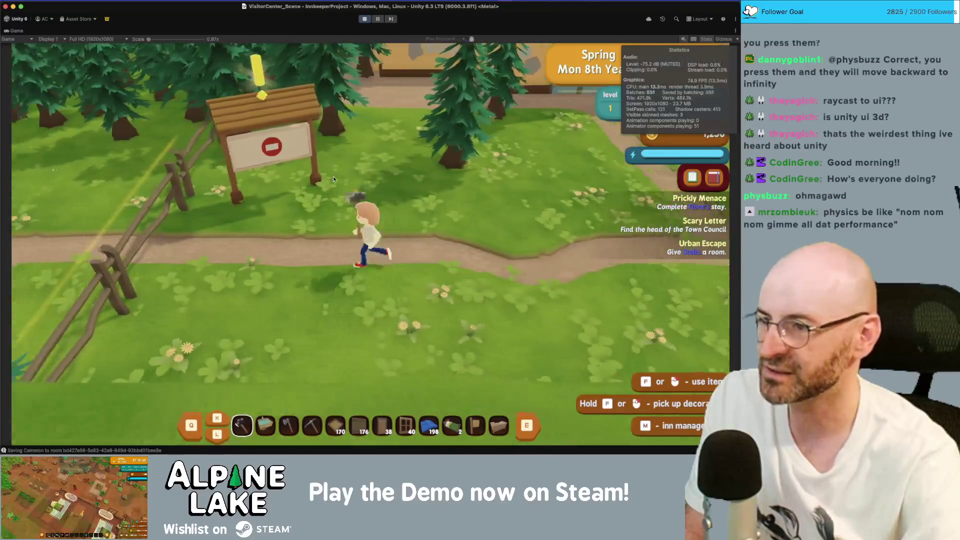
pyautogui.press('w')
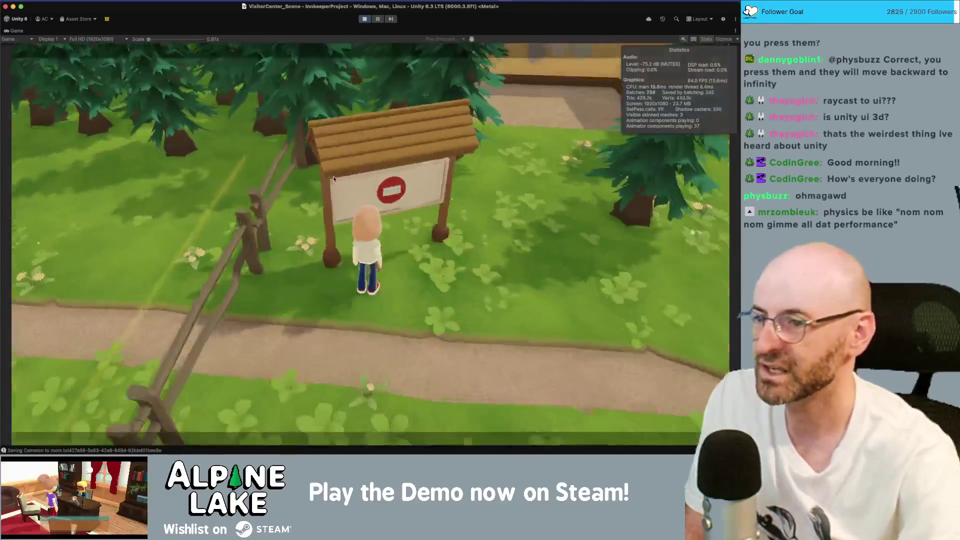
pyautogui.press('f')
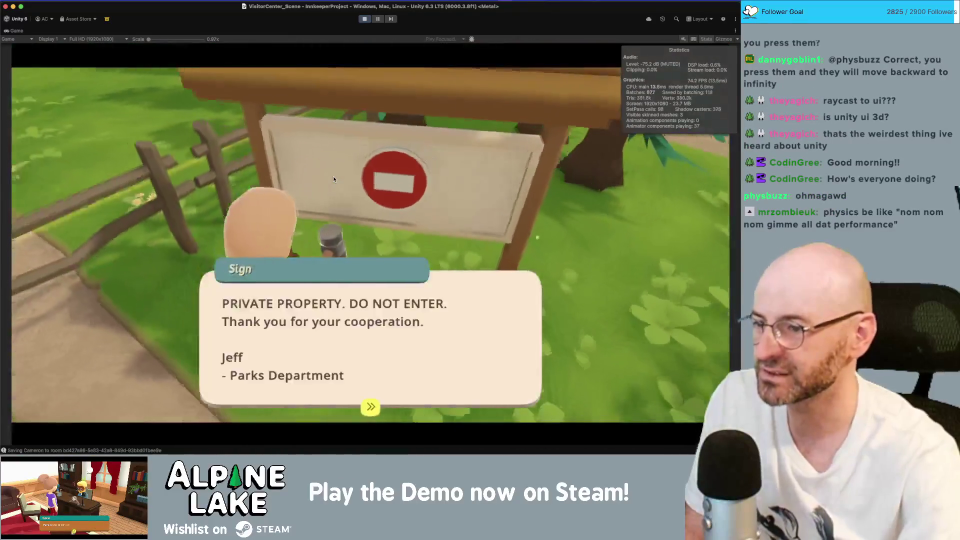
pyautogui.press('f')
pyautogui.press('d')
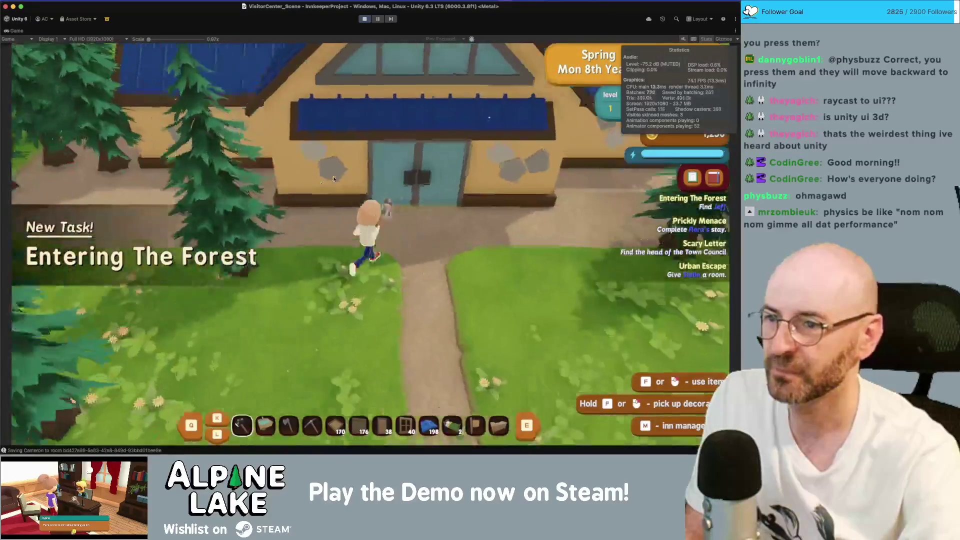
pyautogui.press('w')
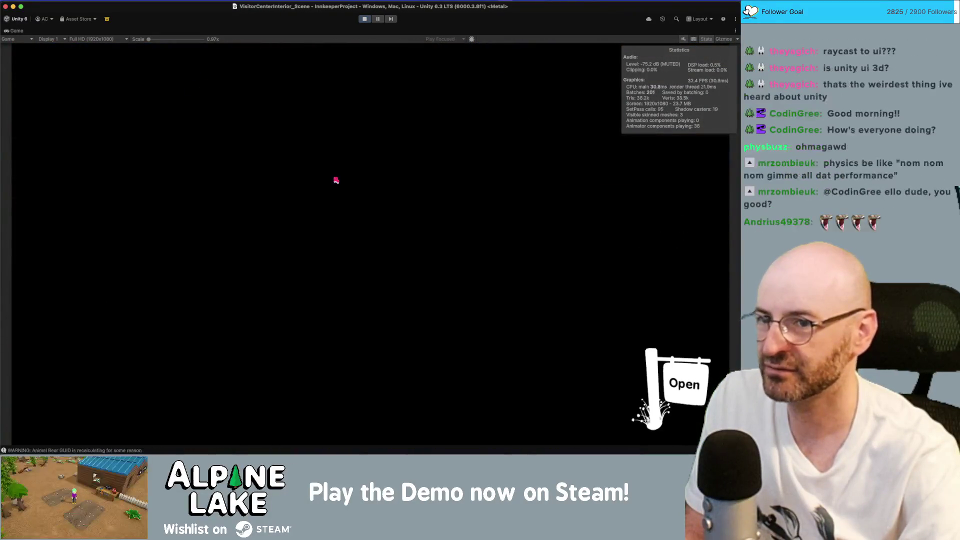
# Step: Ask the ranger about Entering The Forest, accept the Clean Up Crew task, and walk out toward the trail
pyautogui.press('w')
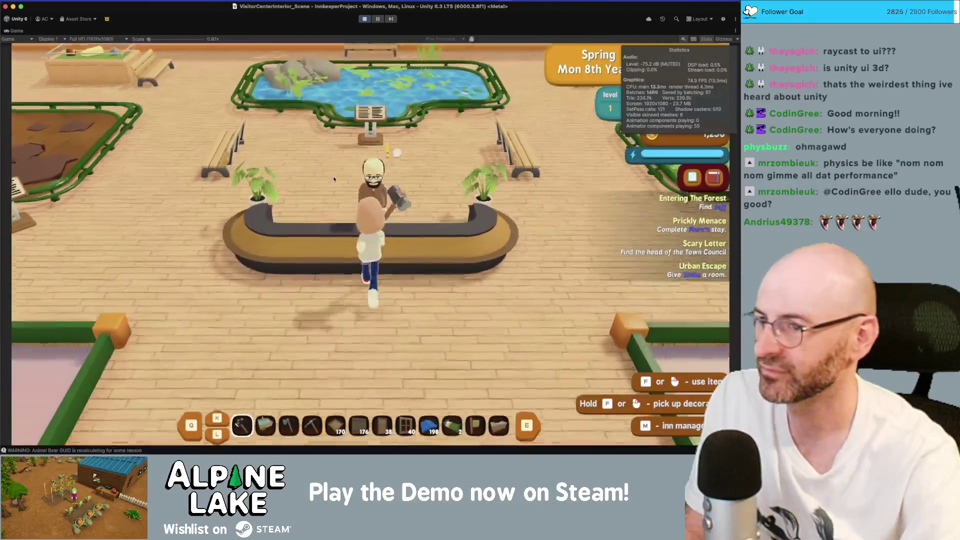
pyautogui.press('f')
pyautogui.press('f')
pyautogui.press('f')
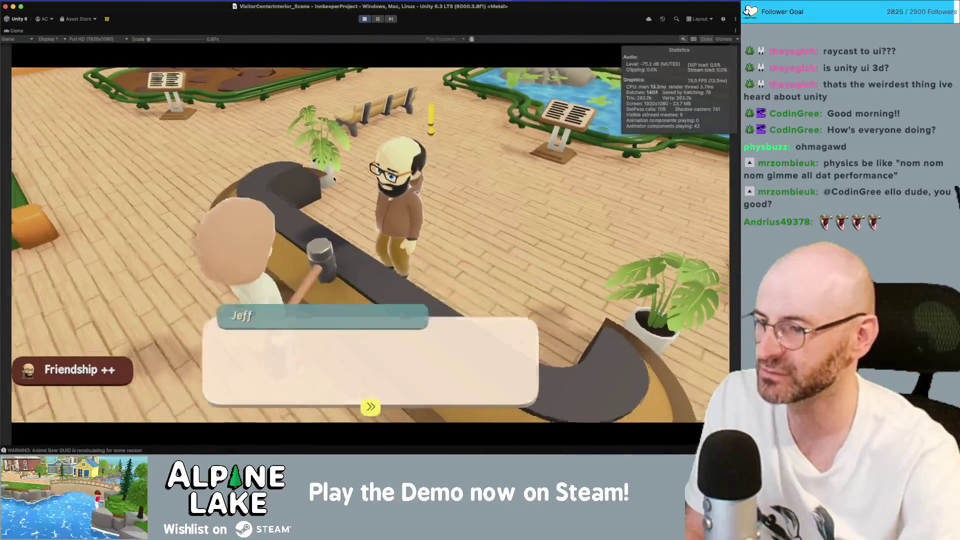
pyautogui.press('f')
pyautogui.press('s')
pyautogui.press('f')
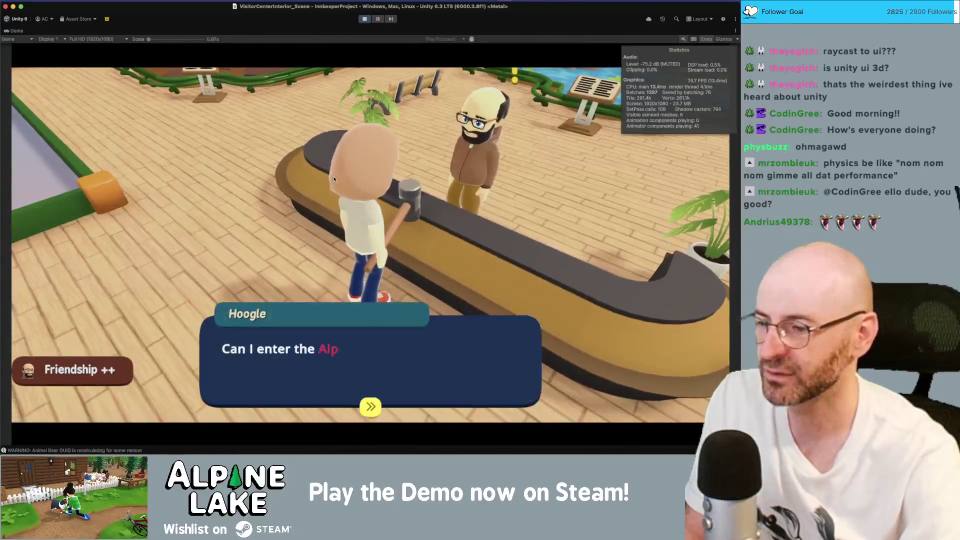
pyautogui.press('f')
pyautogui.press('f')
pyautogui.press('f')
pyautogui.press('f')
pyautogui.press('f')
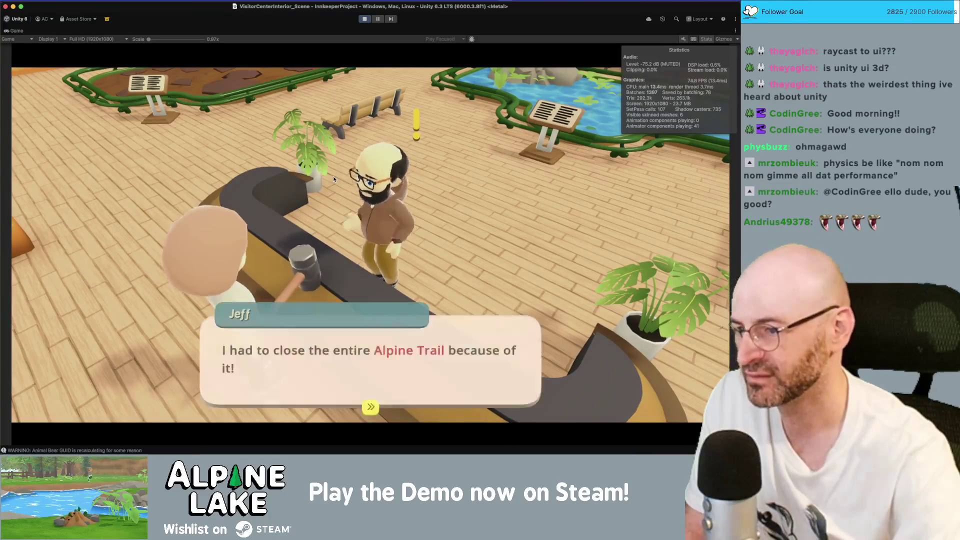
pyautogui.press('f')
pyautogui.press('f')
pyautogui.press('f')
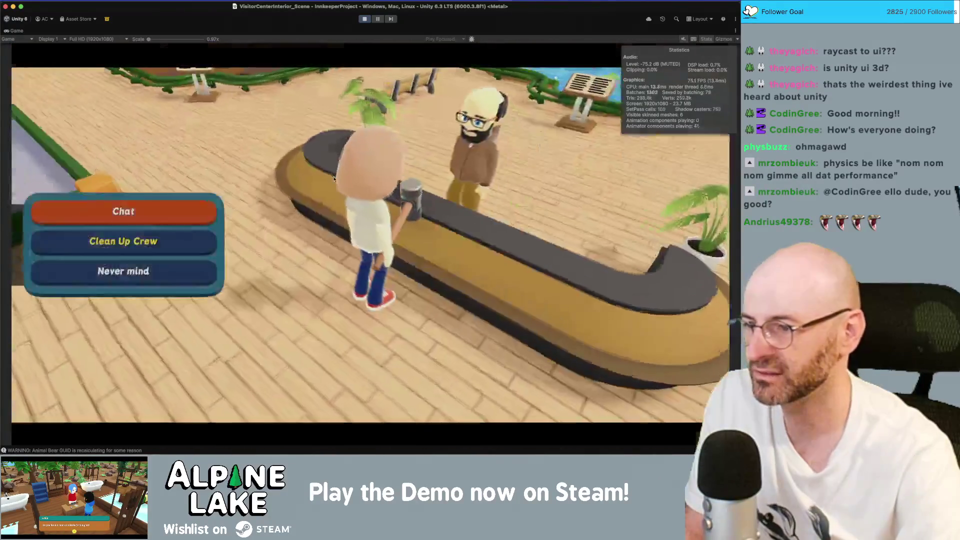
pyautogui.press('Escape')
pyautogui.press('s')
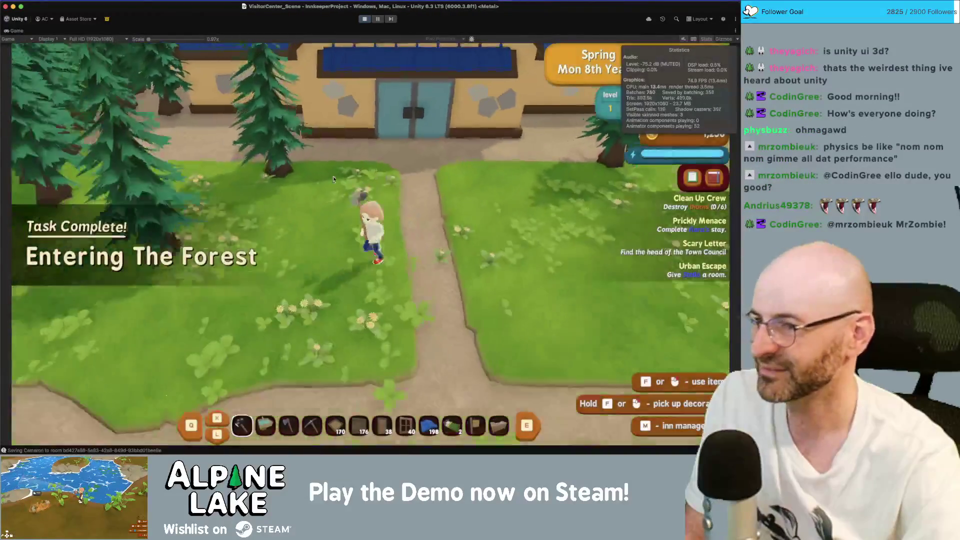
pyautogui.press('a')
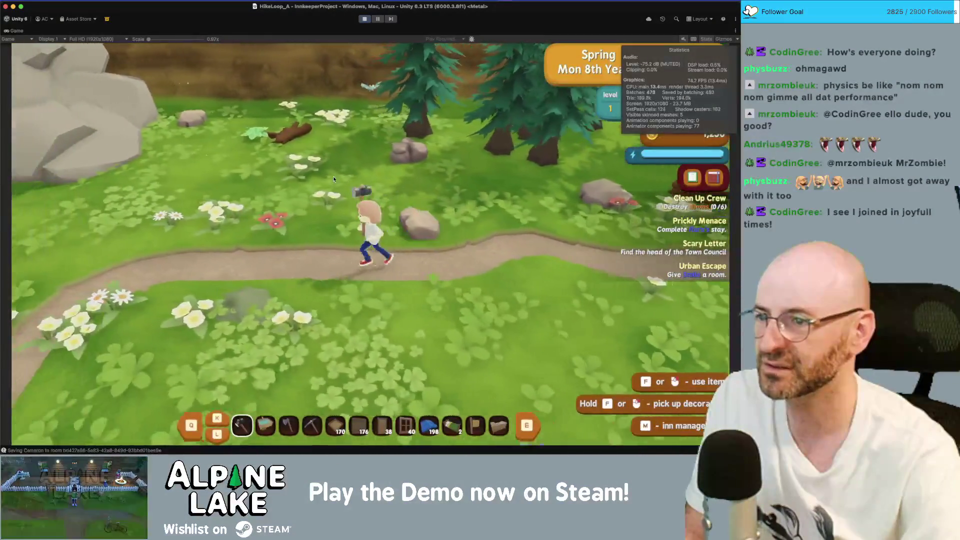
# Step: Walk into the forest, dismiss the Biomes! notice, and run through the trees and clearing
pyautogui.press('a')
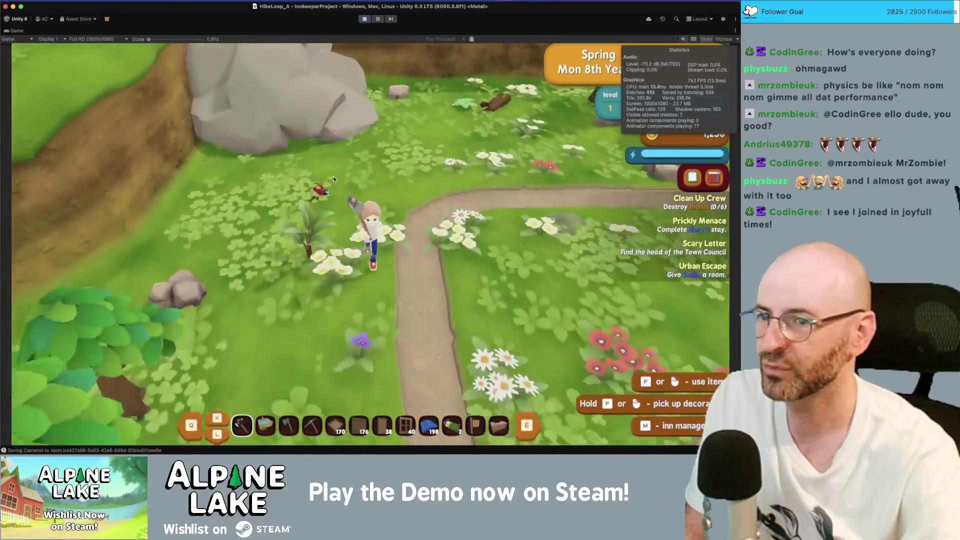
pyautogui.press('a')
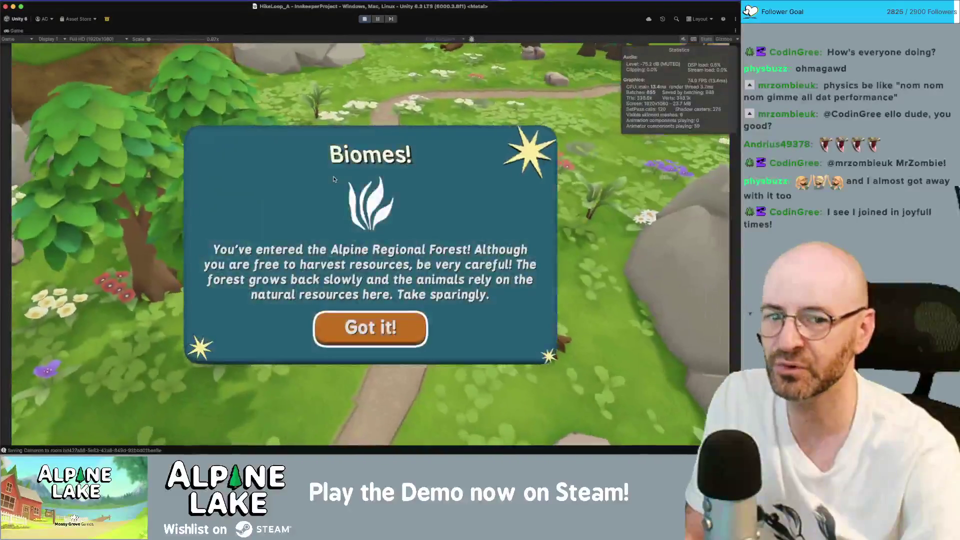
pyautogui.press('Return')
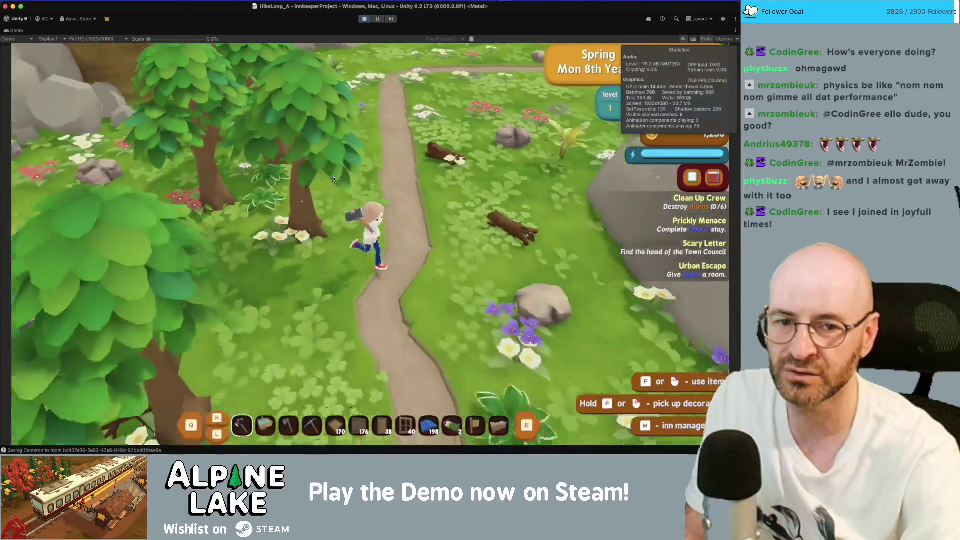
pyautogui.press('s')
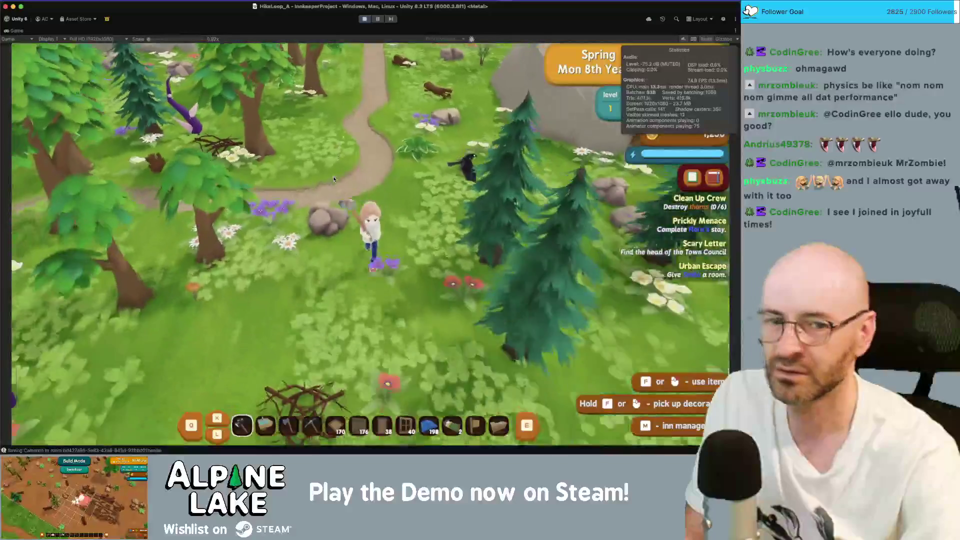
pyautogui.press('d')
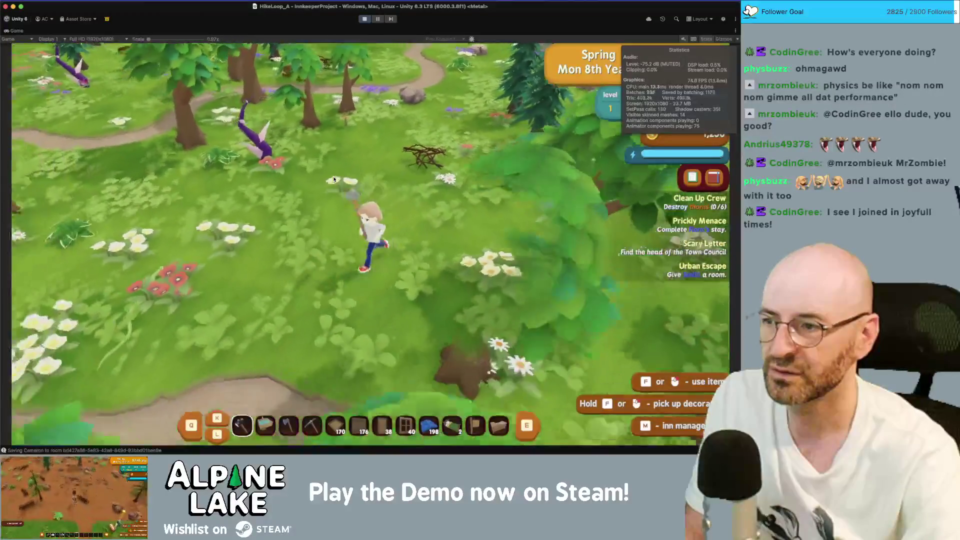
pyautogui.press('a')
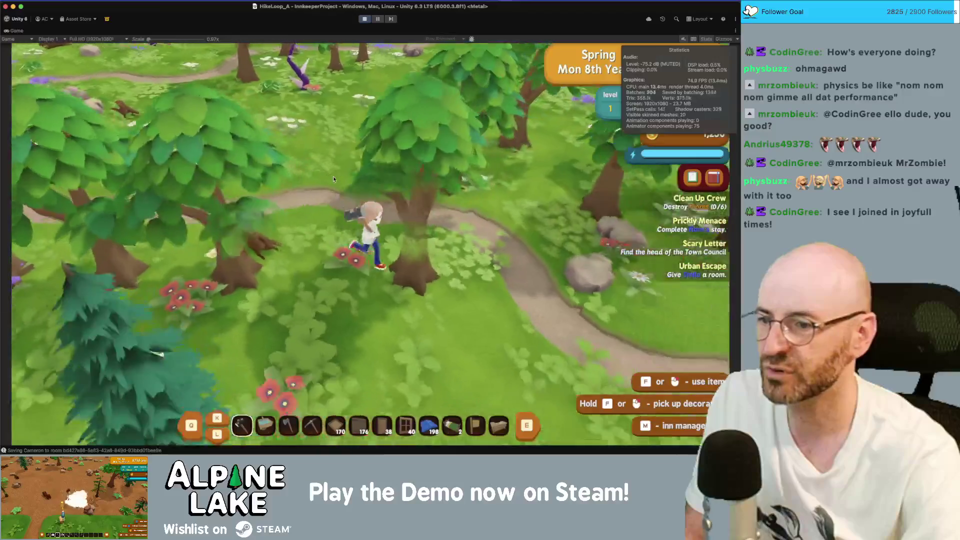
pyautogui.press('w')
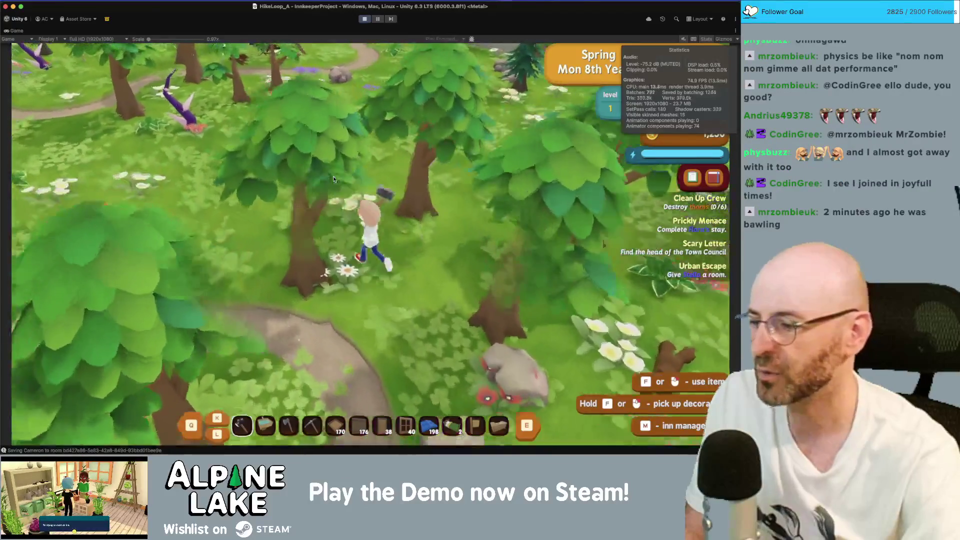
pyautogui.press('w')
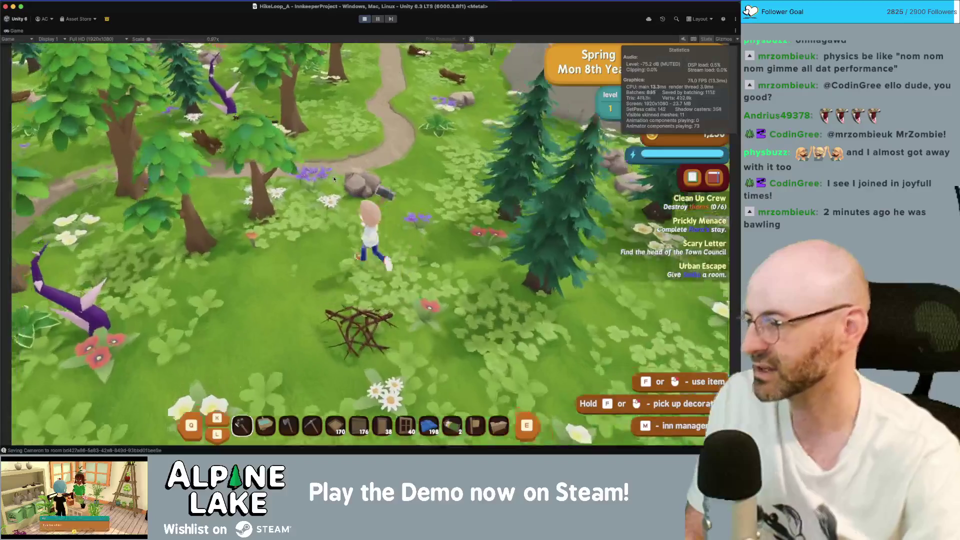
pyautogui.press('w')
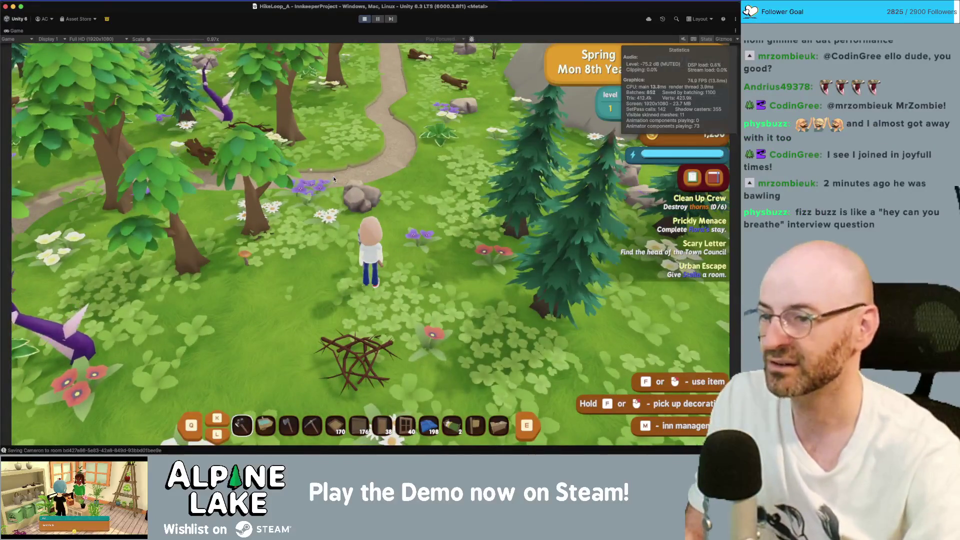
pyautogui.press('a')
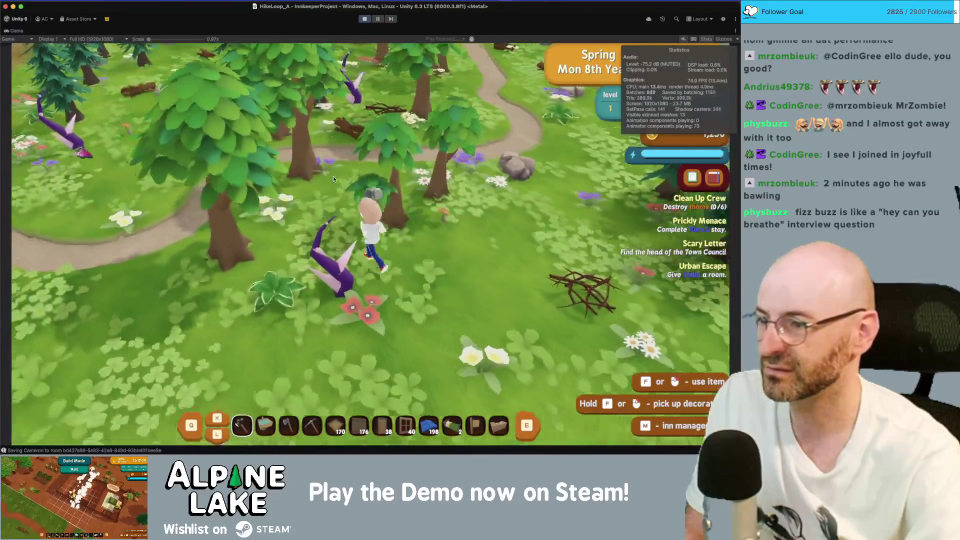
pyautogui.press('s')
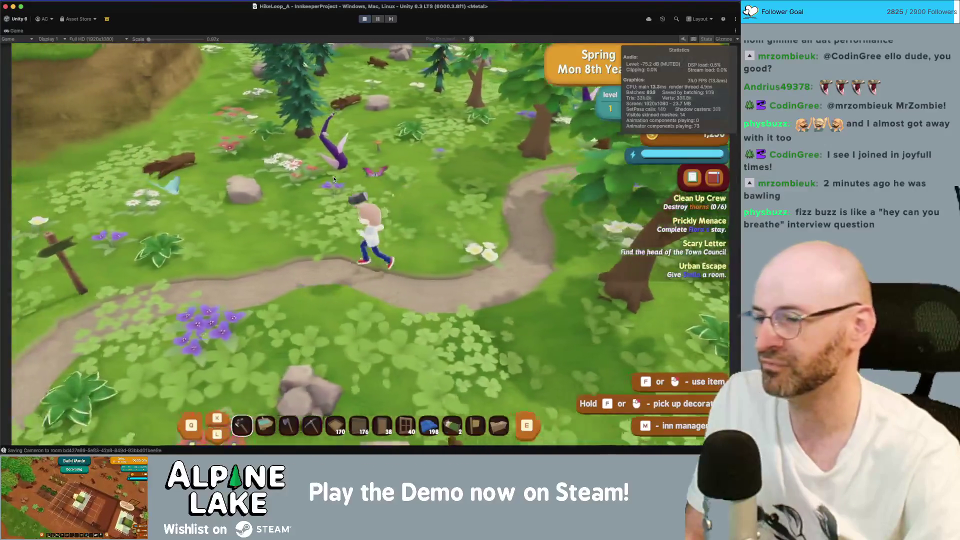
# Step: Run up the path past the hut and cart, through the meadow and into the forest
pyautogui.press('a')
pyautogui.press('w')
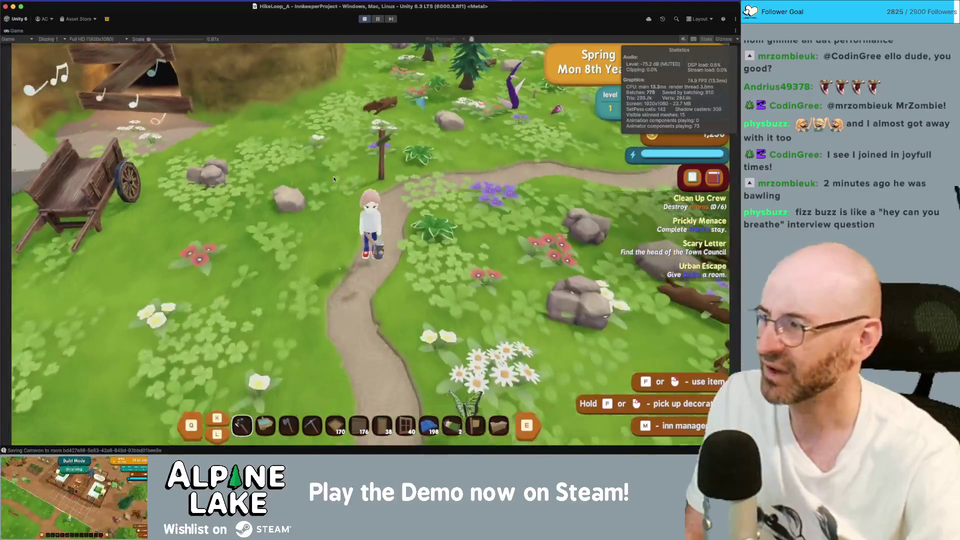
pyautogui.press('a')
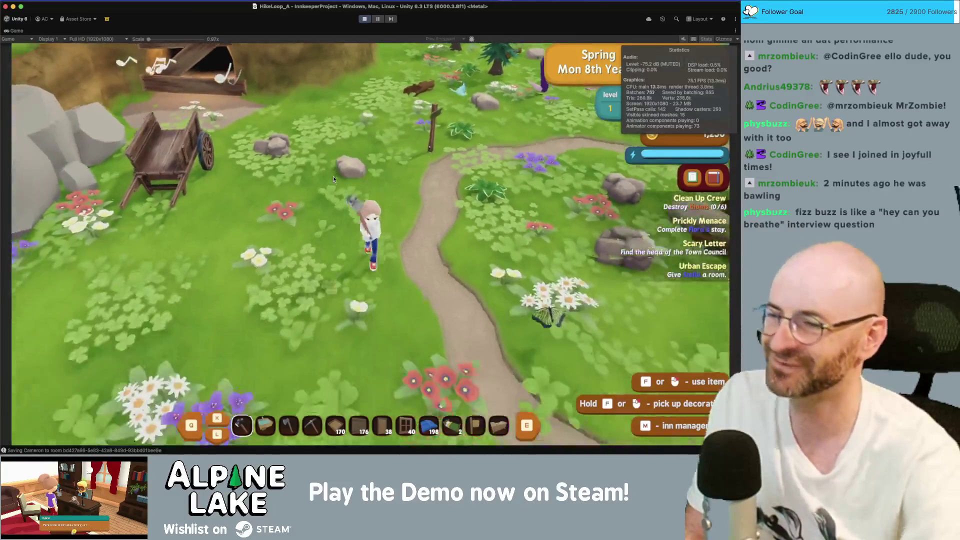
pyautogui.press('d')
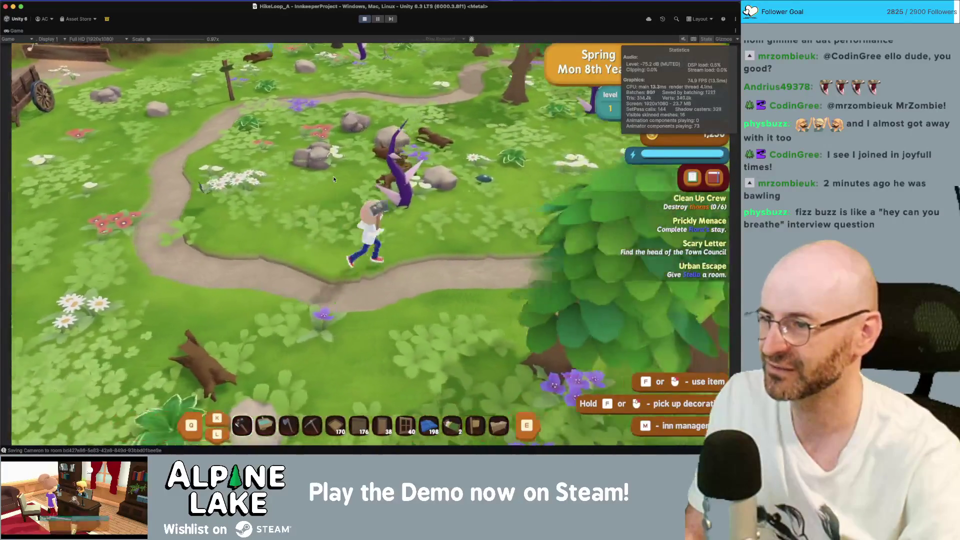
pyautogui.press('w')
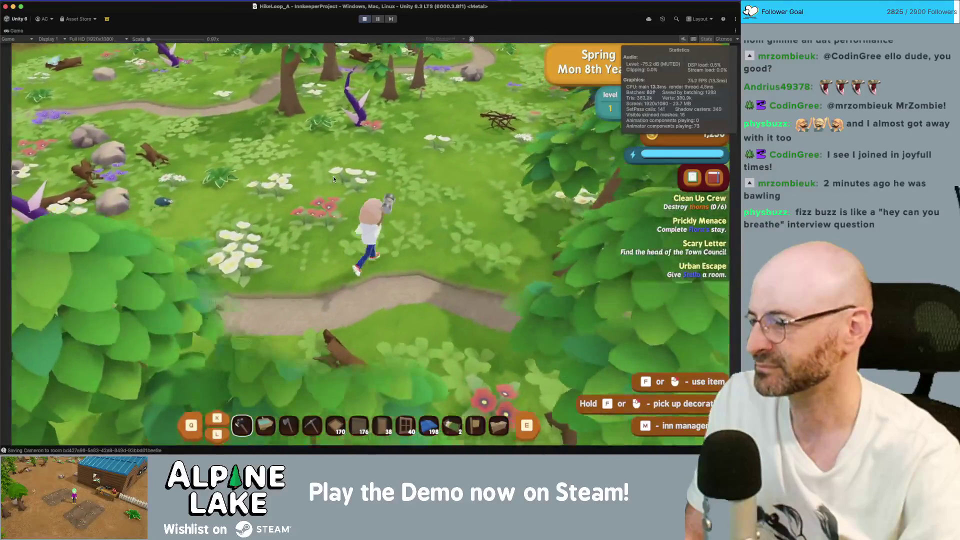
pyautogui.press('w')
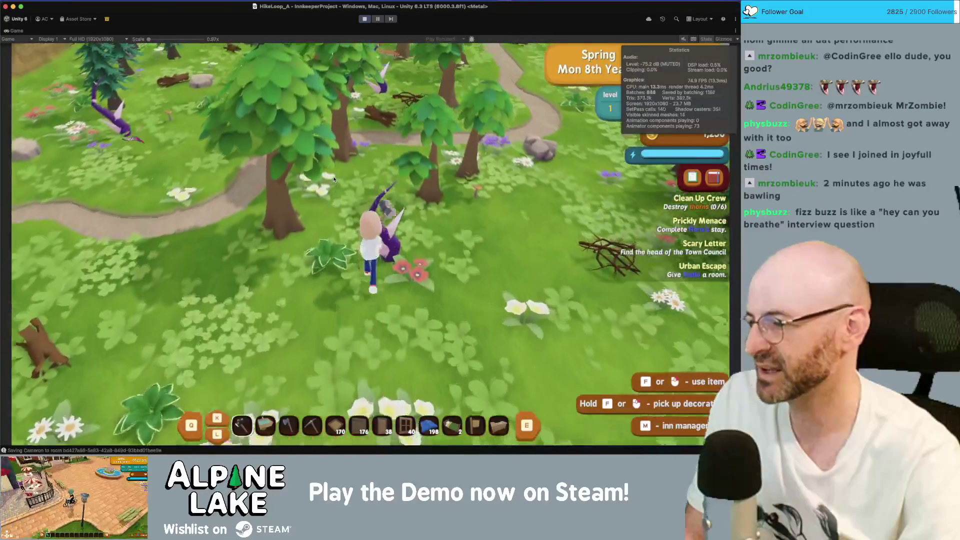
pyautogui.press('w')
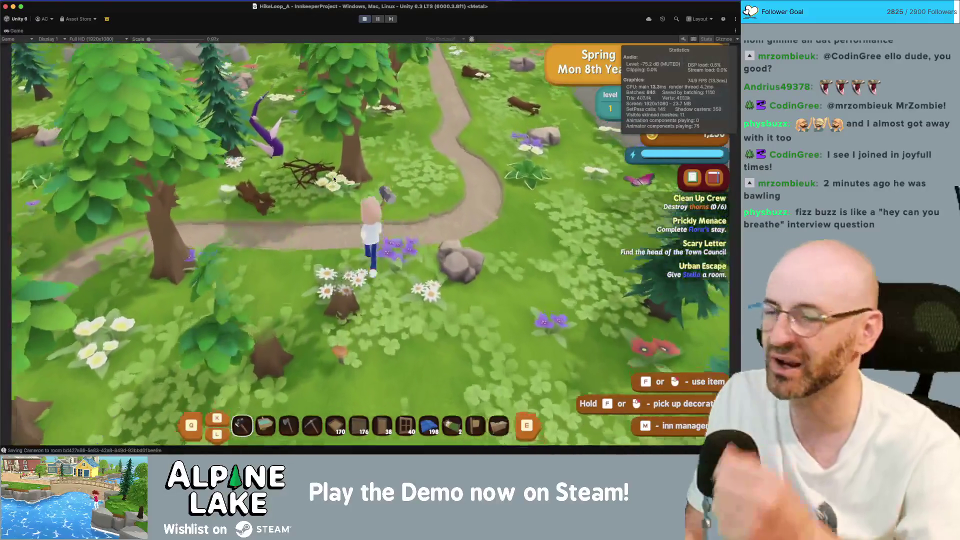
pyautogui.press('w')
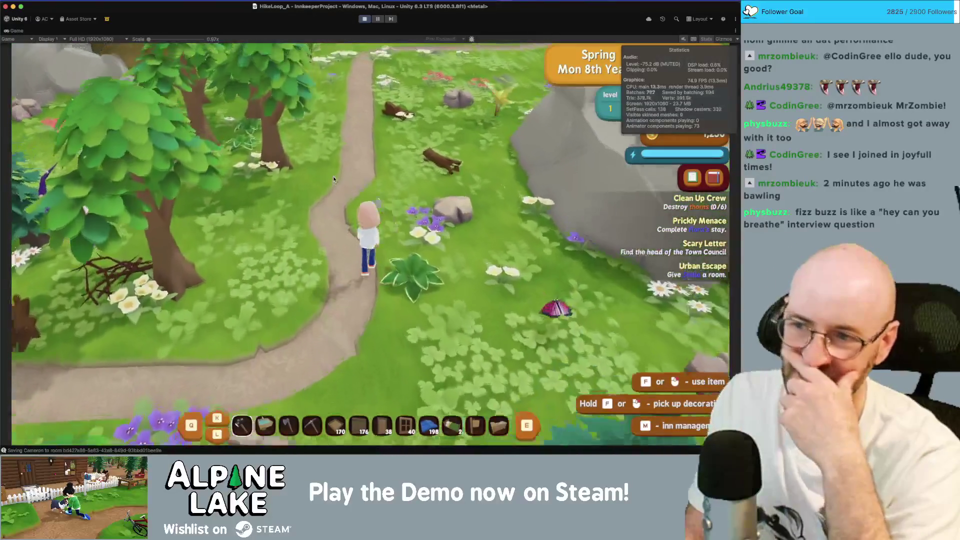
pyautogui.press('w')
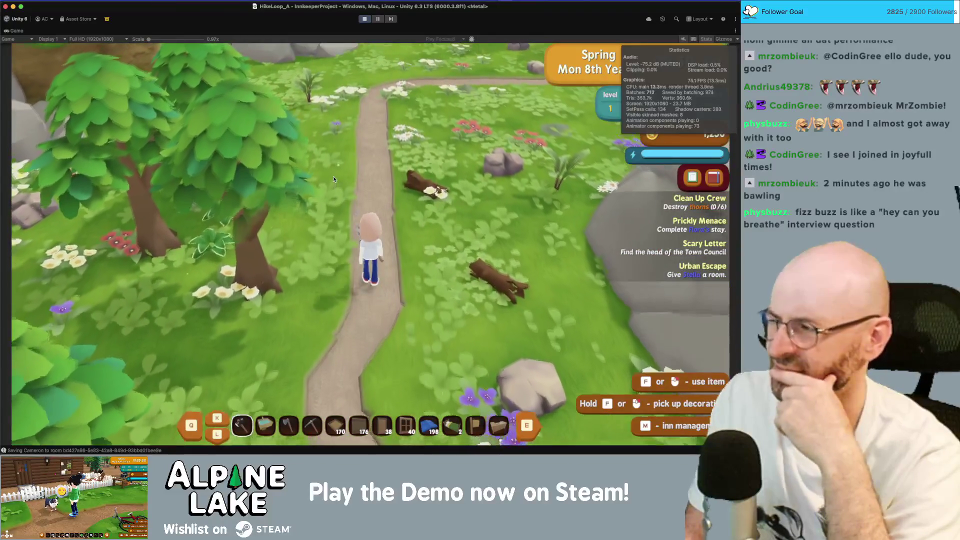
pyautogui.press('w')
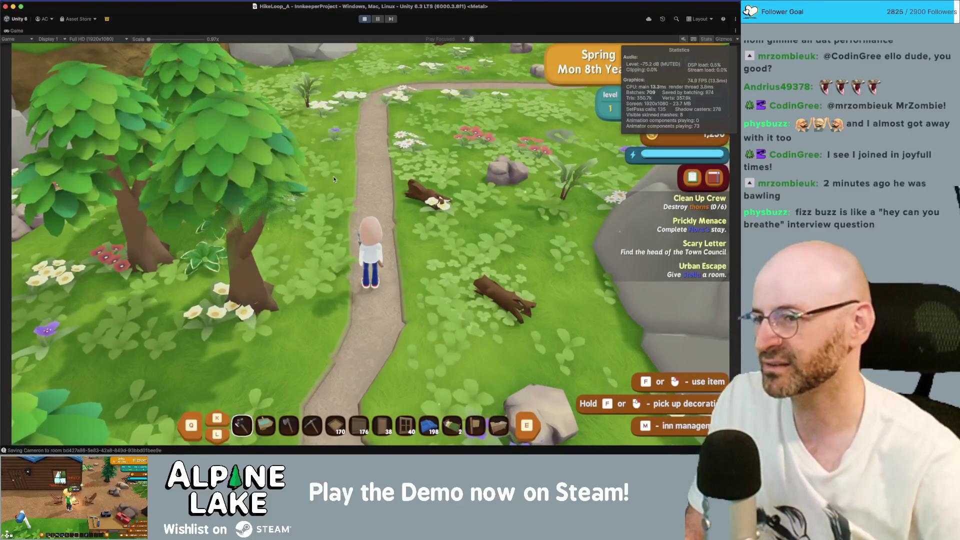
# Step: Keep walking up the forest trail until HikeLoop_B loads, then stop the play test
pyautogui.press('w')
pyautogui.press('w')
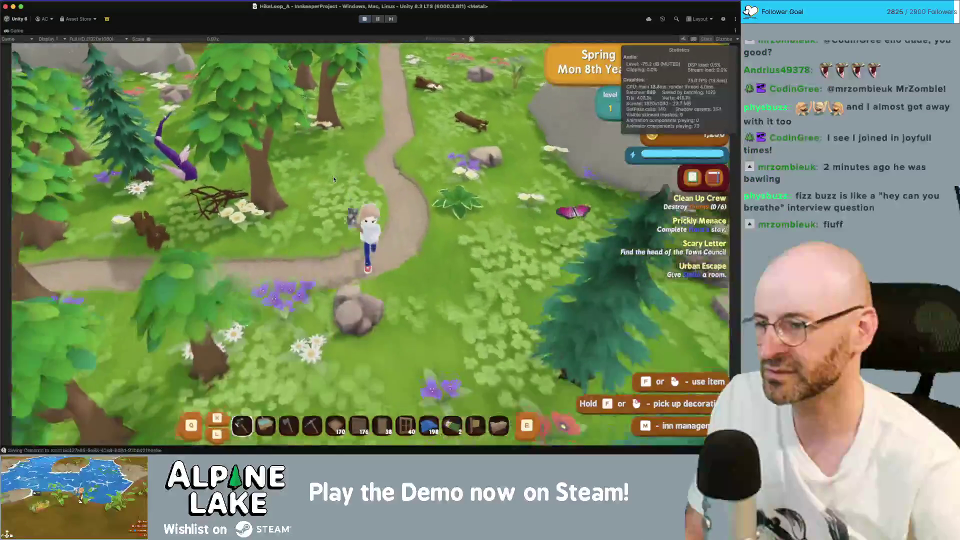
pyautogui.press('w')
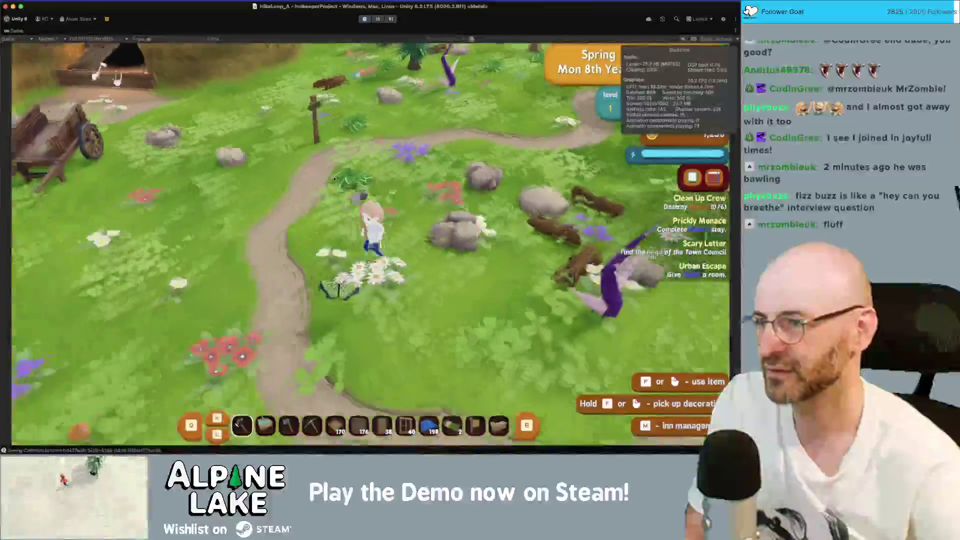
pyautogui.press('w')
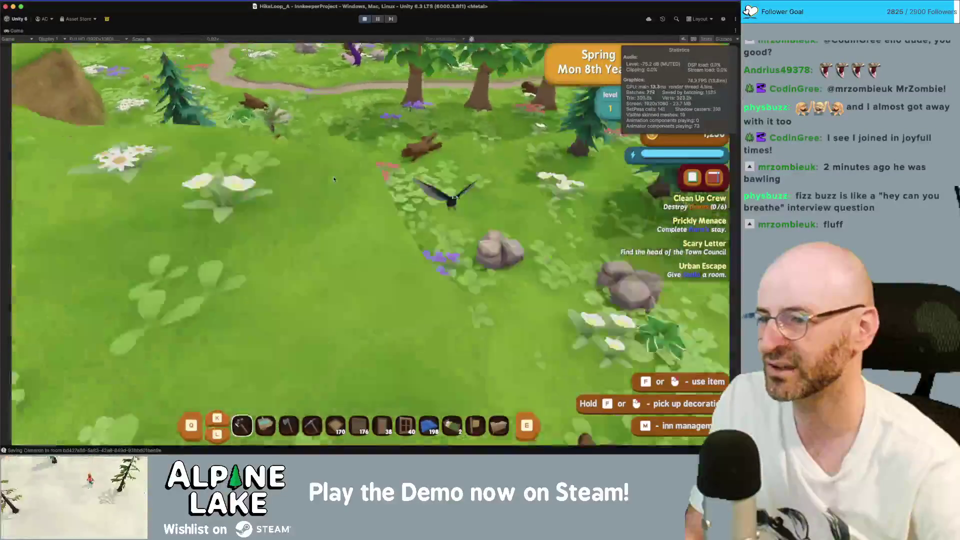
pyautogui.press('w')
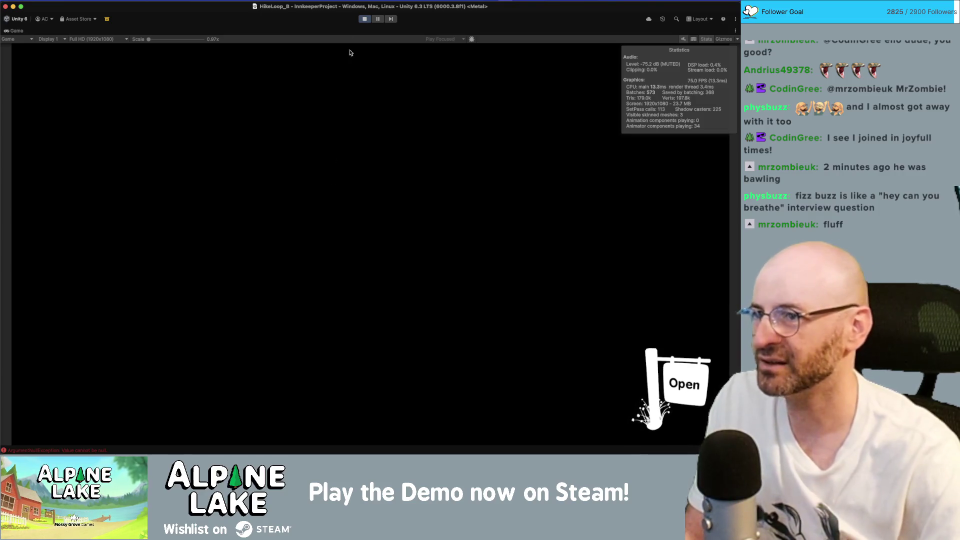
pyautogui.click(365, 20)
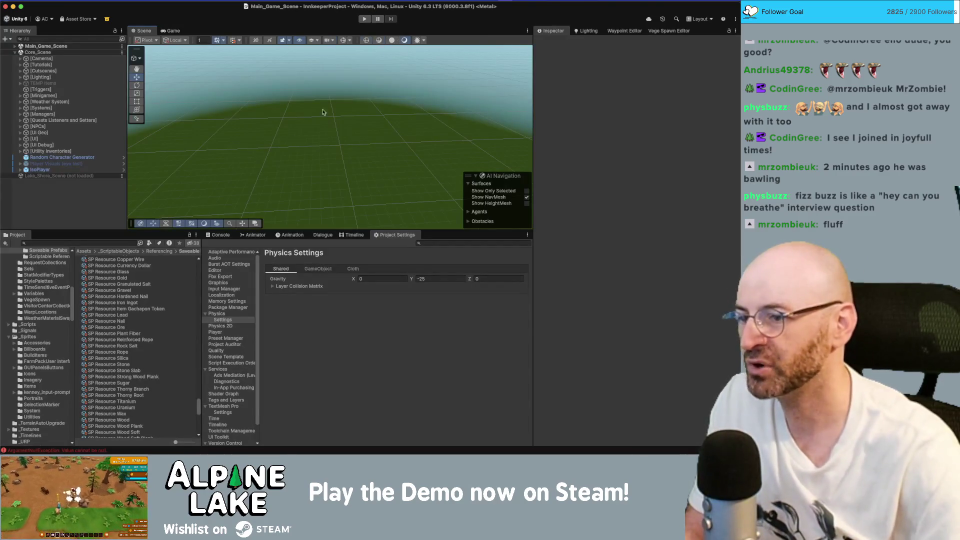
# Step: Close Project Settings, show the Console, and open BiomeArea.cs:308 from the ArgumentNullException stack trace
pyautogui.middleClick(401, 239)
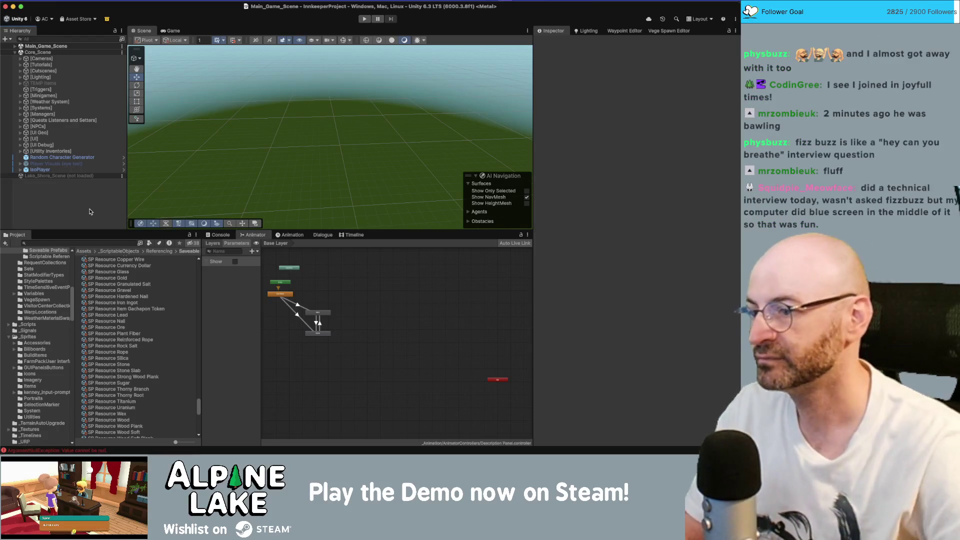
pyautogui.click(219, 235)
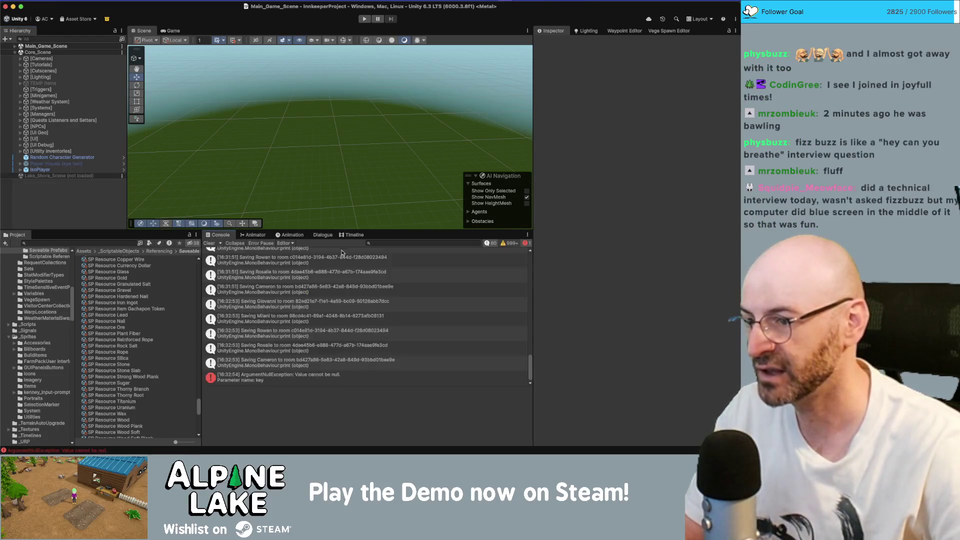
pyautogui.click(310, 373)
pyautogui.click(352, 419)
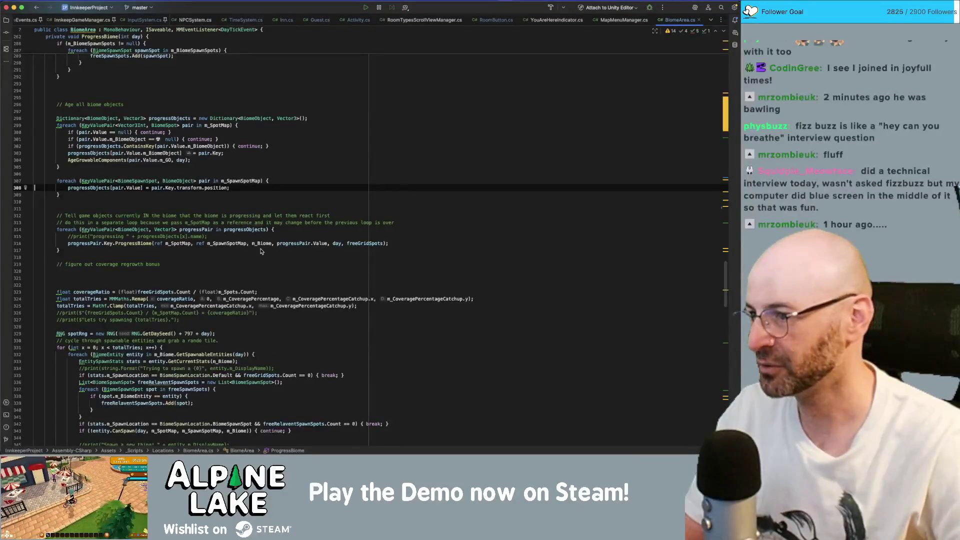
# Step: Insert a print(pair.Value); debug line inside the spawn-spot loop below line 307
pyautogui.click(288, 182)
pyautogui.press('Return')
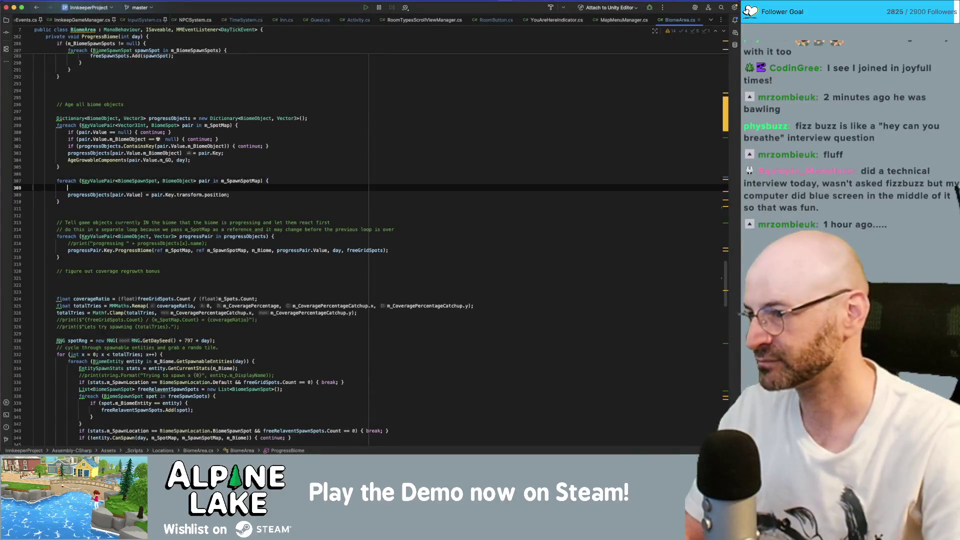
pyautogui.write('print(progress')
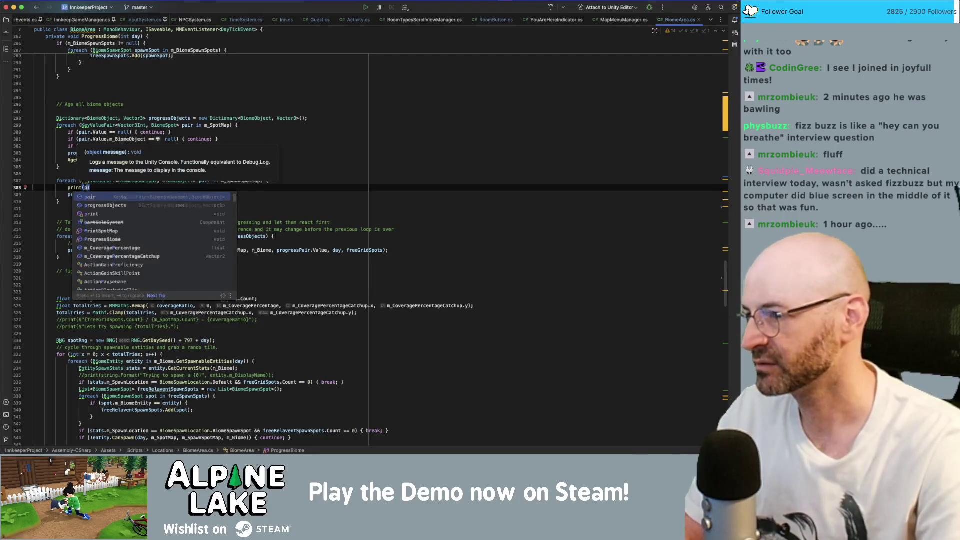
pyautogui.press('Return')
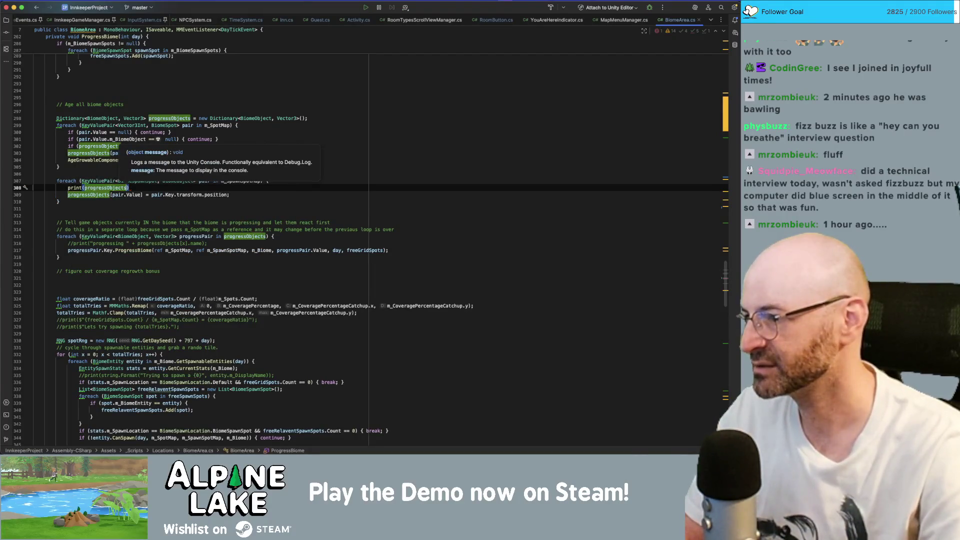
pyautogui.write('[')
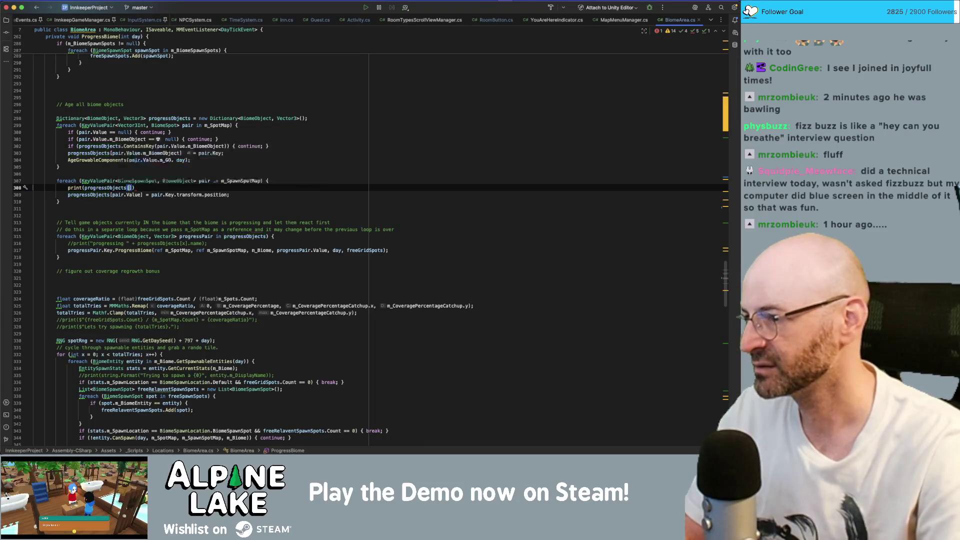
pyautogui.press('BackSpace')
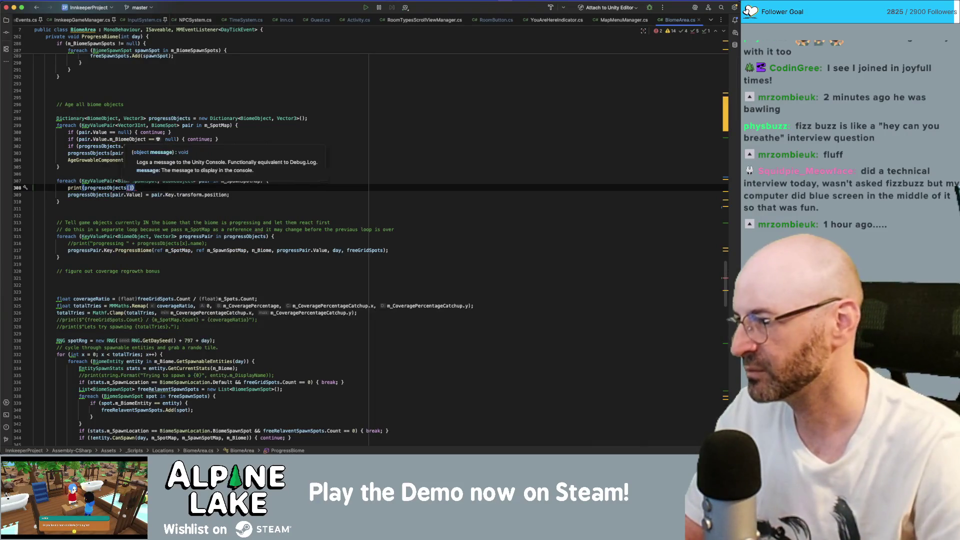
pyautogui.hotkey('alt', 'shift', 'Left')
pyautogui.write('pair.Value')
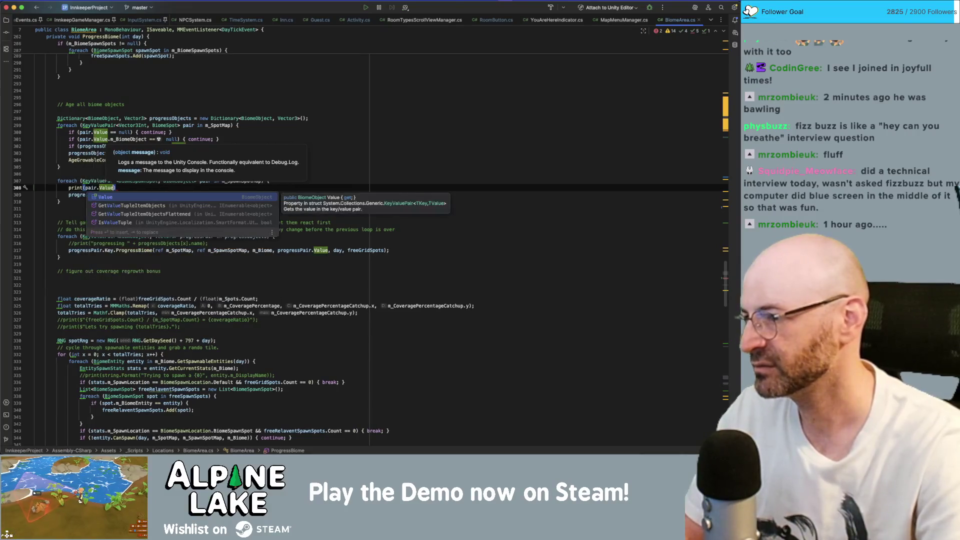
pyautogui.press('Return')
pyautogui.press('End')
pyautogui.write(';')
pyautogui.press('Return')
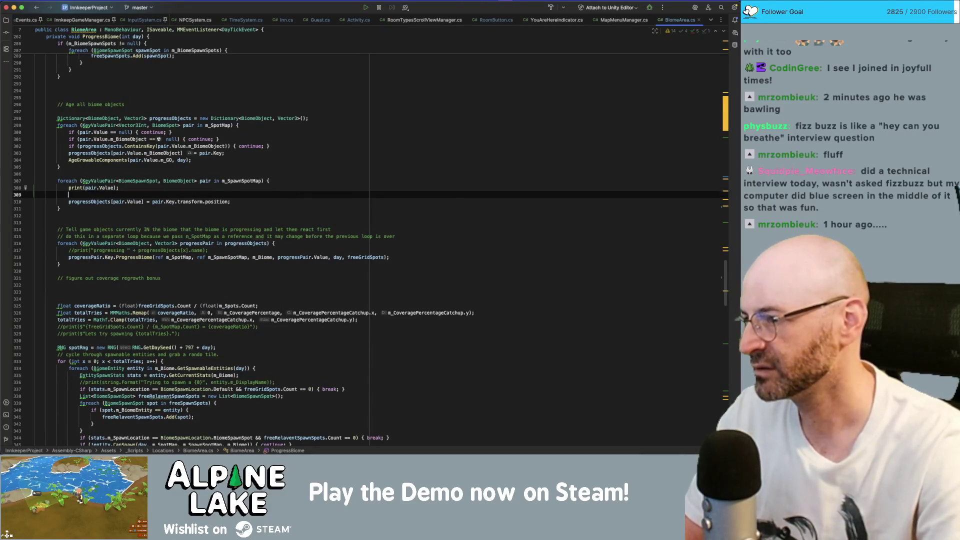
# Step: Make the print an interpolated string showing {pair.Value} and {progressObjects[pair.Value]}
pyautogui.press('BackSpace')
pyautogui.press('BackSpace')
pyautogui.press('Up')
pyautogui.hotkey('alt', 'Right')
pyautogui.write('$"')
pyautogui.hotkey('alt', 'Right')
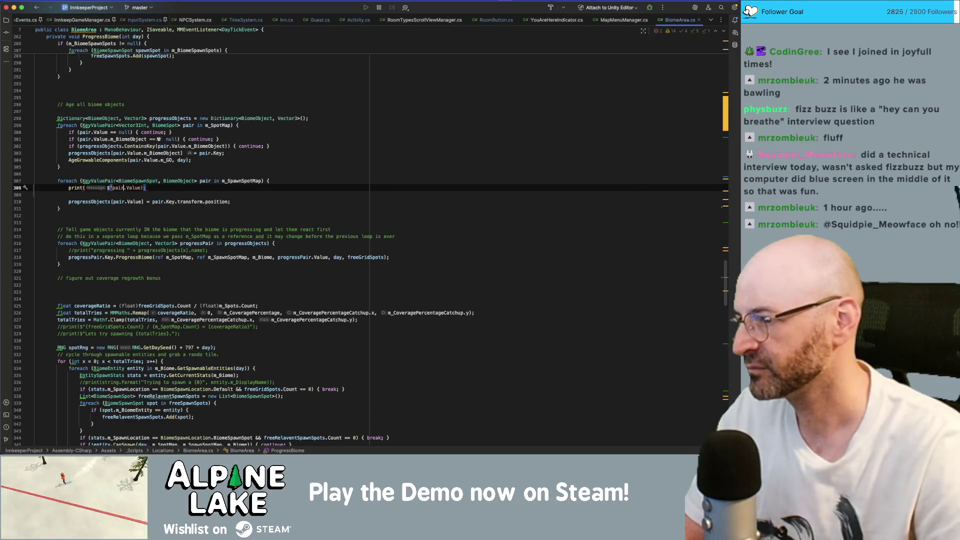
pyautogui.hotkey('alt', 'Left')
pyautogui.write('{')
pyautogui.press('Delete')
pyautogui.hotkey('alt', 'Right')
pyautogui.hotkey('alt', 'Right')
pyautogui.write('}')
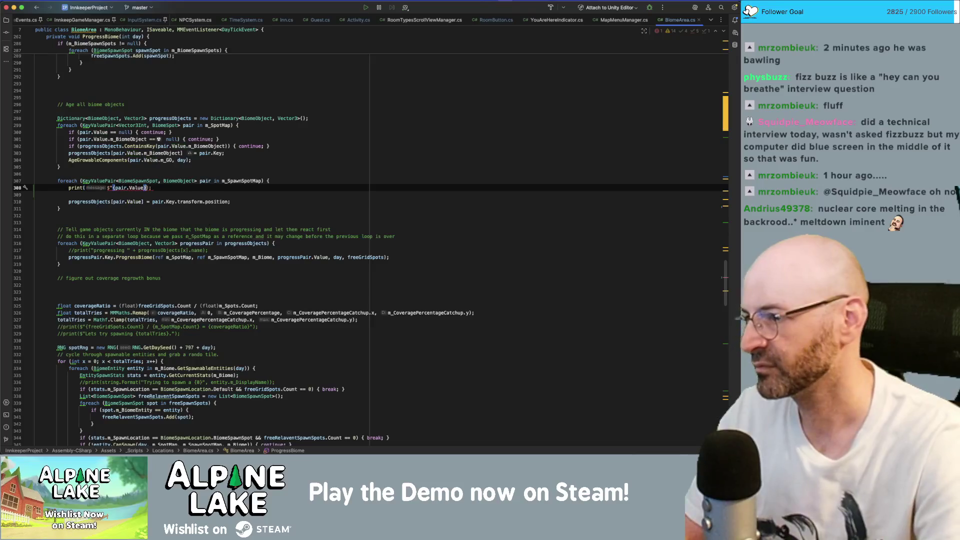
pyautogui.write('"')
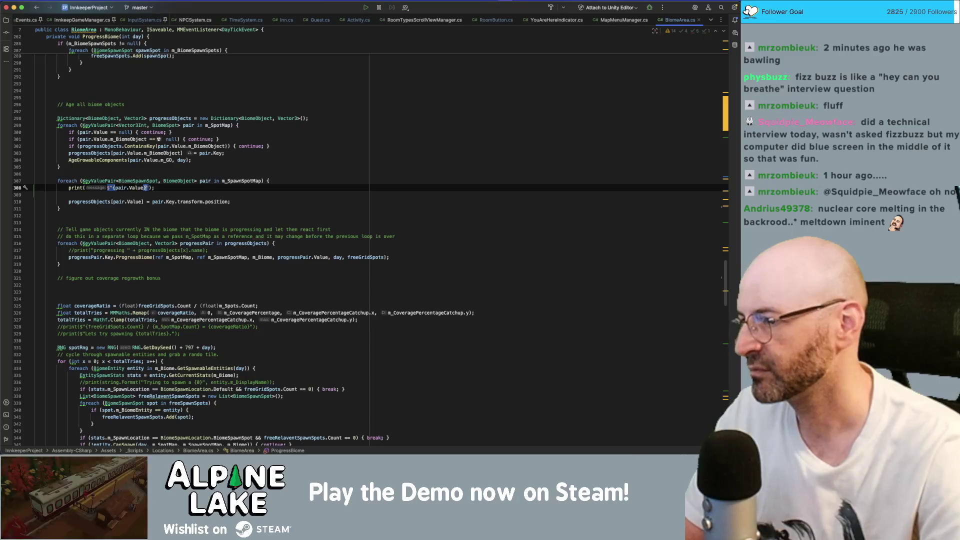
pyautogui.write(' {pa')
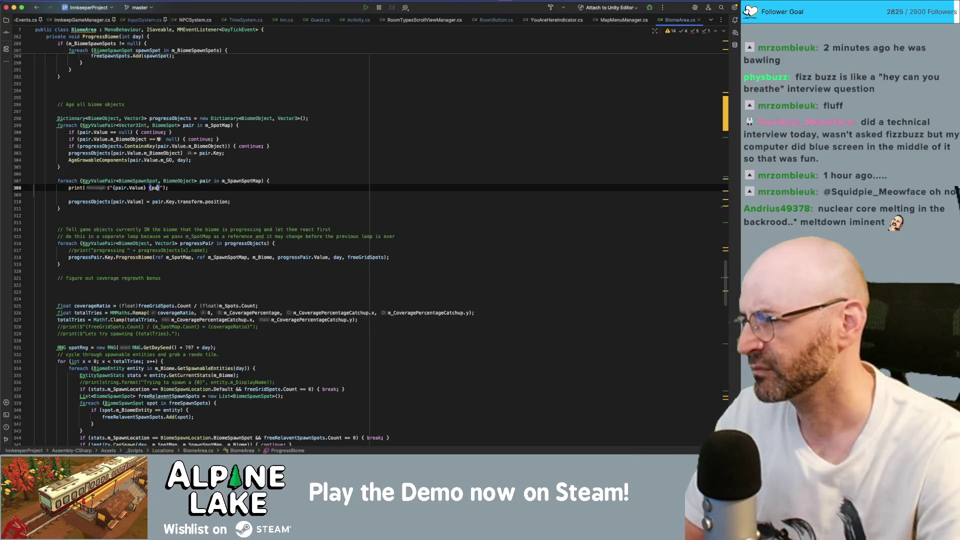
pyautogui.write('progressObjects')
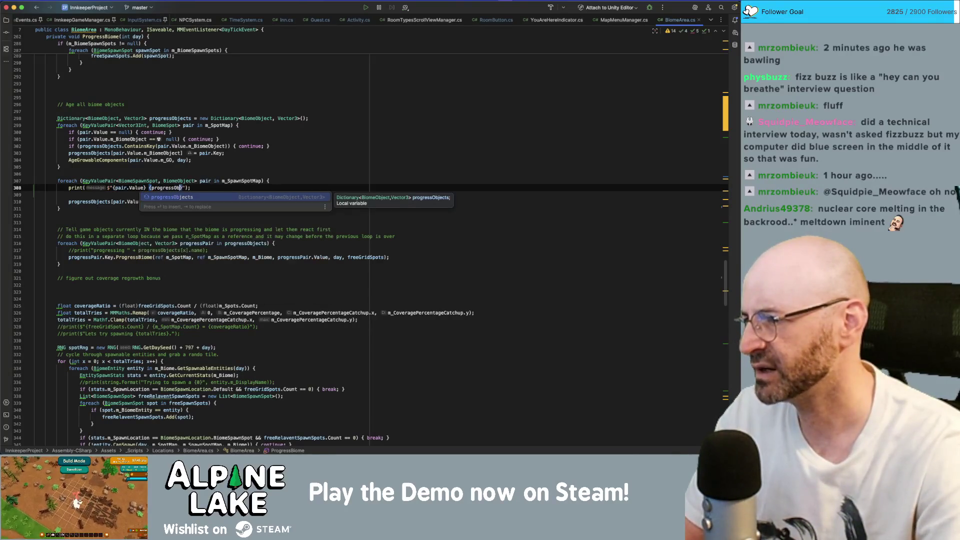
pyautogui.write('[Pair.')
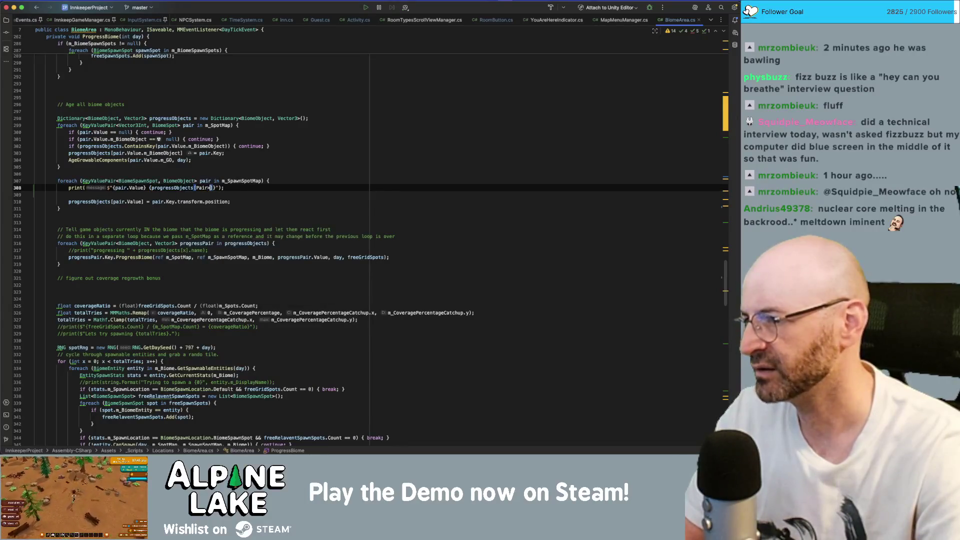
pyautogui.press('BackSpace')
pyautogui.press('BackSpace')
pyautogui.press('BackSpace')
pyautogui.write('pai')
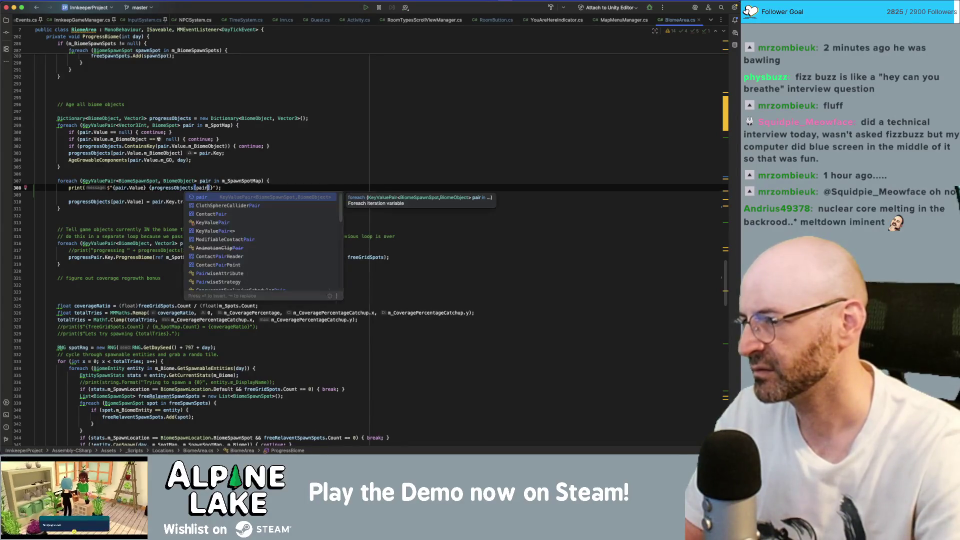
pyautogui.write('r.Value')
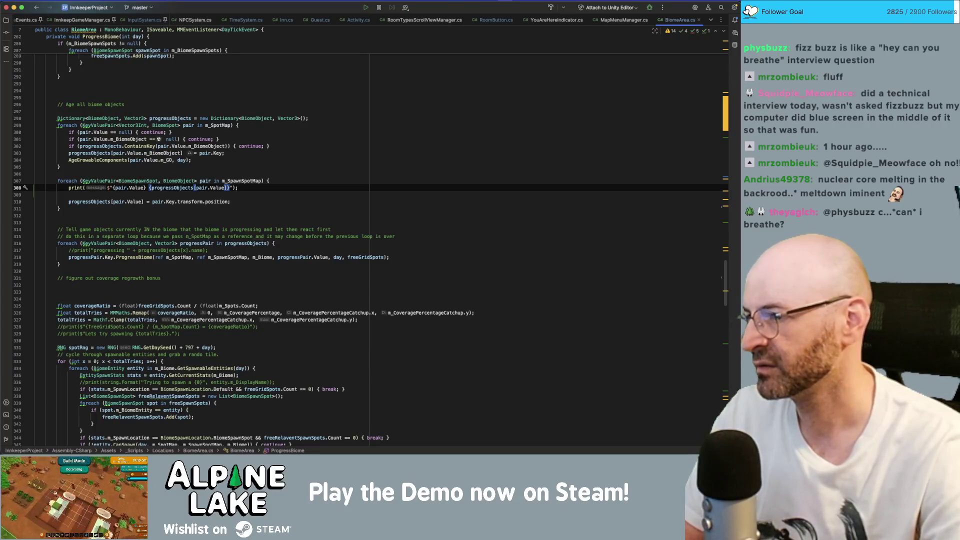
# Step: Change the first interpolated pair.Value to pair.Key, then return to the Unity editor
pyautogui.click(144, 188)
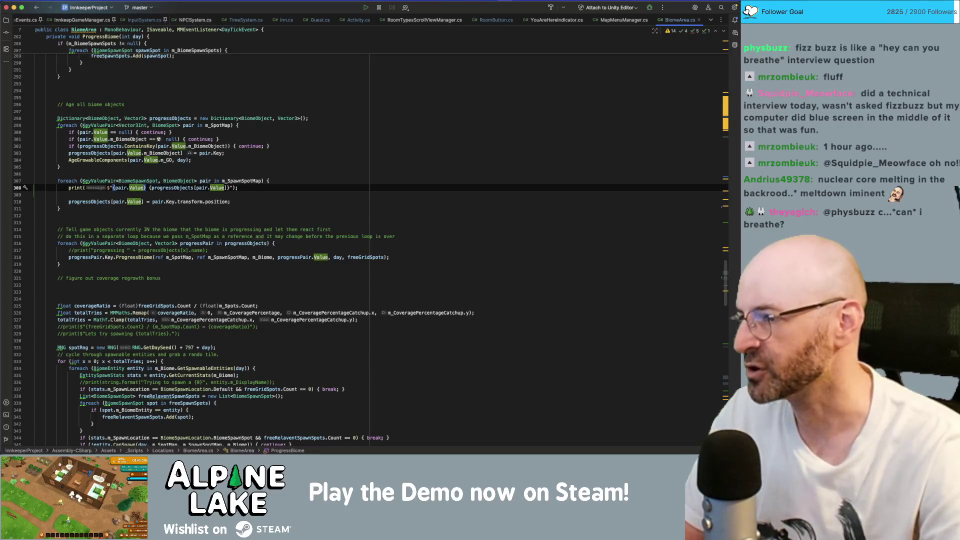
pyautogui.doubleClick(136, 187)
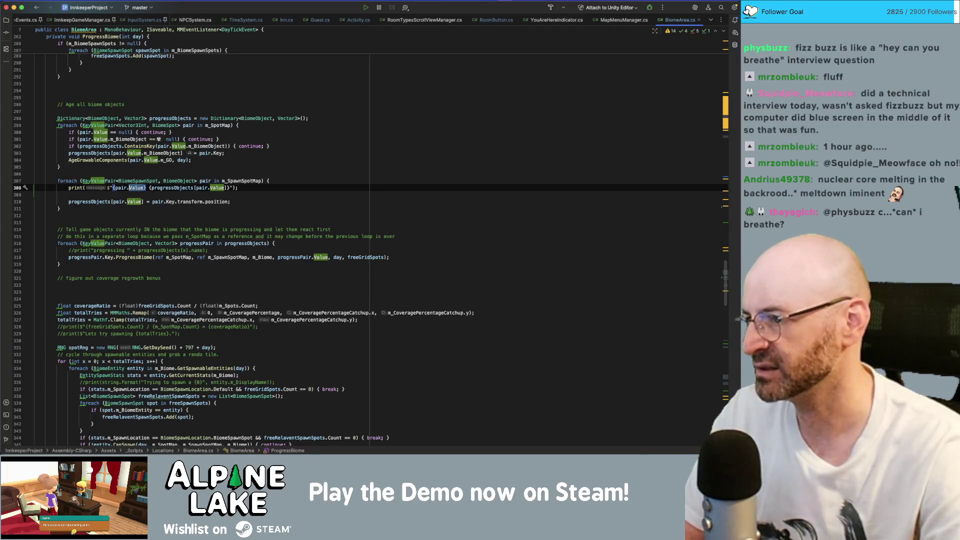
pyautogui.write('Key')
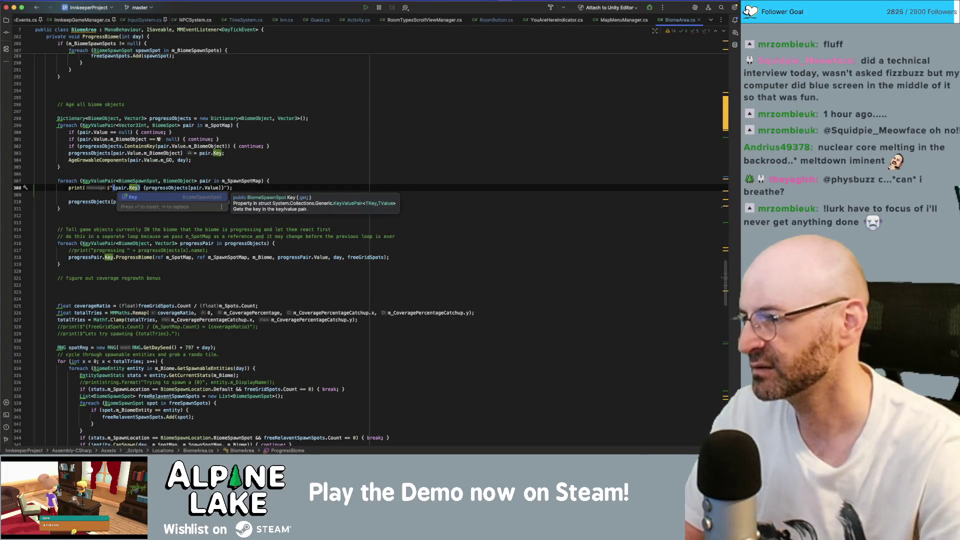
pyautogui.click(143, 188)
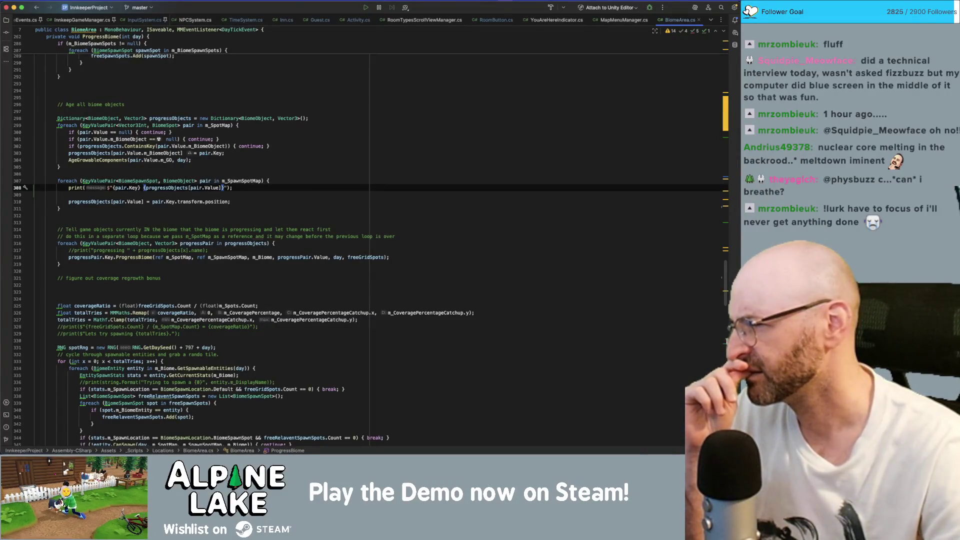
pyautogui.click(143, 180)
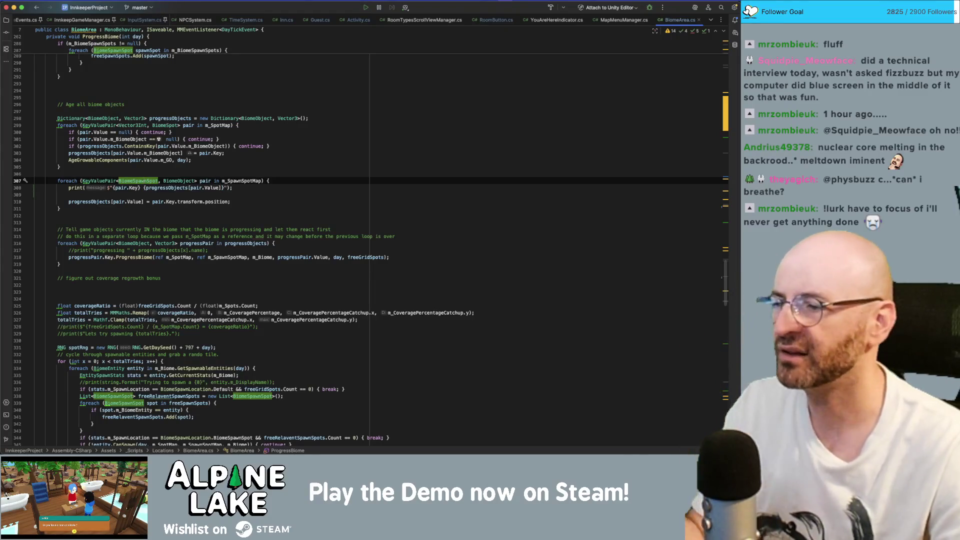
pyautogui.press('super+Tab')
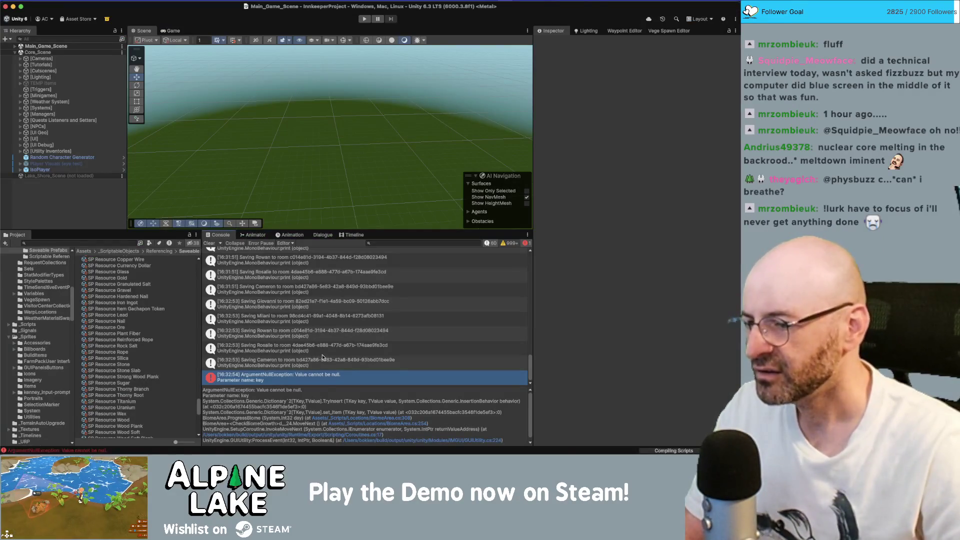
# Step: Select the ArgumentNullException in the Console and open its source, BiomeArea.cs, in Rider
pyautogui.click(326, 381)
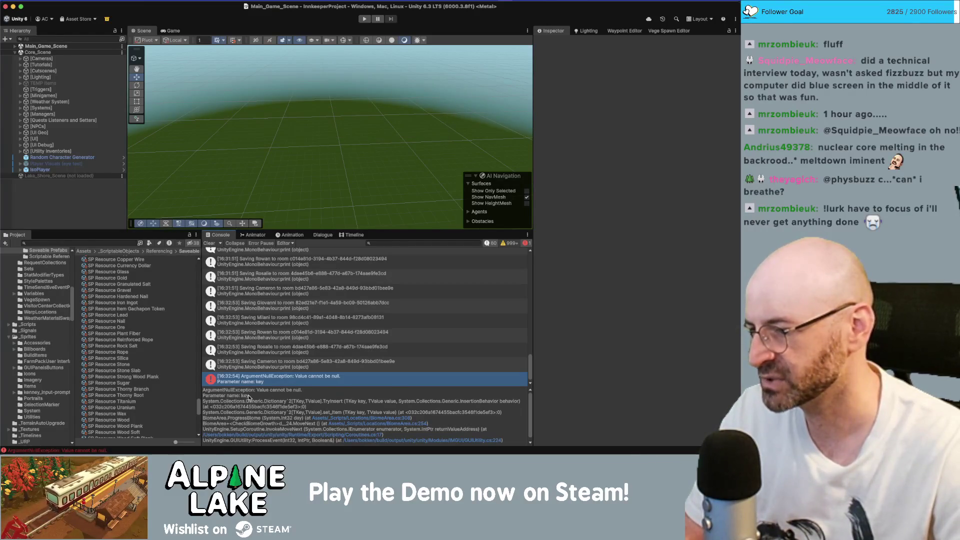
pyautogui.doubleClick(249, 396)
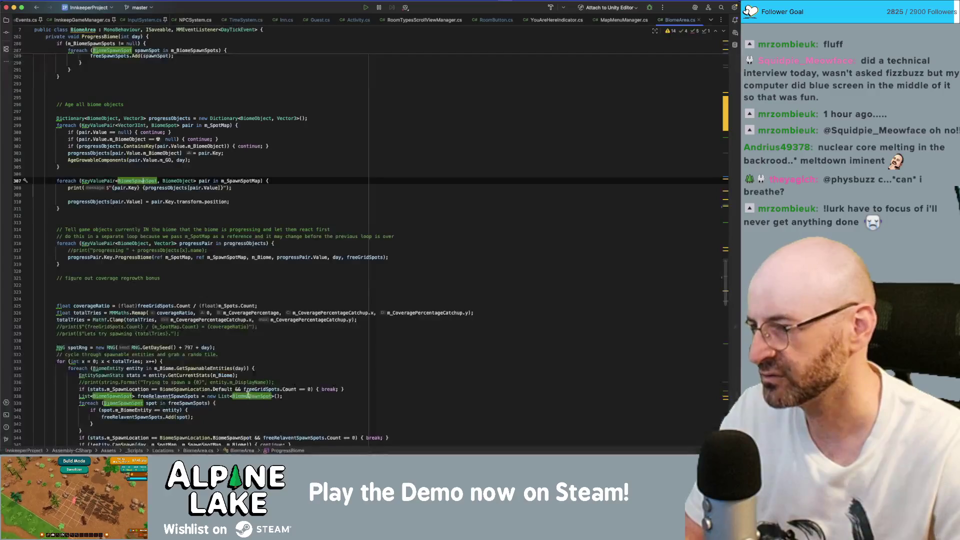
# Step: Split the debug line into print($"{pair.Key}"); and a second print statement on line 309
pyautogui.click(135, 202)
pyautogui.click(140, 195)
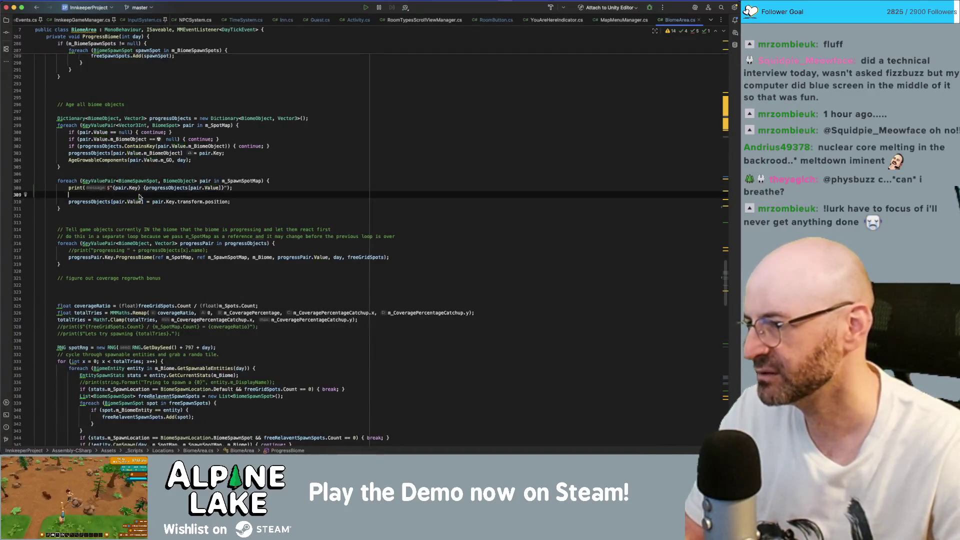
pyautogui.click(144, 187)
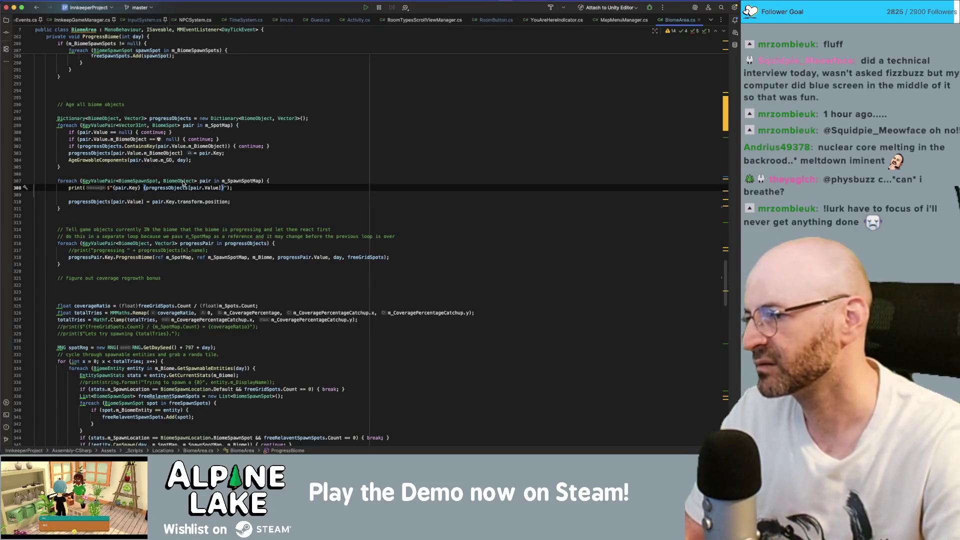
pyautogui.write(':");')
pyautogui.press('Return')
pyautogui.write('print($""')
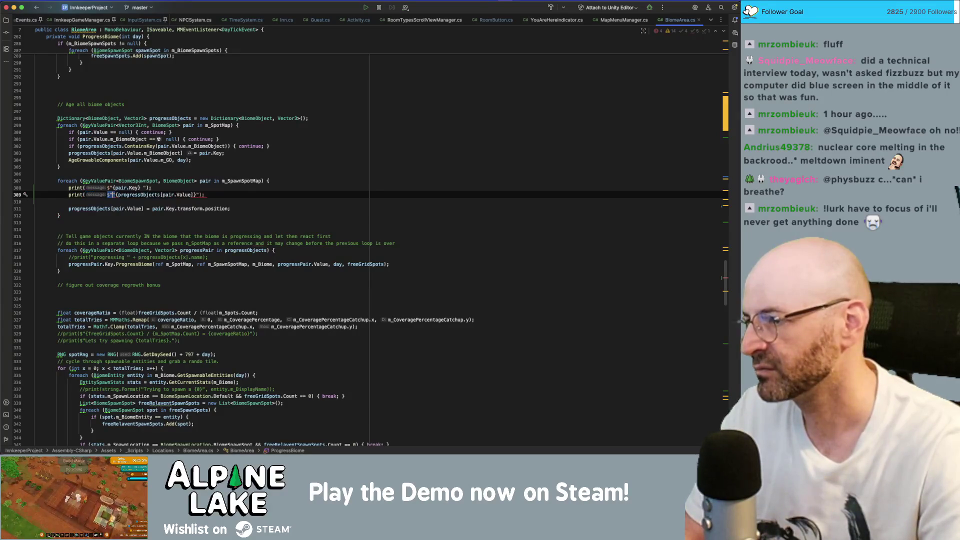
pyautogui.press('Delete')
pyautogui.press('End')
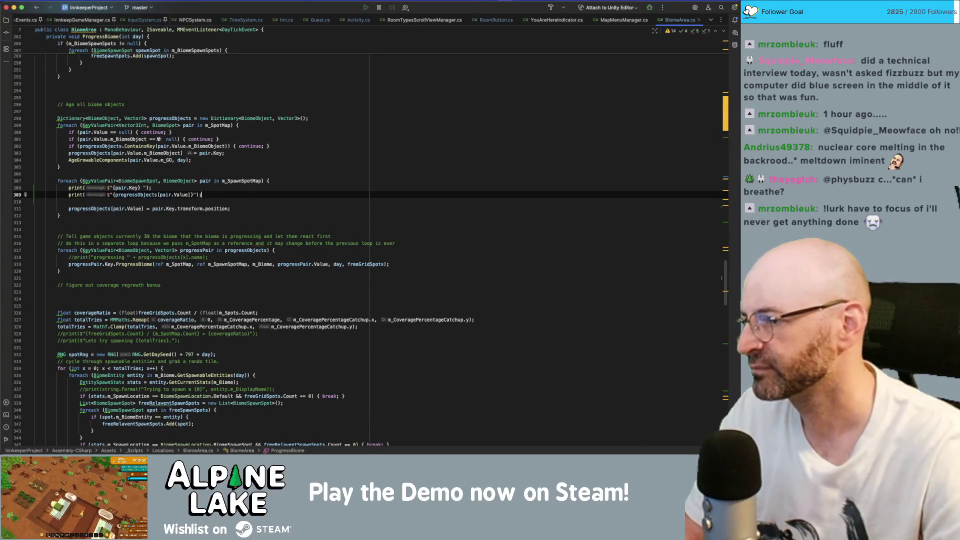
# Step: Reduce line 309 to print pair.Value, remove the stray space, then enlarge Unity's Scene view
pyautogui.click(114, 195)
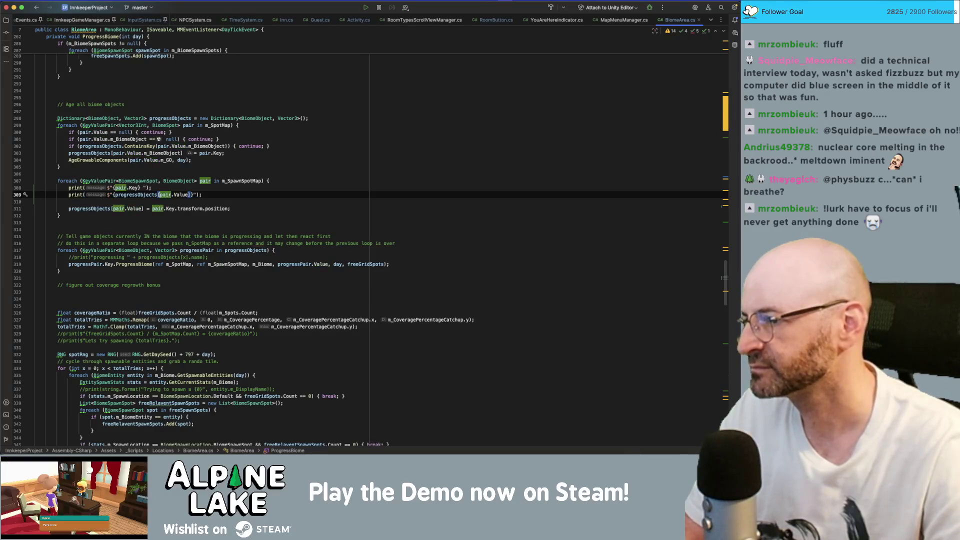
pyautogui.hotkey('alt', 'Delete')
pyautogui.press('Delete')
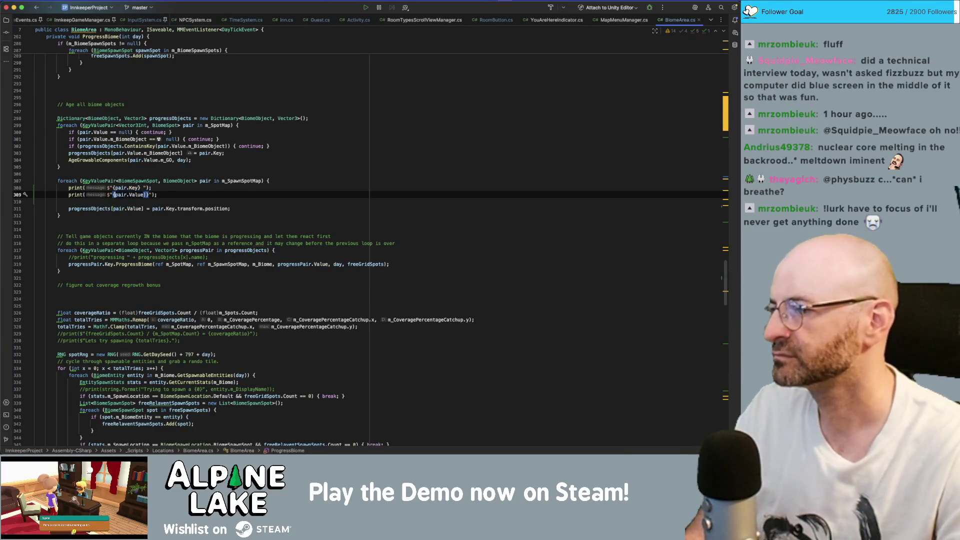
pyautogui.hotkey('alt', 'Right')
pyautogui.press('Delete')
pyautogui.press('End')
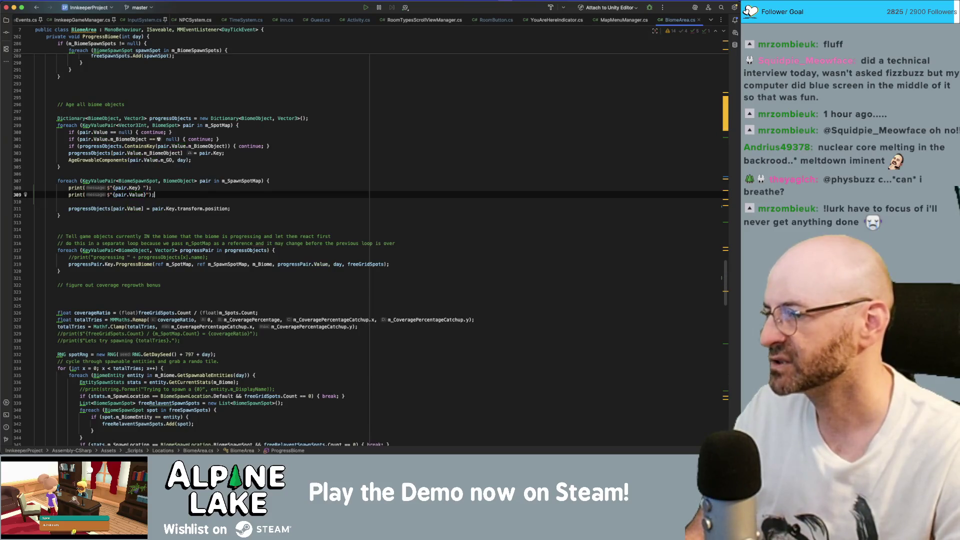
pyautogui.press('Up')
pyautogui.press('Left')
pyautogui.press('Left')
pyautogui.press('BackSpace')
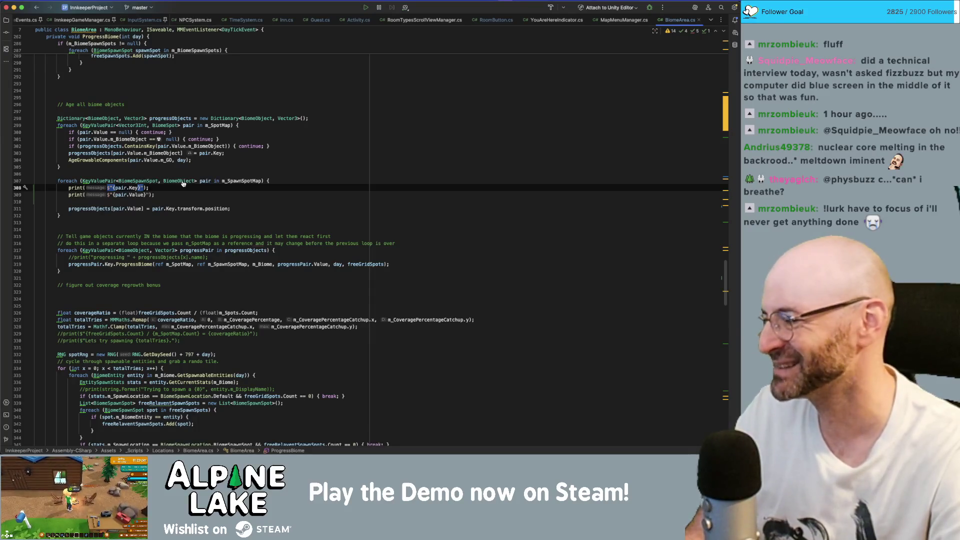
pyautogui.press('super+Tab')
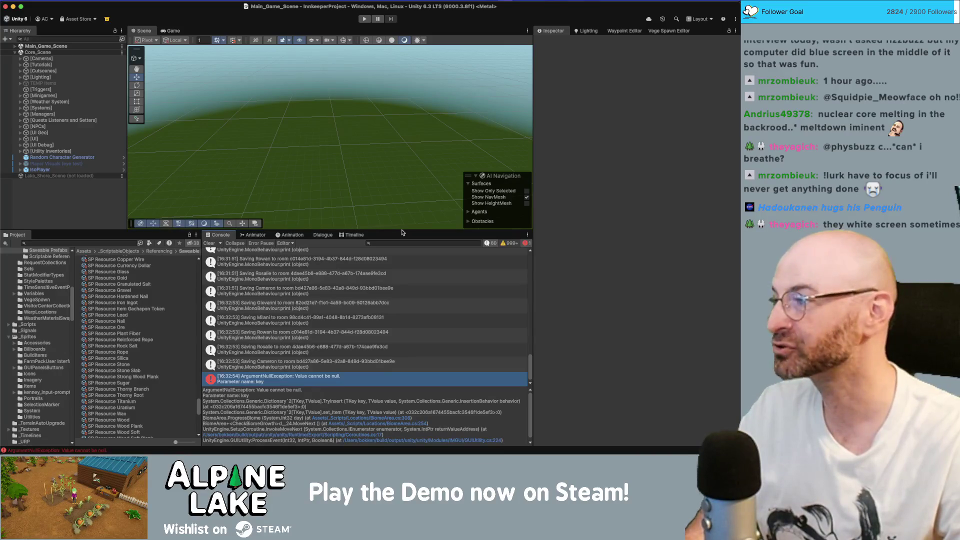
pyautogui.moveTo(399, 229); pyautogui.dragTo(399, 265)
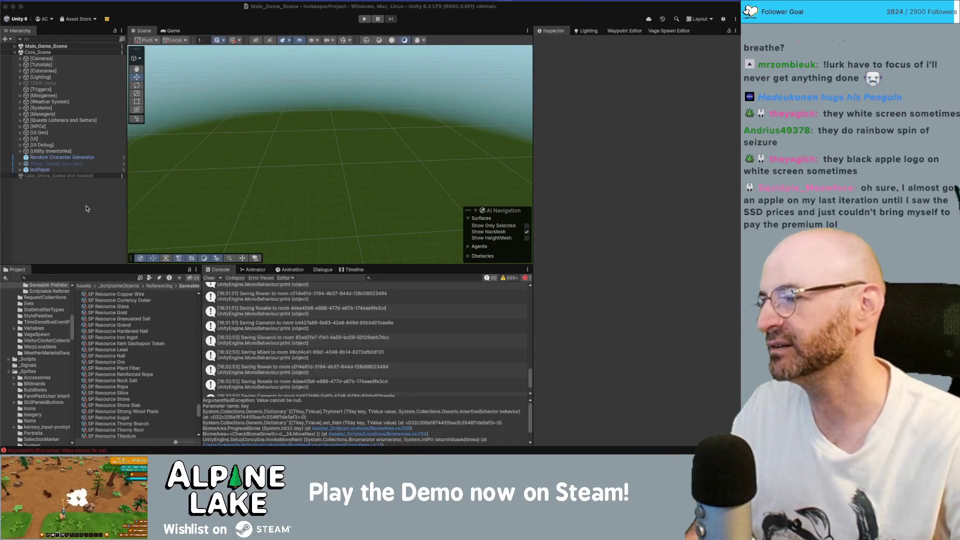
# Step: Open Inn.cs from a room-saving log row, return to Unity, and start Play mode
pyautogui.doubleClick(280, 325)
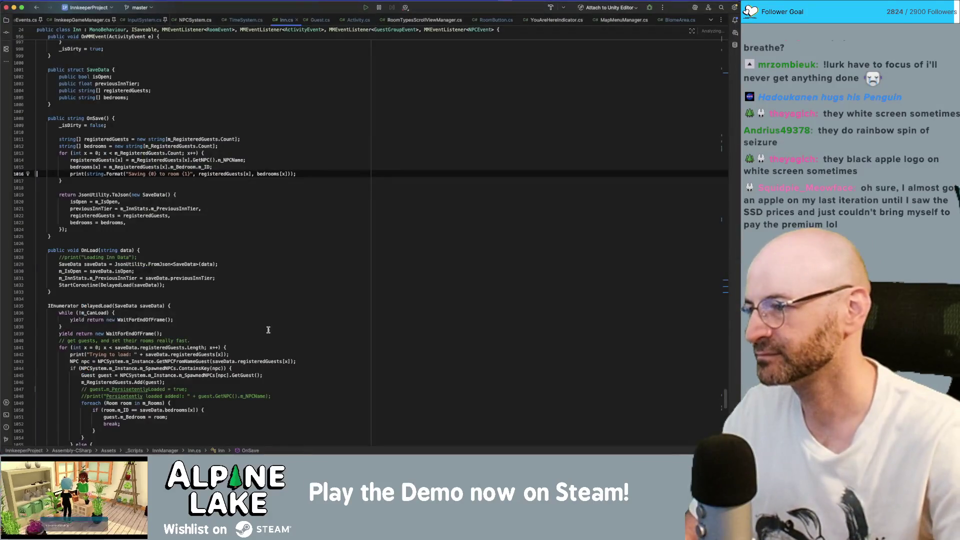
pyautogui.press('super+Tab')
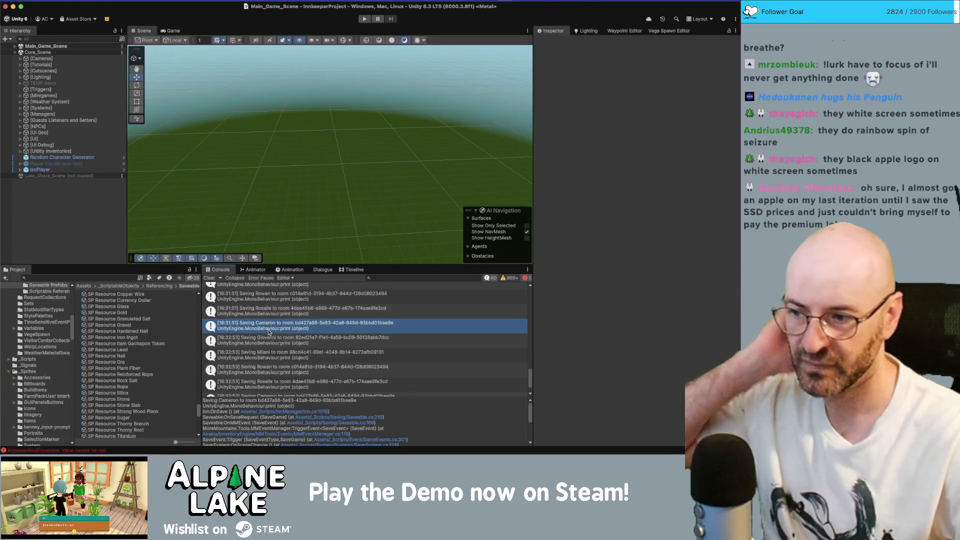
pyautogui.click(365, 20)
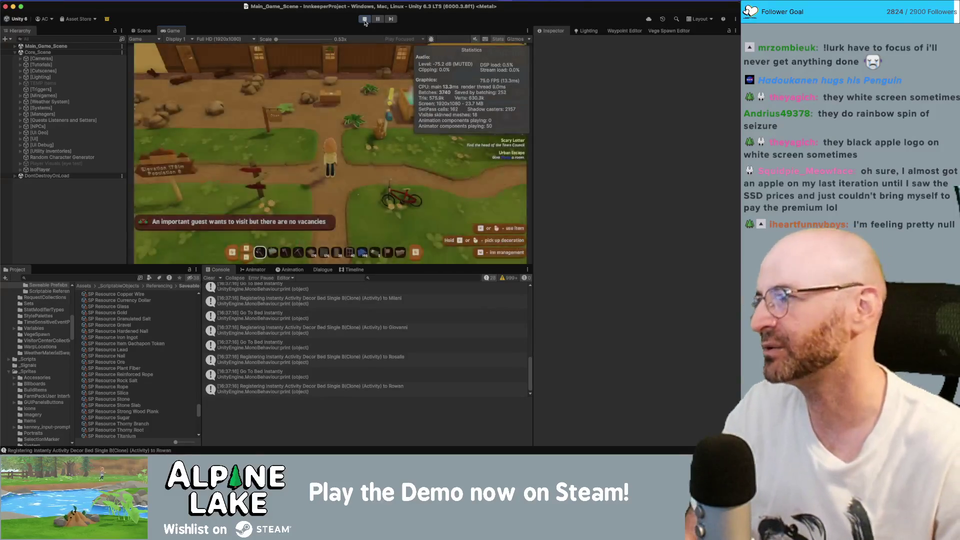
# Step: Walk north to the signpost, run down to the Visitor Center, enter, and approach the counter
pyautogui.press('w')
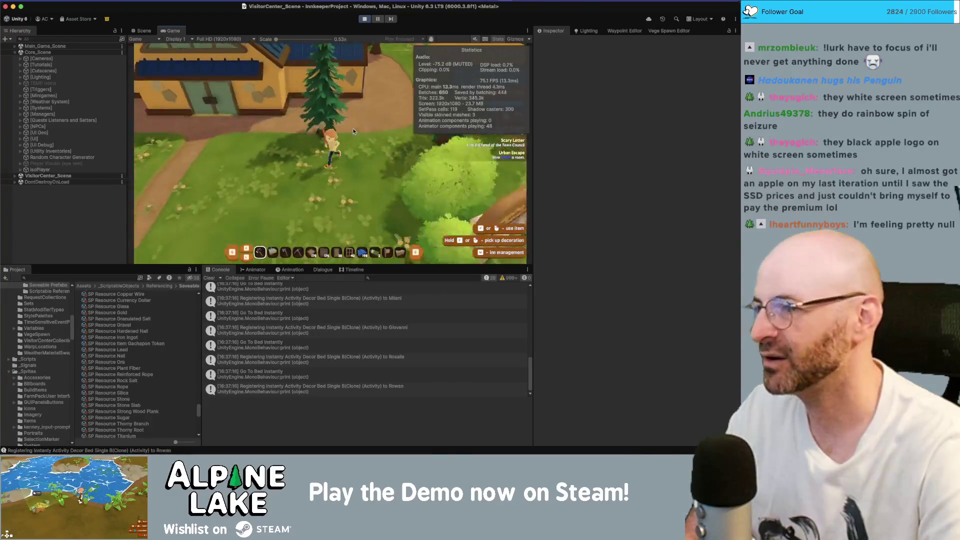
pyautogui.press('w')
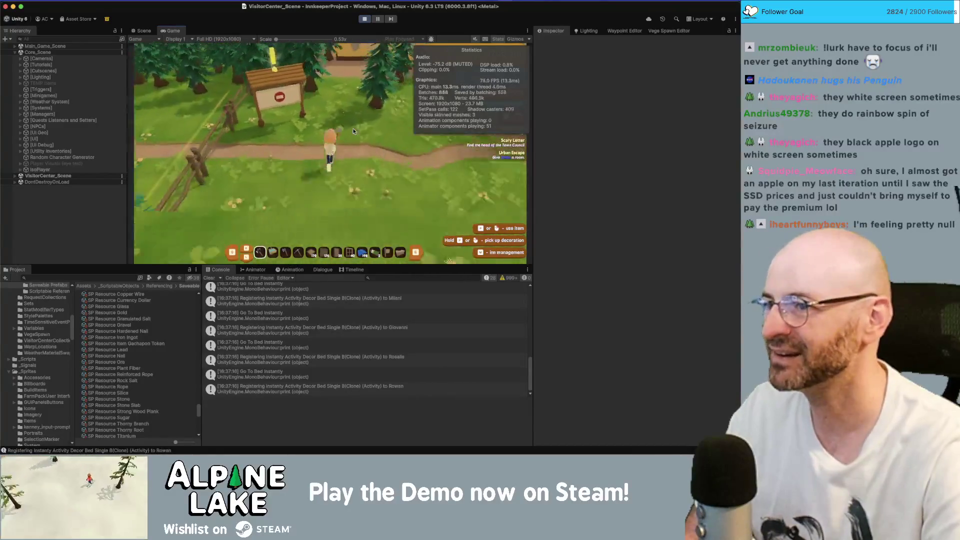
pyautogui.press('w')
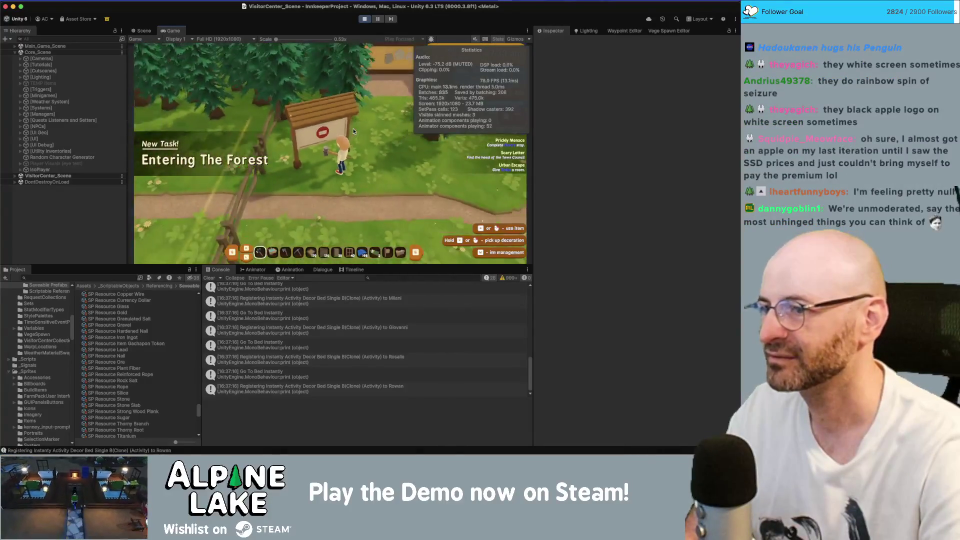
pyautogui.press('s')
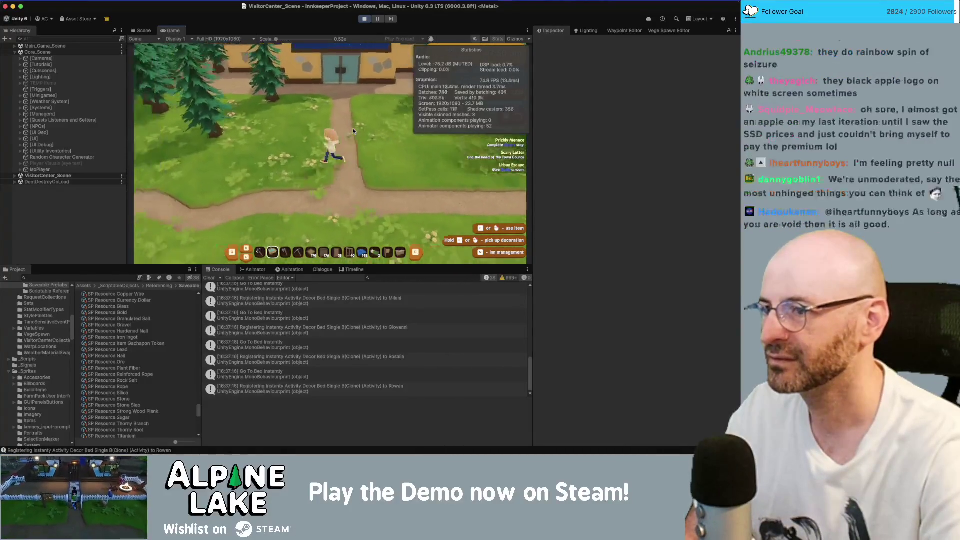
pyautogui.press('e')
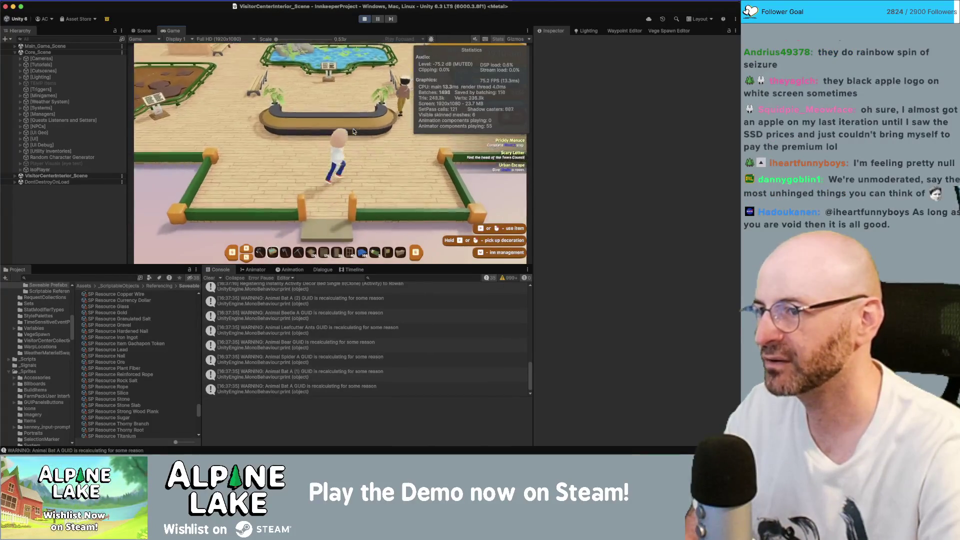
pyautogui.press('w')
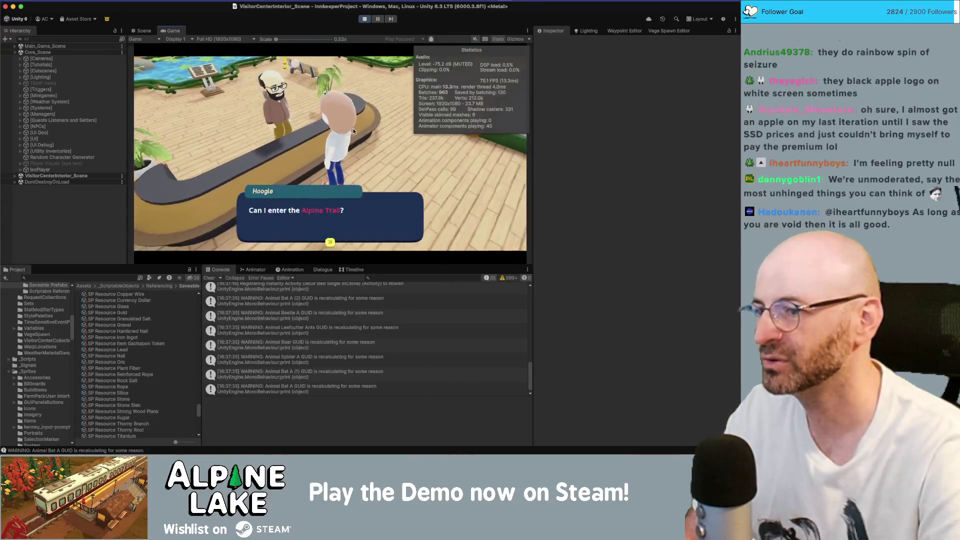
# Step: Click through ranger Jeff's dialogue lines until it closes, granting the machete and Clean Up Crew task
pyautogui.click(353, 131)
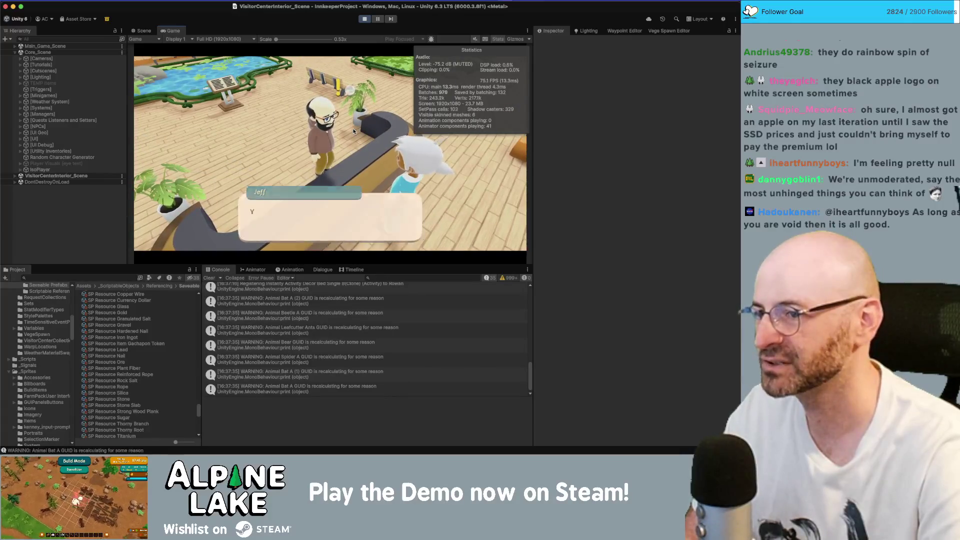
pyautogui.click(353, 131)
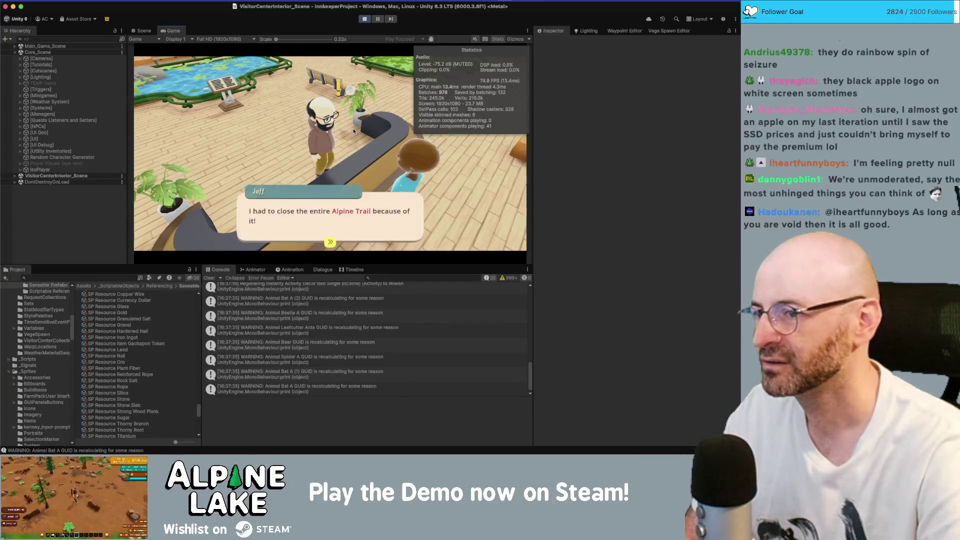
pyautogui.click(353, 131)
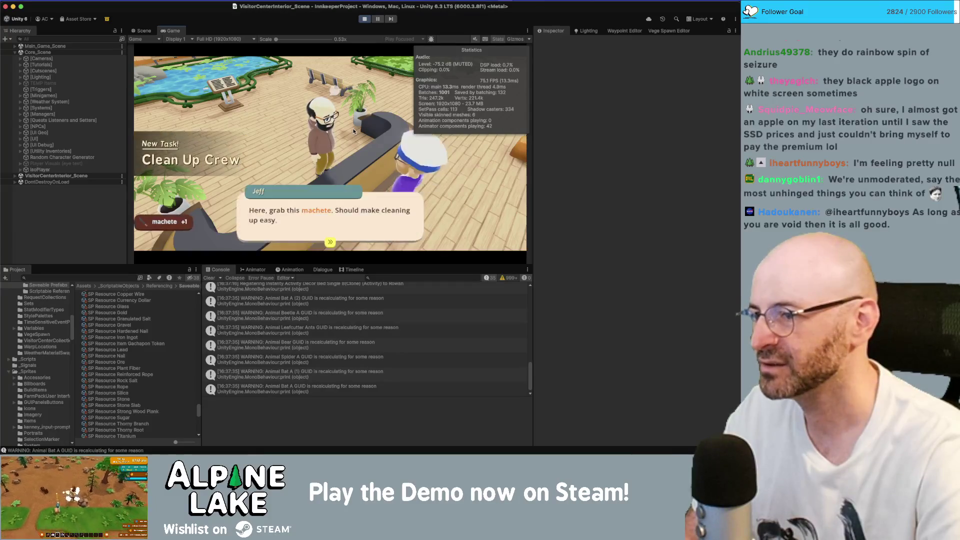
pyautogui.click(352, 131)
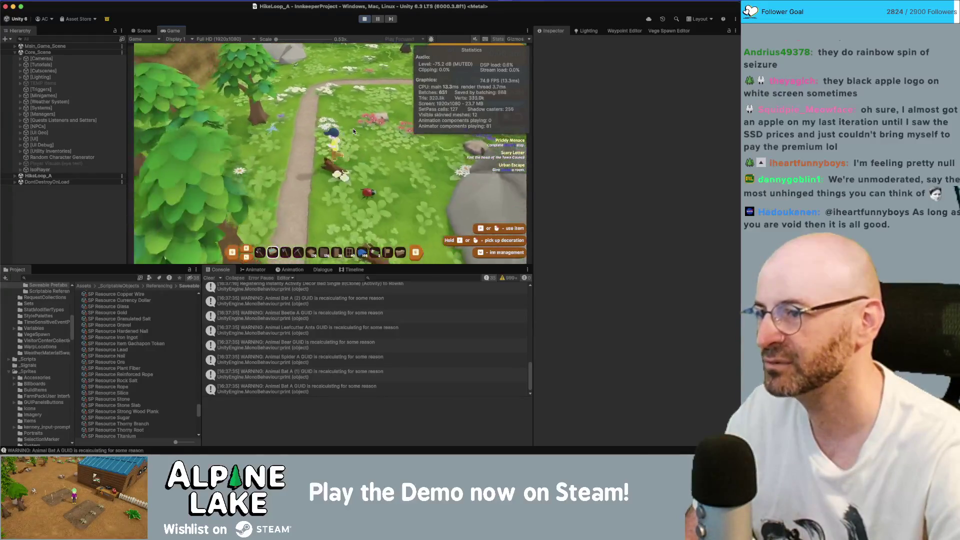
# Step: Dismiss the Biomes tutorial, try the held item by the fallen logs, and walk the player through HikeLoop_A
pyautogui.press('Return')
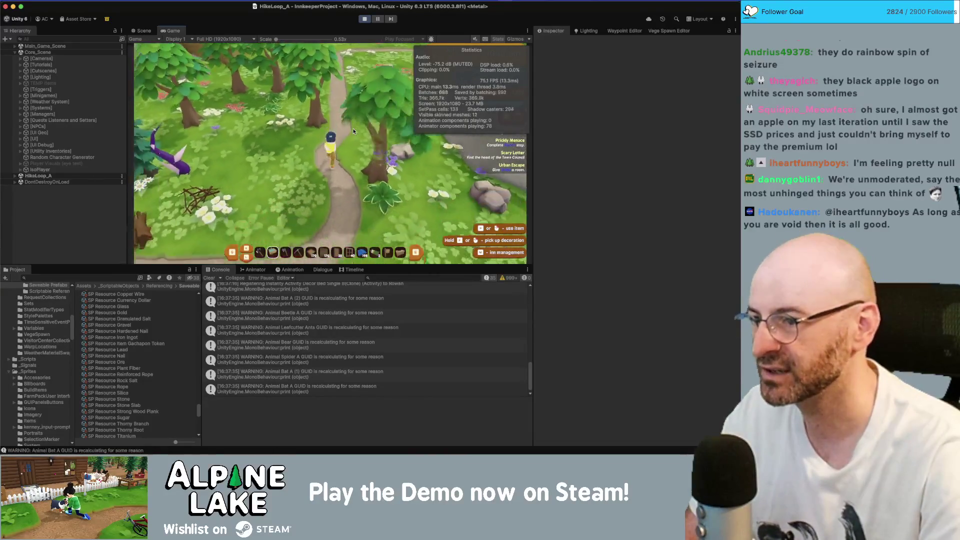
pyautogui.press('e')
pyautogui.press('w')
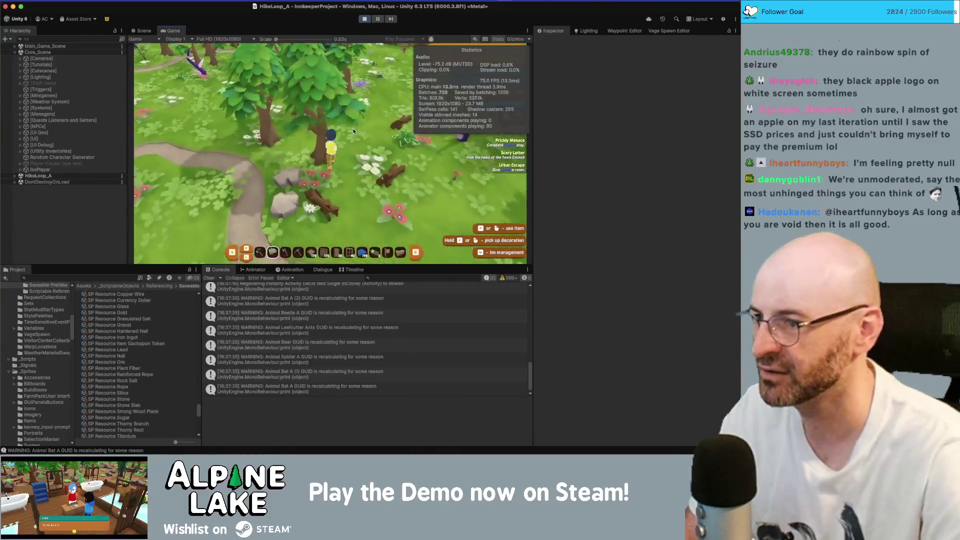
pyautogui.press('w')
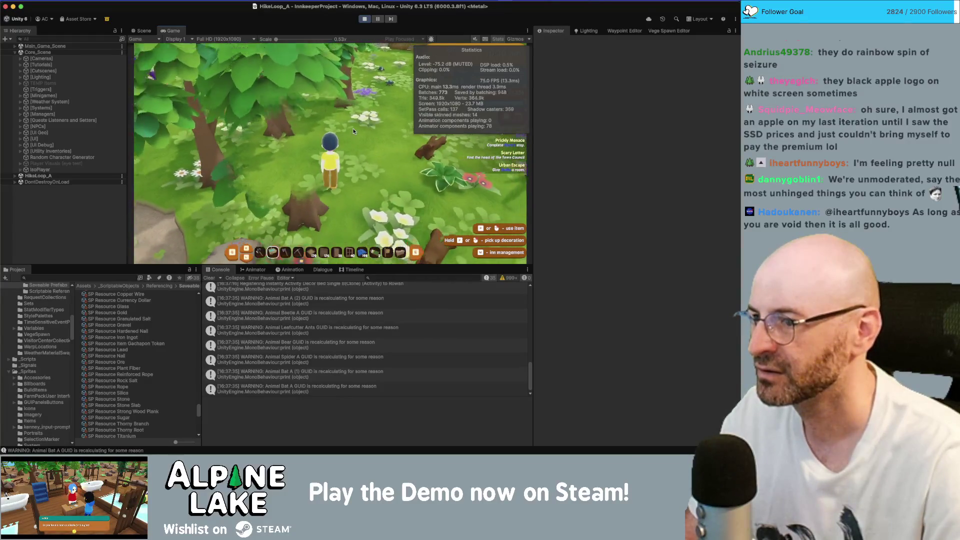
pyautogui.press('w')
pyautogui.press('a')
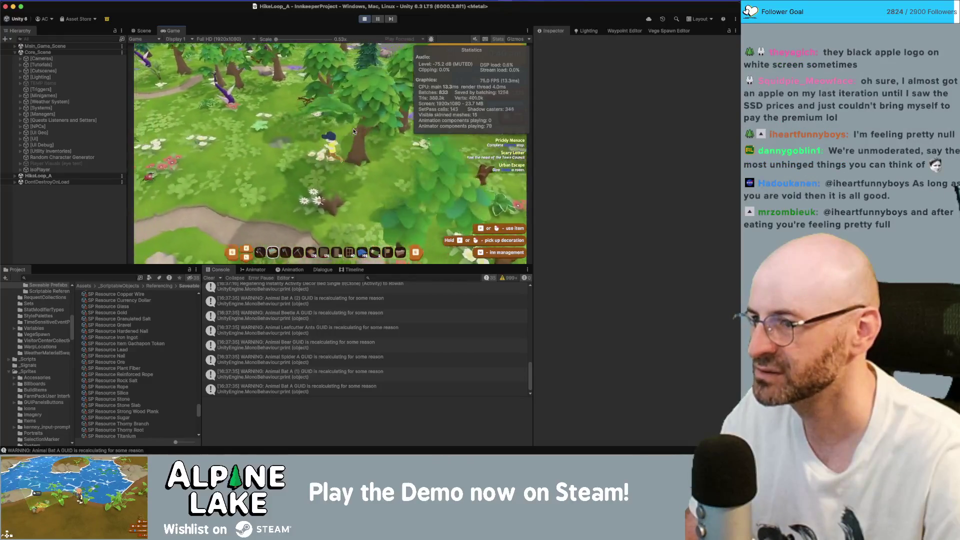
pyautogui.press('a')
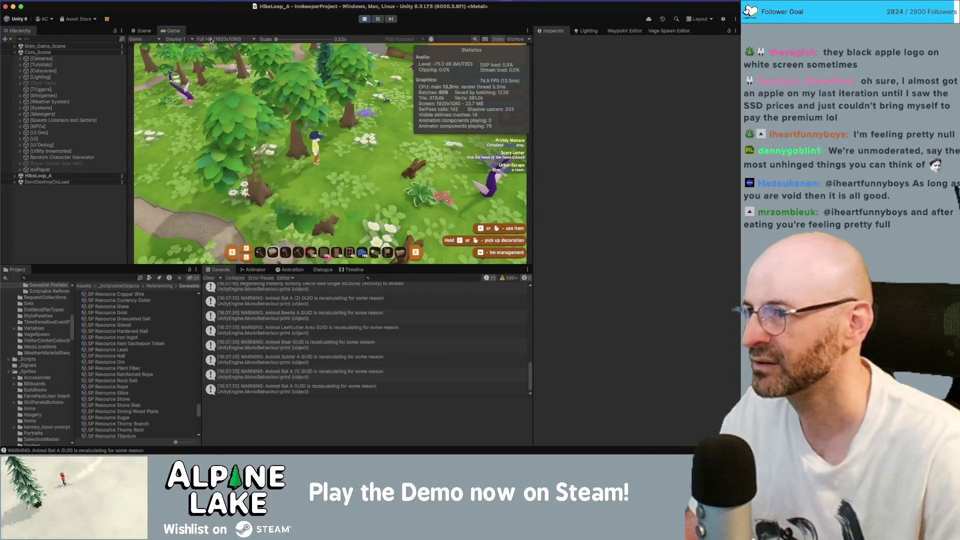
pyautogui.click(228, 39)
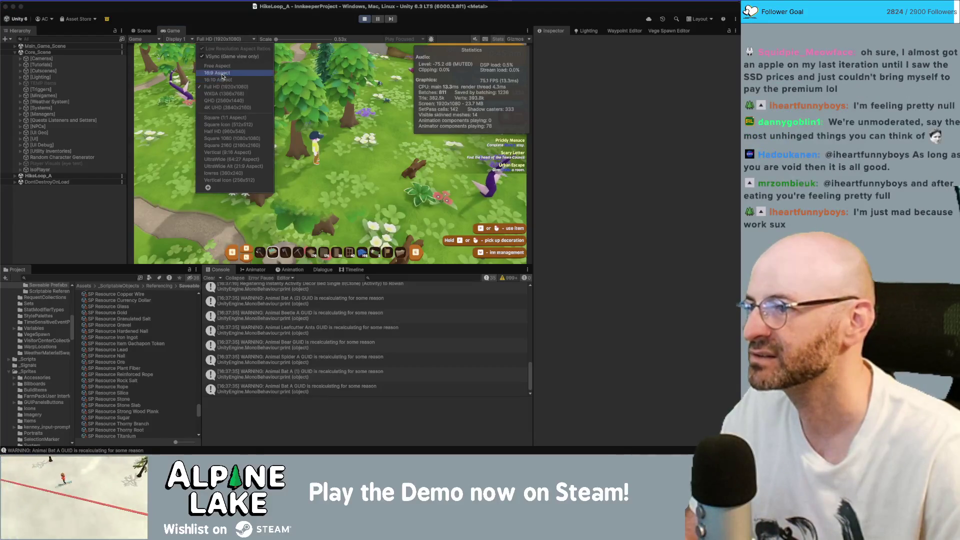
# Step: Switch the Game view to 16:9 Aspect and walk the player up the forest path toward HikeLoop_B
pyautogui.click(223, 73)
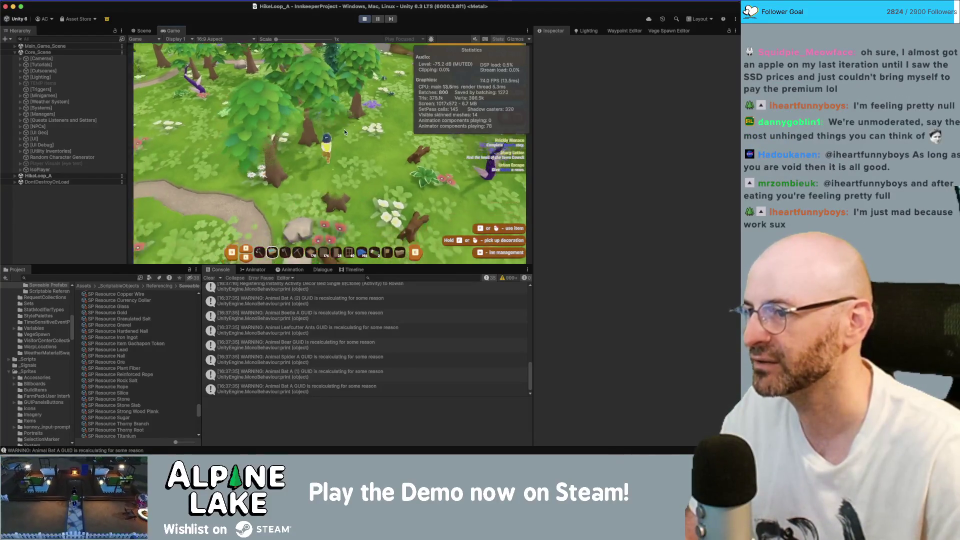
pyautogui.hotkey('w', 'a')
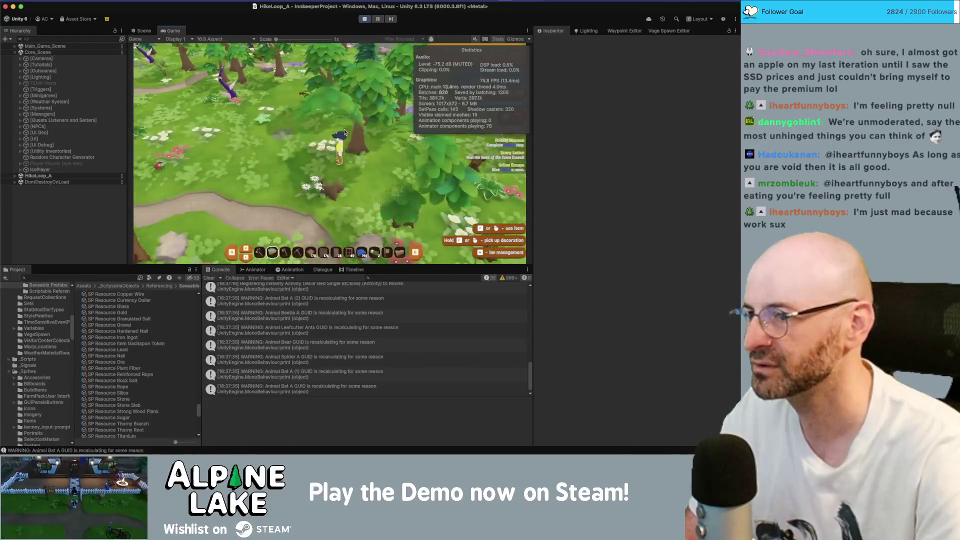
pyautogui.press('a')
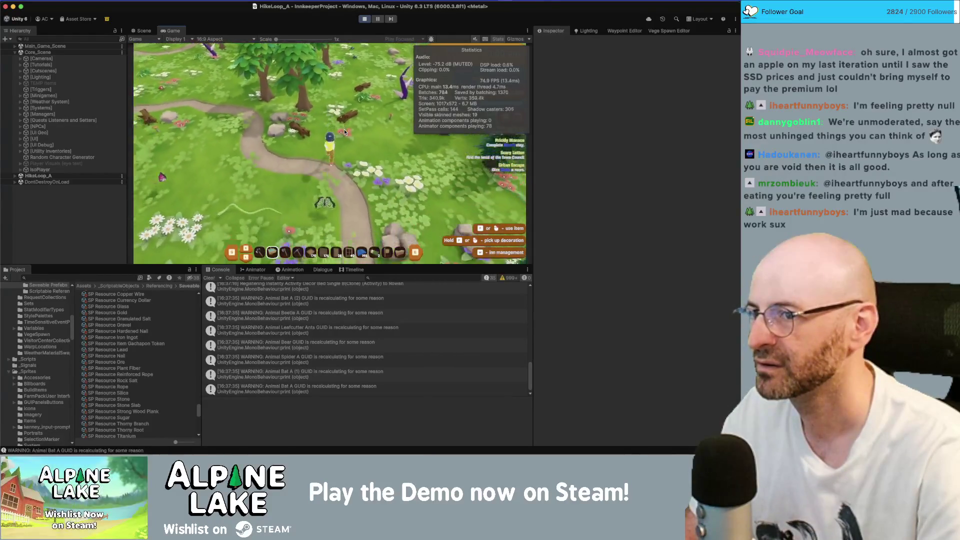
pyautogui.press('w')
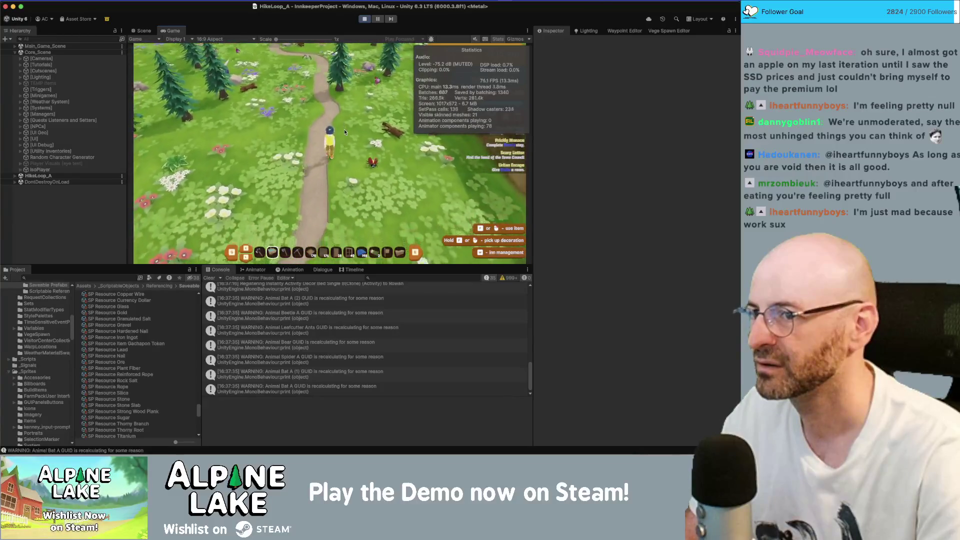
pyautogui.press('w')
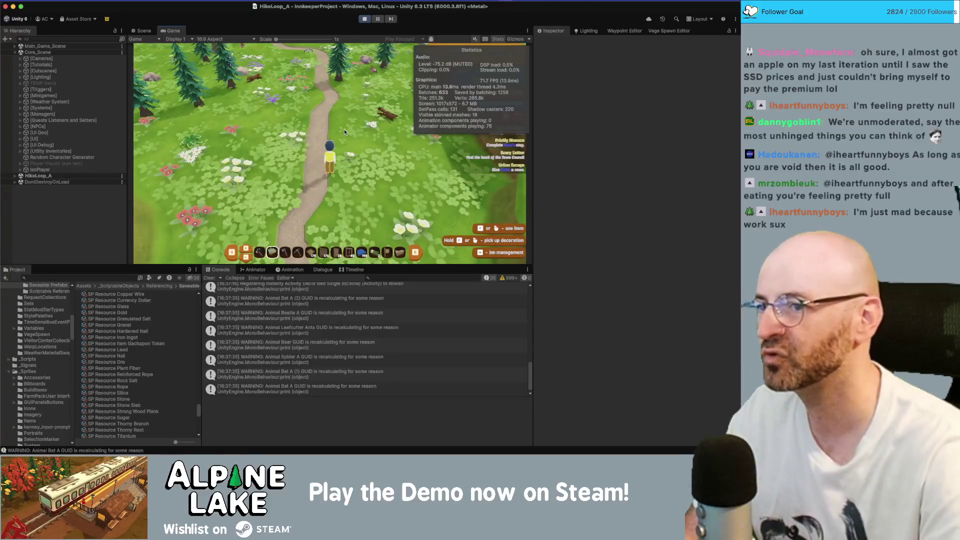
pyautogui.press('w')
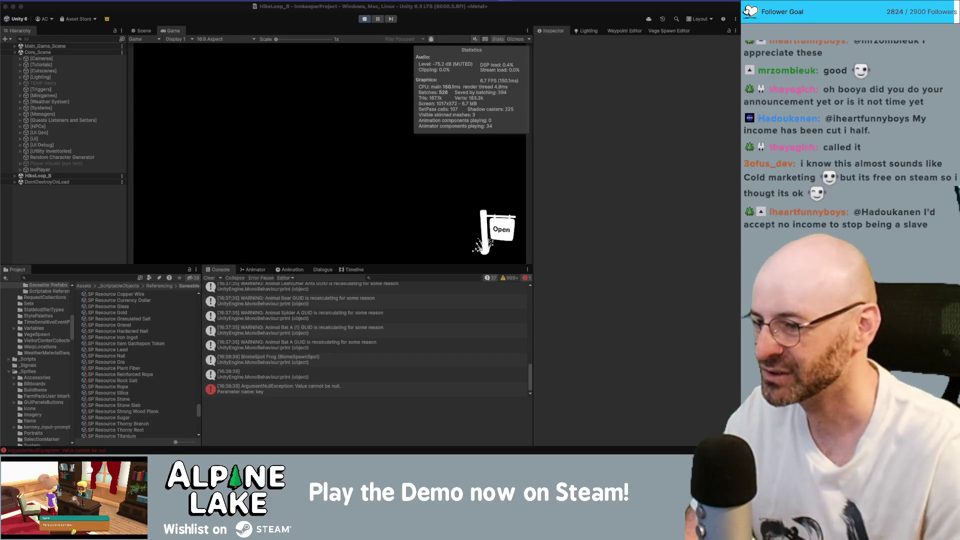
# Step: Jump from the BiomeSpot Frog log to BiomeArea.cs in Rider and highlight BiomeSpawnSpot and progressObjects usages
pyautogui.click(274, 359)
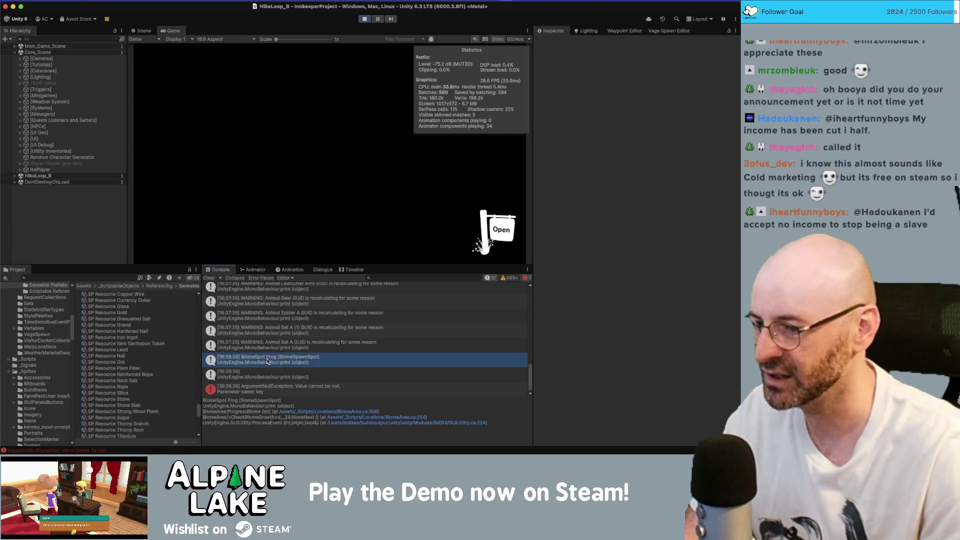
pyautogui.doubleClick(279, 378)
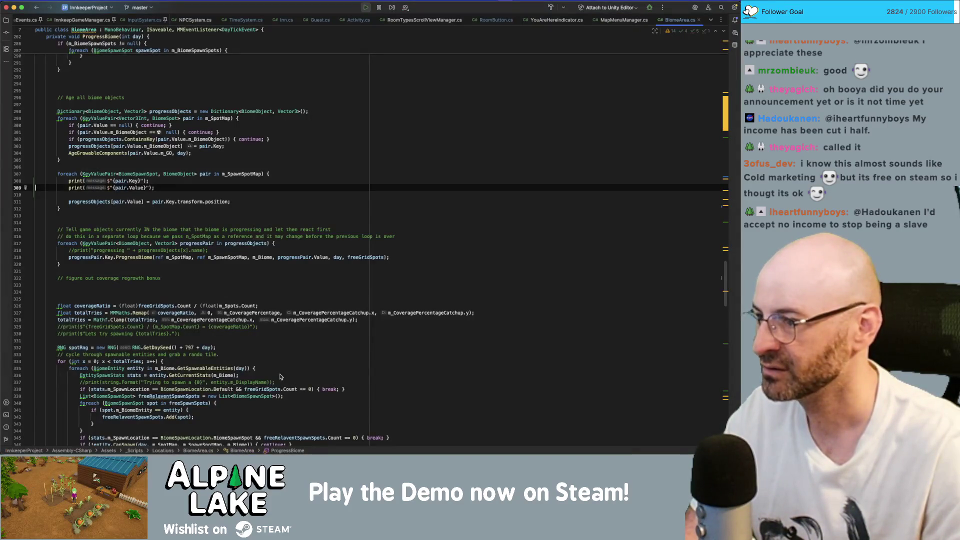
pyautogui.moveTo(179, 201)
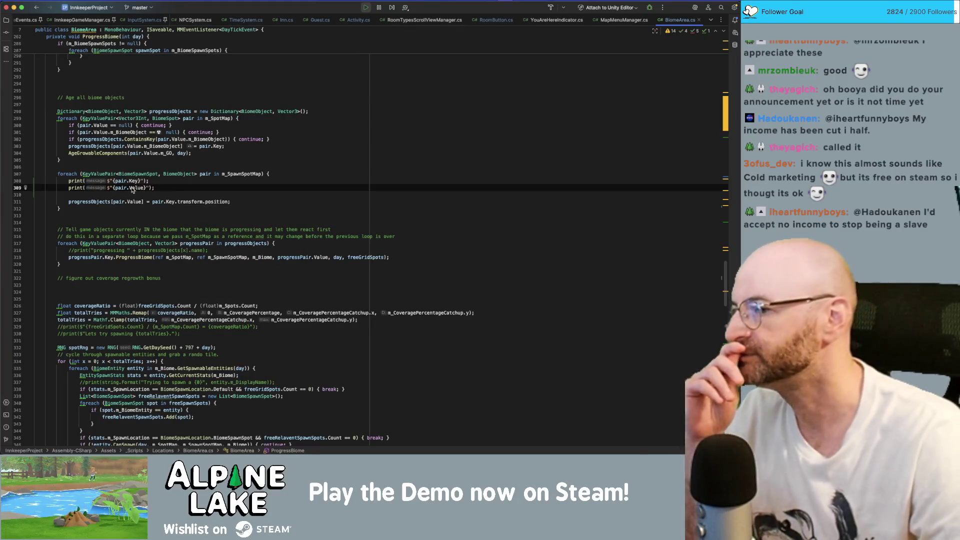
pyautogui.click(137, 174)
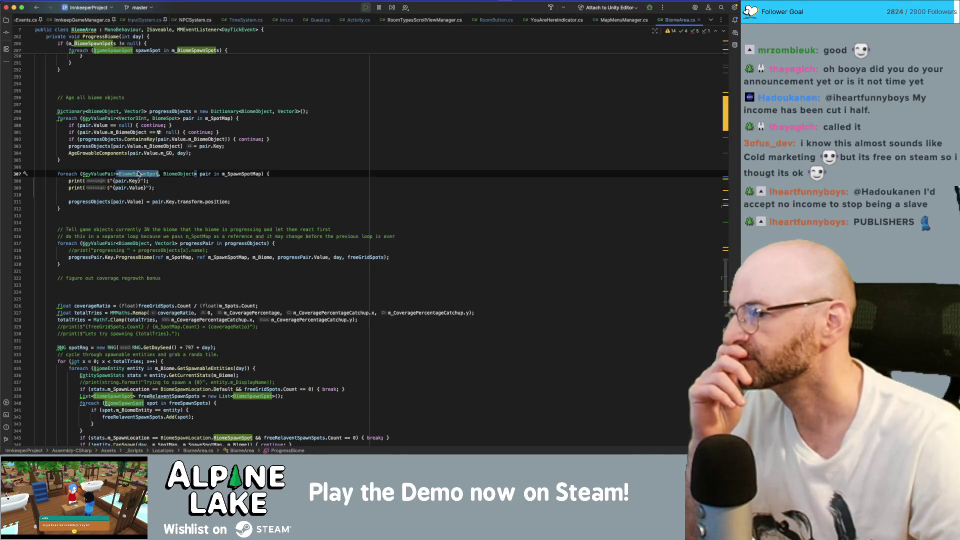
pyautogui.click(99, 202)
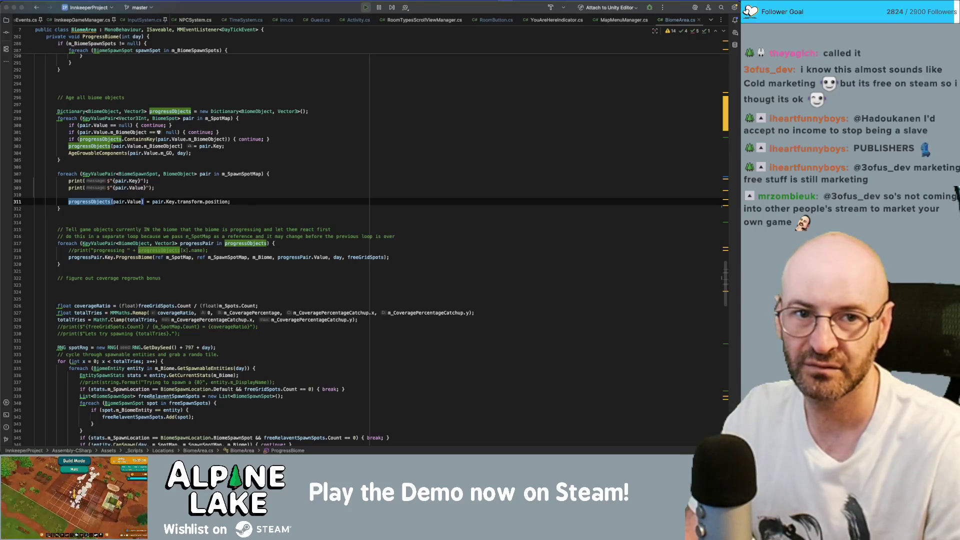
pyautogui.press('super+Tab')
# Step: Maximise Chrome and scroll the Hex Tower Boogie Steam page, reviewing the October 2026 release and demo
pyautogui.moveTo(378, 9); pyautogui.dragTo(448, 28)
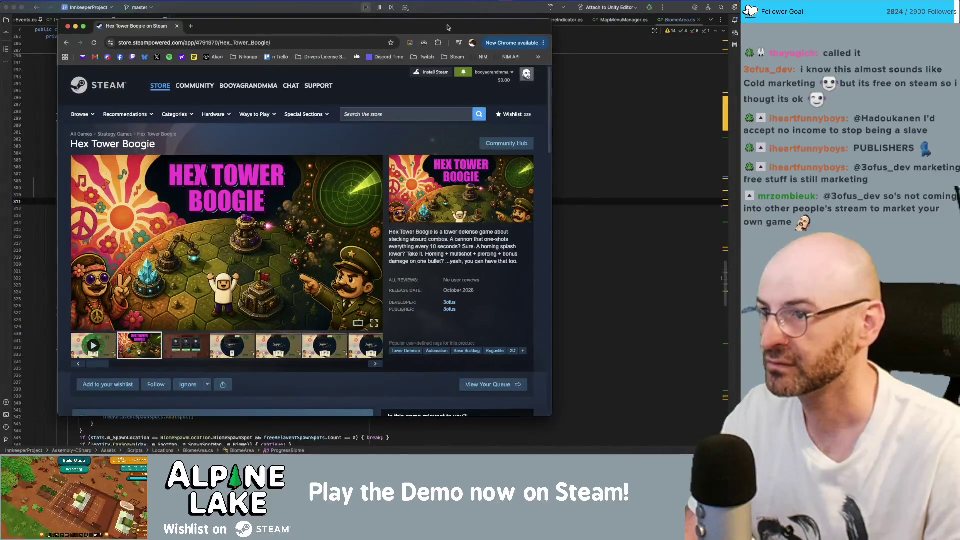
pyautogui.doubleClick(448, 27)
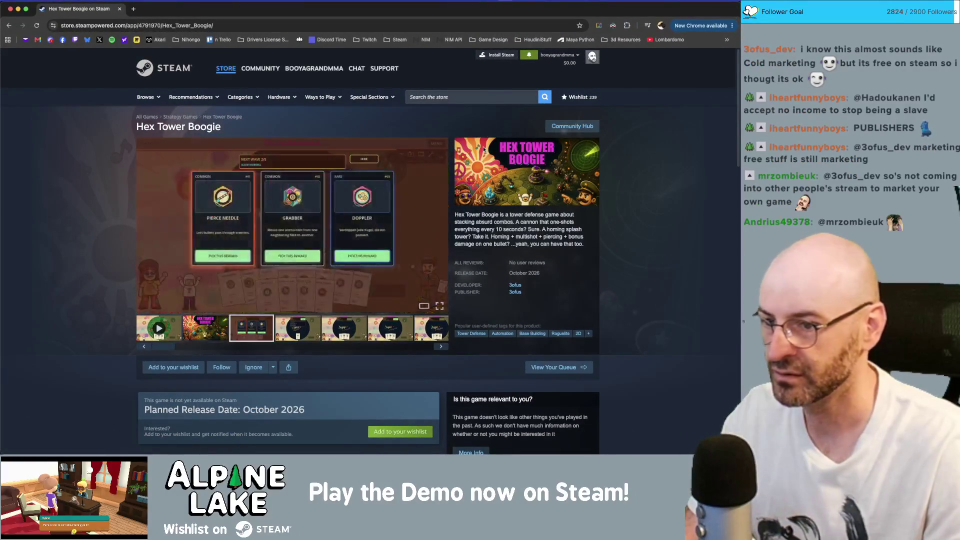
pyautogui.scroll(-1, 526, 222)
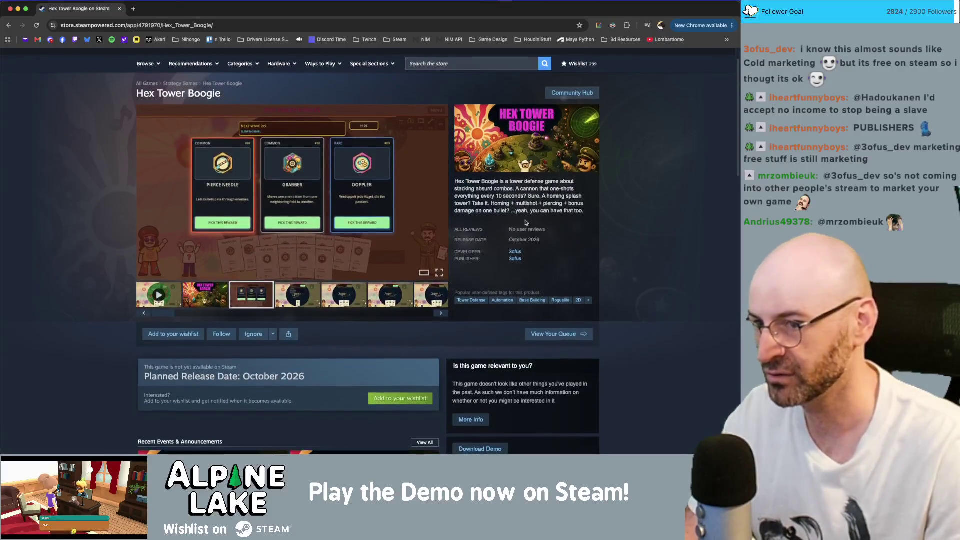
pyautogui.scroll(-3, 526, 222)
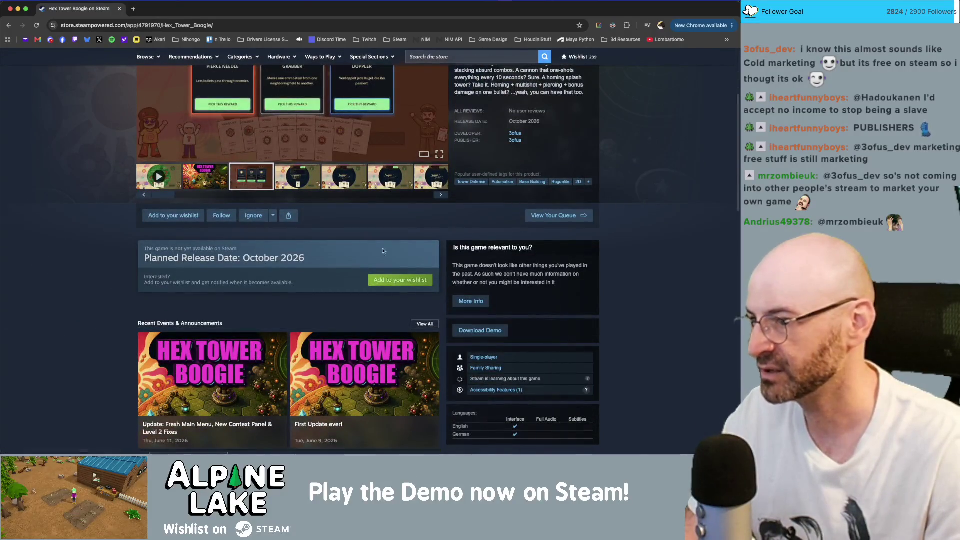
pyautogui.scroll(-4, 392, 252)
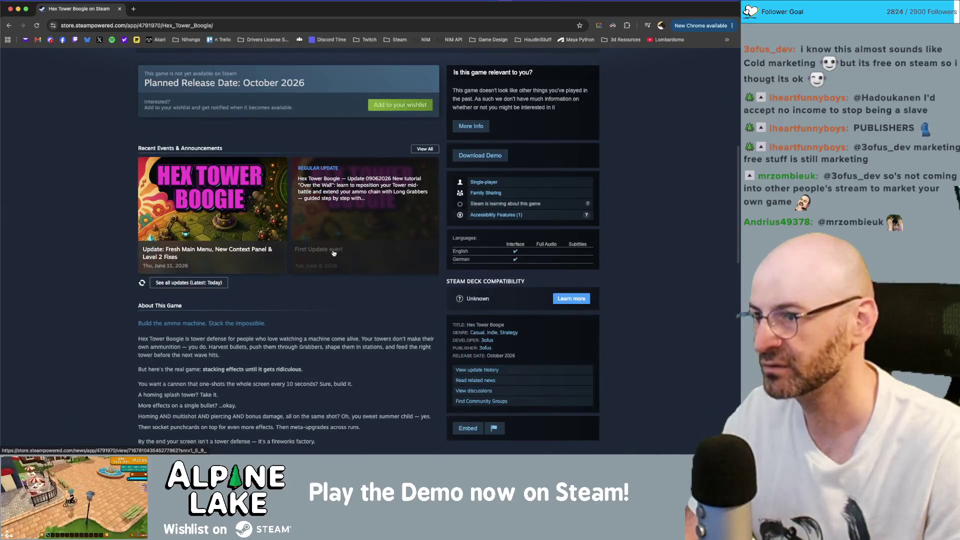
pyautogui.scroll(3, 334, 252)
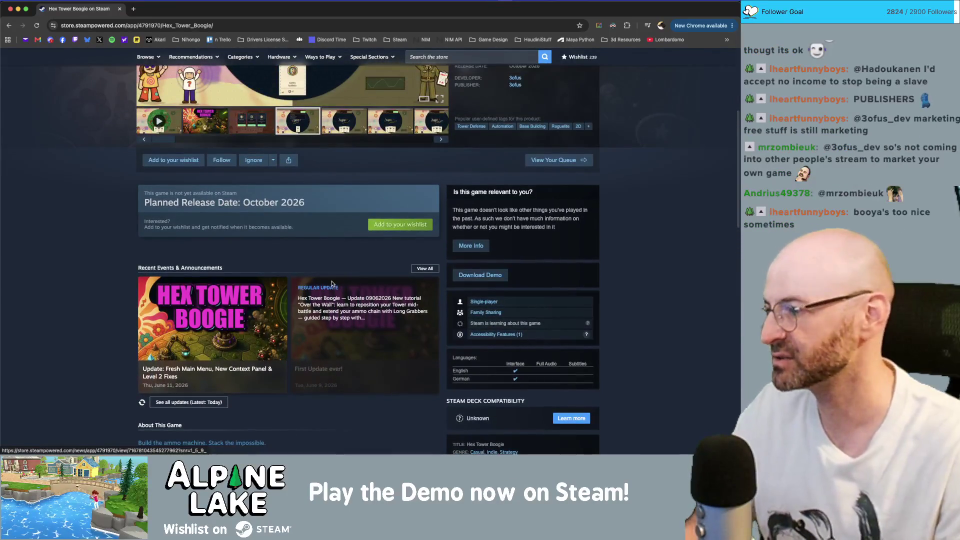
pyautogui.scroll(-2, 331, 284)
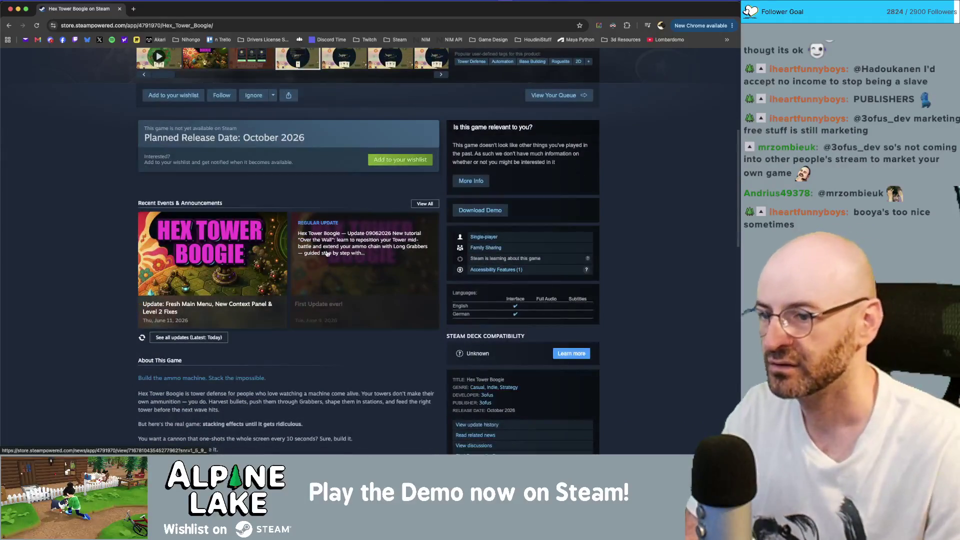
pyautogui.scroll(-1, 328, 255)
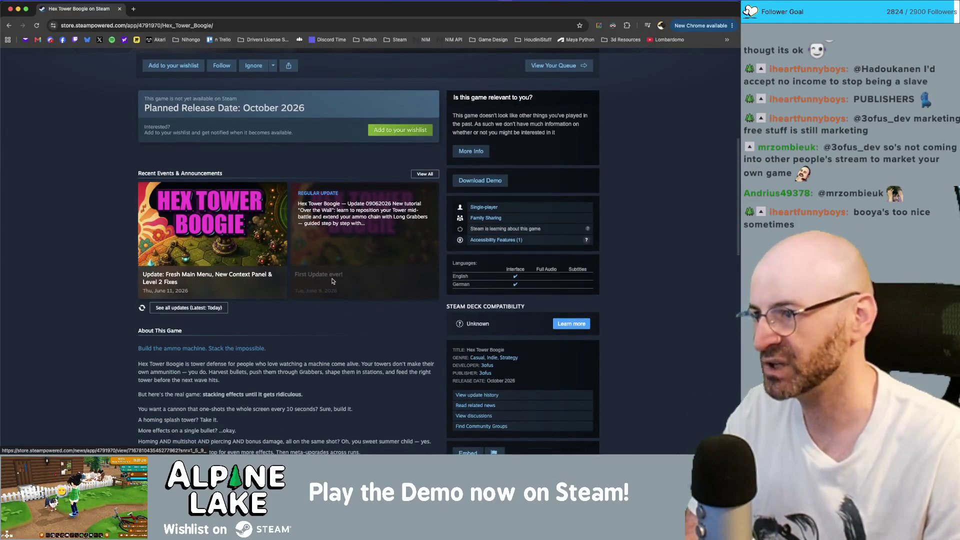
pyautogui.scroll(-10, 334, 282)
pyautogui.scroll(-6, 338, 281)
pyautogui.scroll(15, 337, 281)
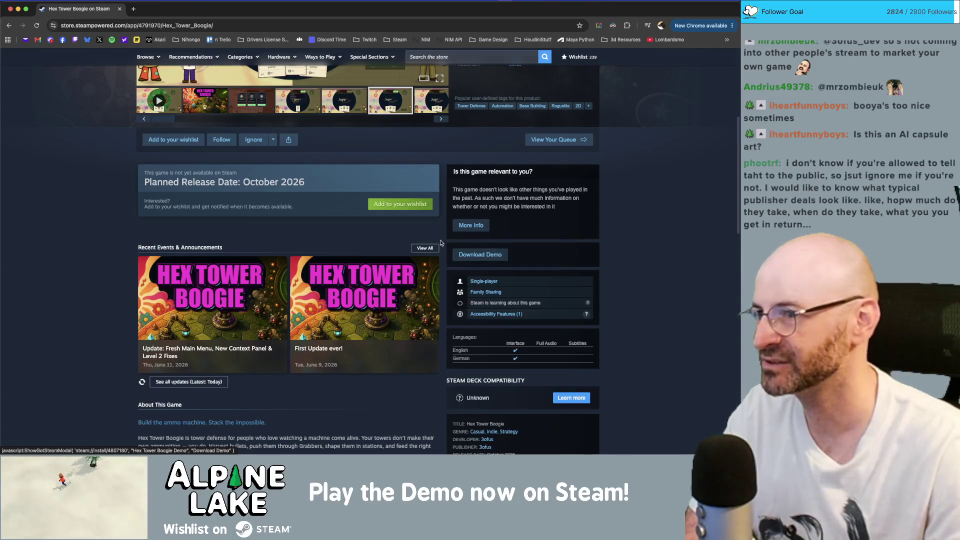
pyautogui.scroll(6, 450, 260)
pyautogui.scroll(-4, 360, 270)
pyautogui.scroll(-2, 360, 270)
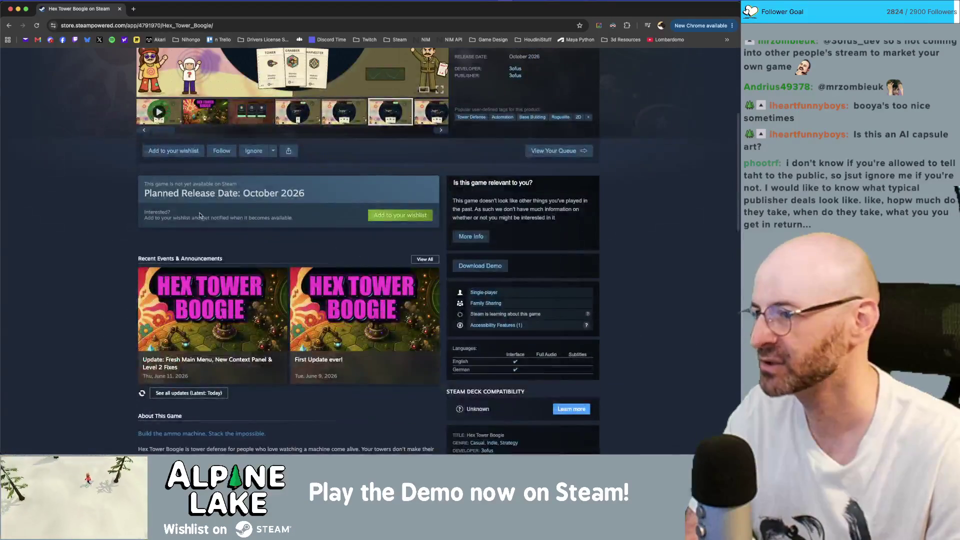